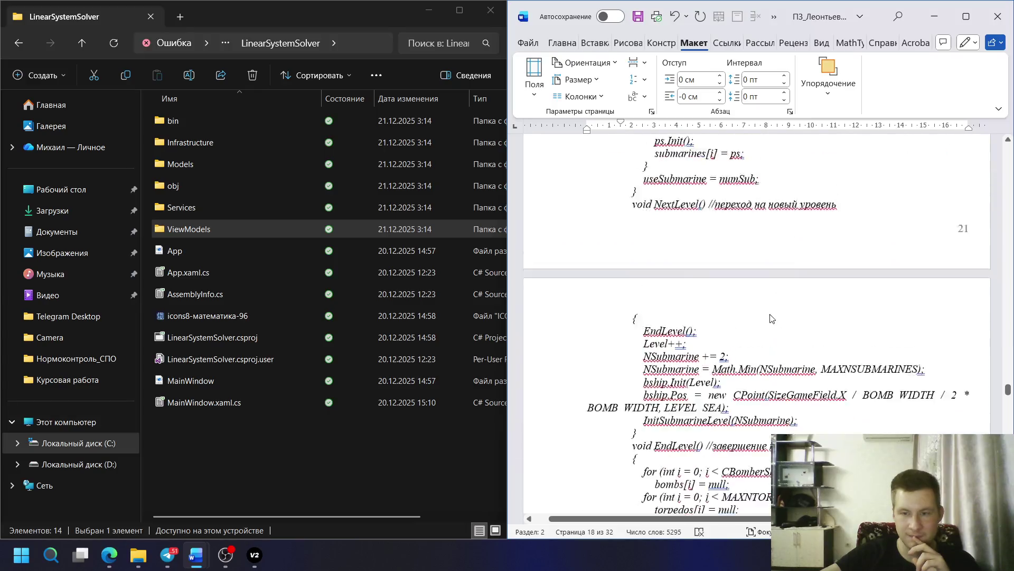
pyautogui.scroll(3, 771, 313)
pyautogui.scroll(-6, 771, 315)
pyautogui.scroll(-3, 771, 317)
pyautogui.scroll(-3, 770, 317)
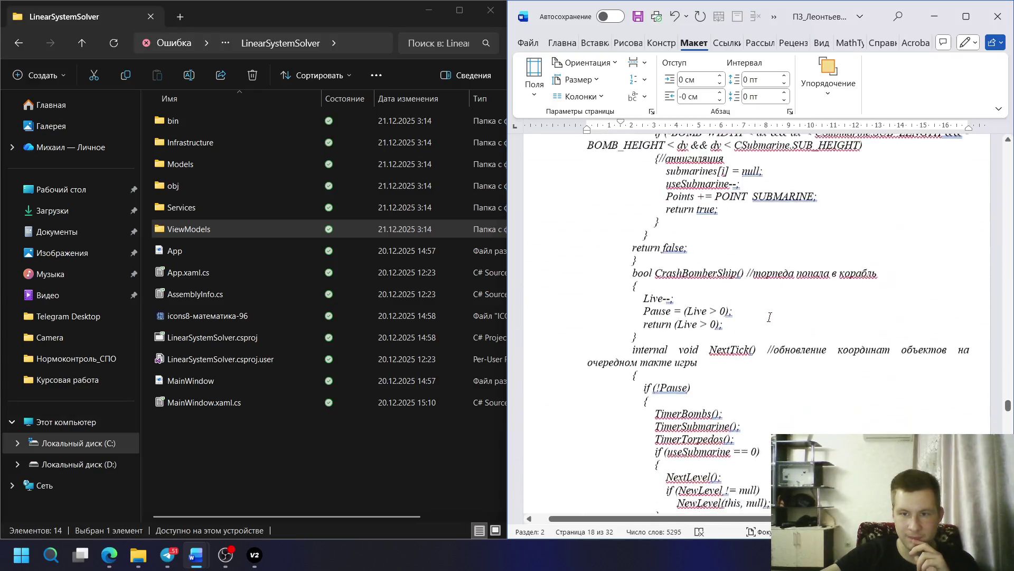
pyautogui.scroll(-3, 770, 318)
pyautogui.scroll(-1, 769, 319)
pyautogui.scroll(-3, 768, 320)
pyautogui.scroll(-3, 767, 320)
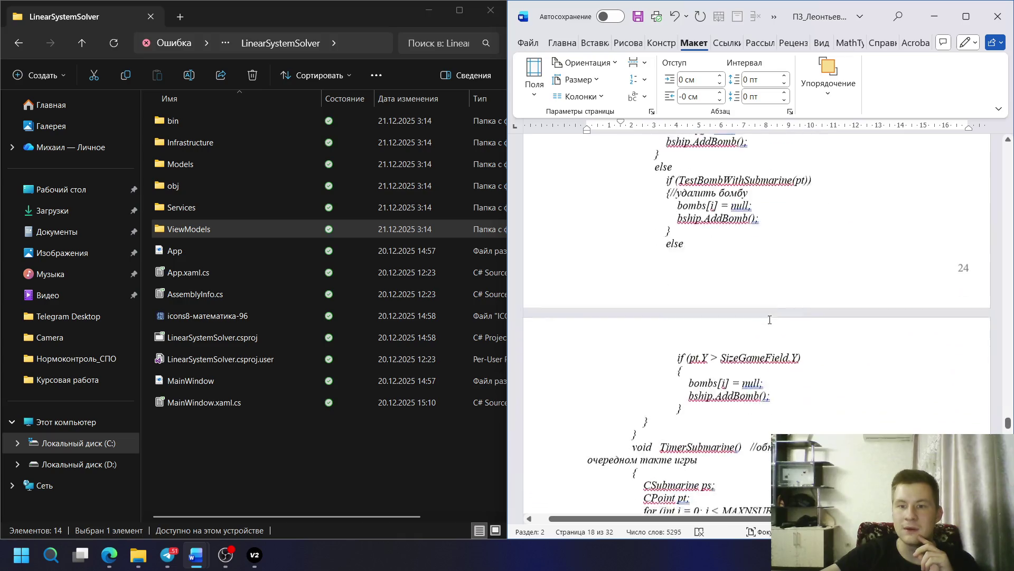
pyautogui.scroll(-3, 768, 321)
pyautogui.scroll(-3, 769, 319)
pyautogui.scroll(-3, 768, 317)
pyautogui.scroll(-6, 769, 318)
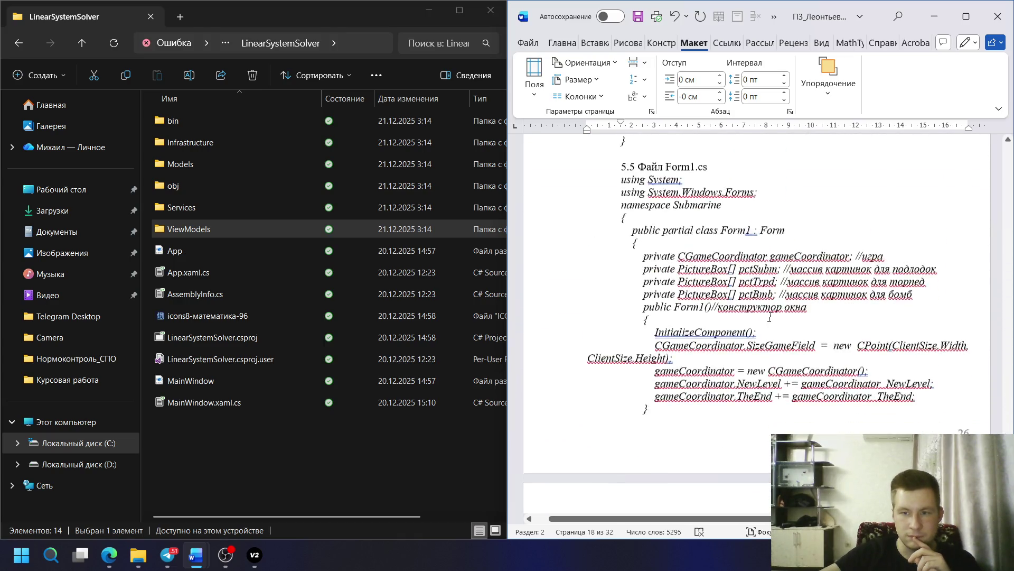
pyautogui.scroll(1, 860, 391)
pyautogui.moveTo(1000, 432); pyautogui.dragTo(1000, 344)
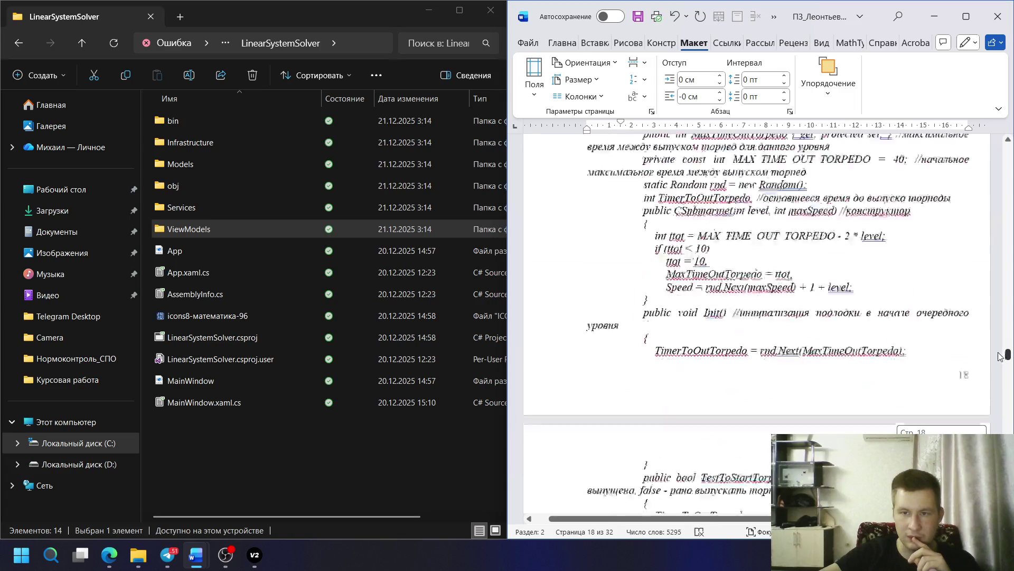
pyautogui.scroll(5, 776, 317)
pyautogui.scroll(3, 776, 317)
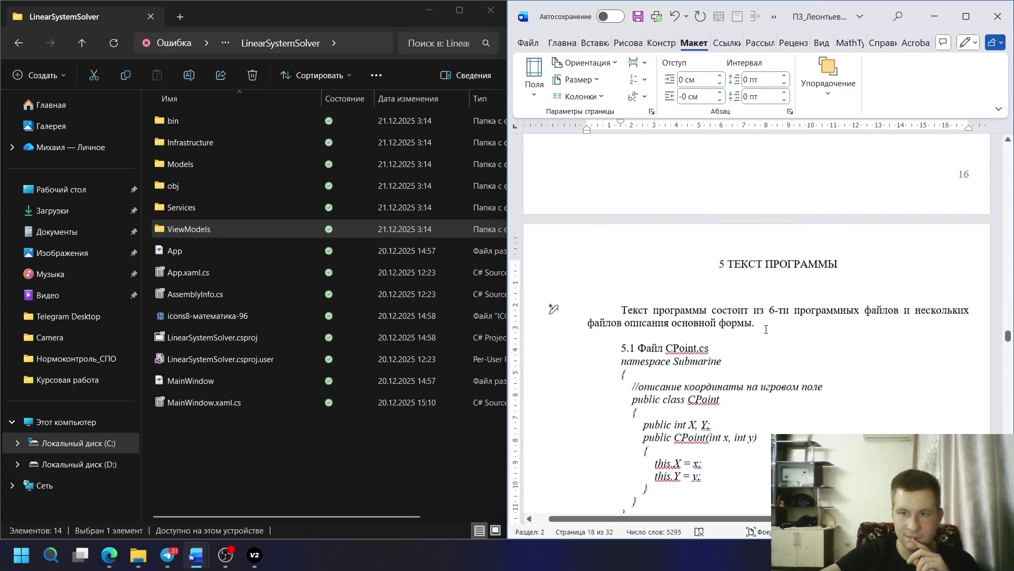
# - Change the section 5 intro file count from 6-ти to 11 program files
pyautogui.doubleClick(776, 318)
pyautogui.write('11')
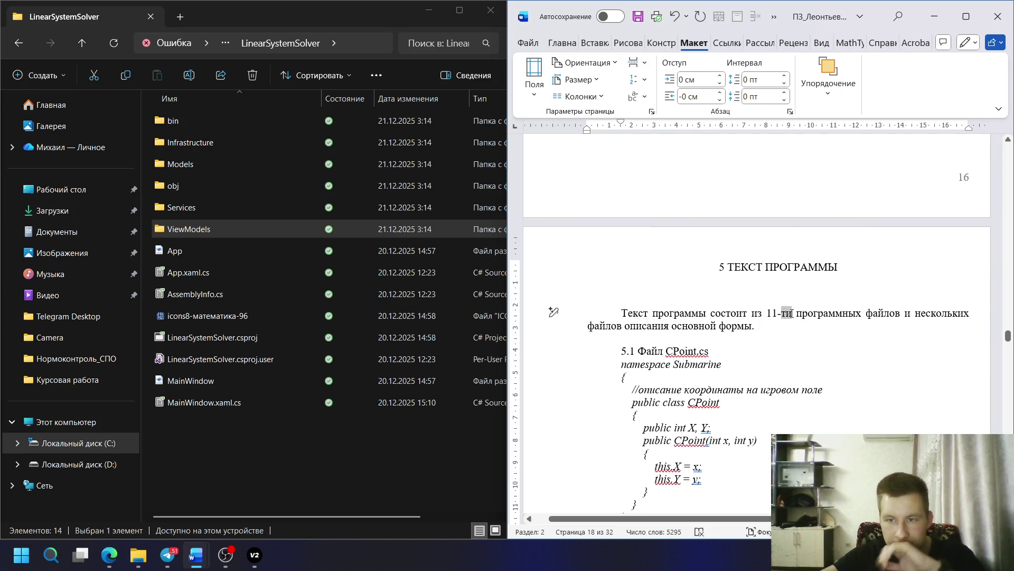
pyautogui.press('BackSpace')
pyautogui.press('BackSpace')
pyautogui.press('BackSpace')
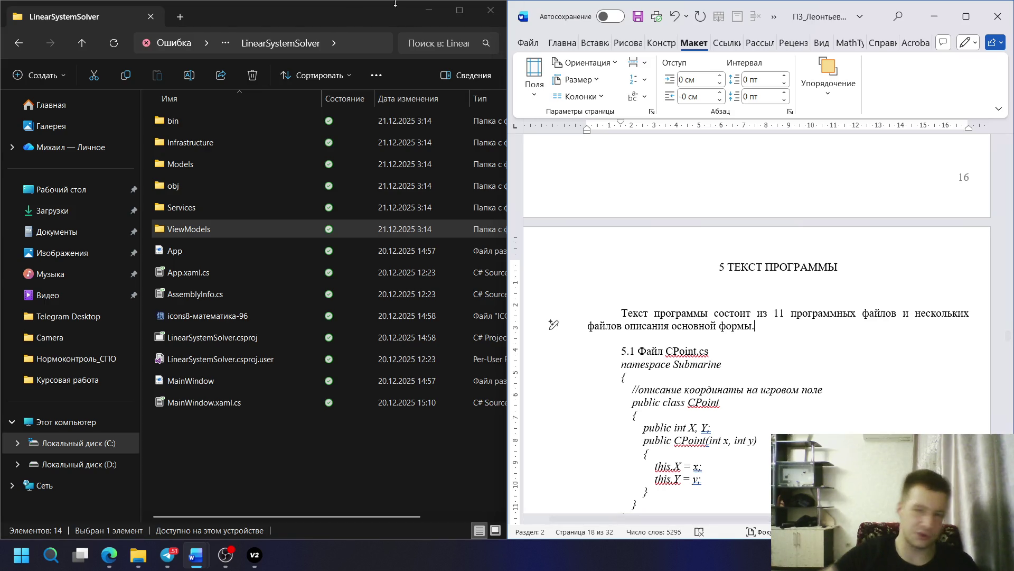
pyautogui.scroll(-3, 763, 238)
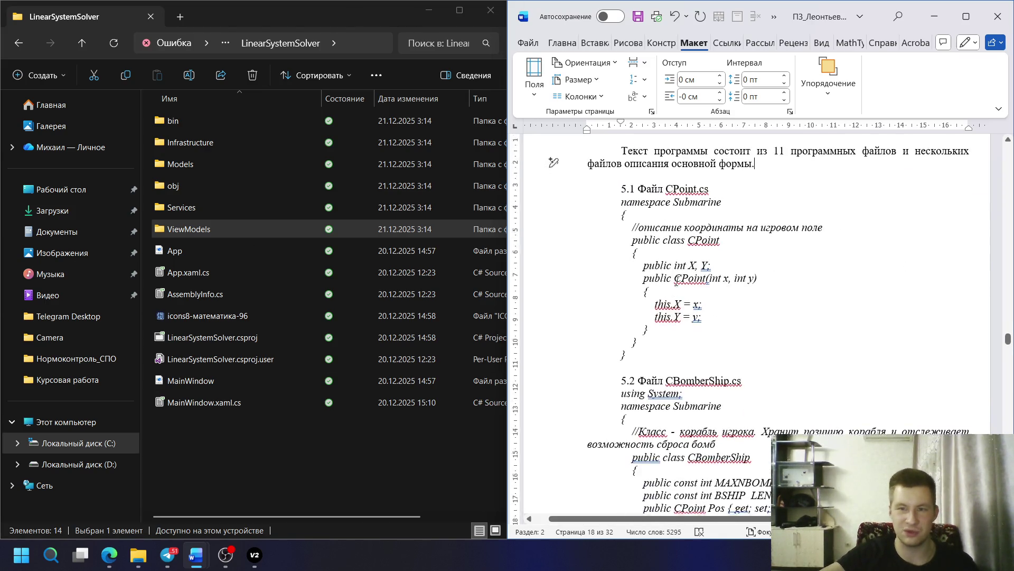
pyautogui.scroll(1, 763, 181)
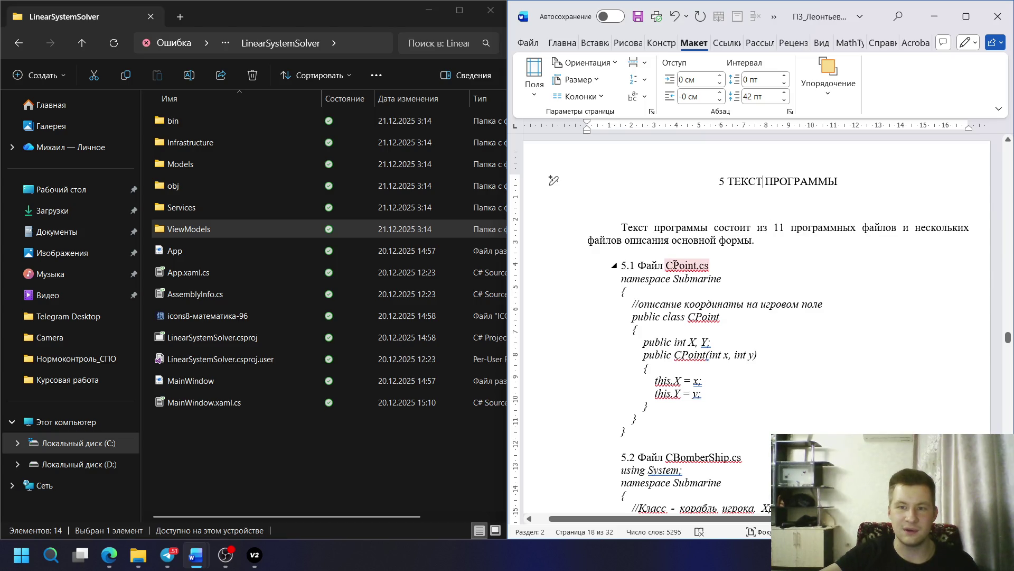
pyautogui.scroll(-3, 639, 246)
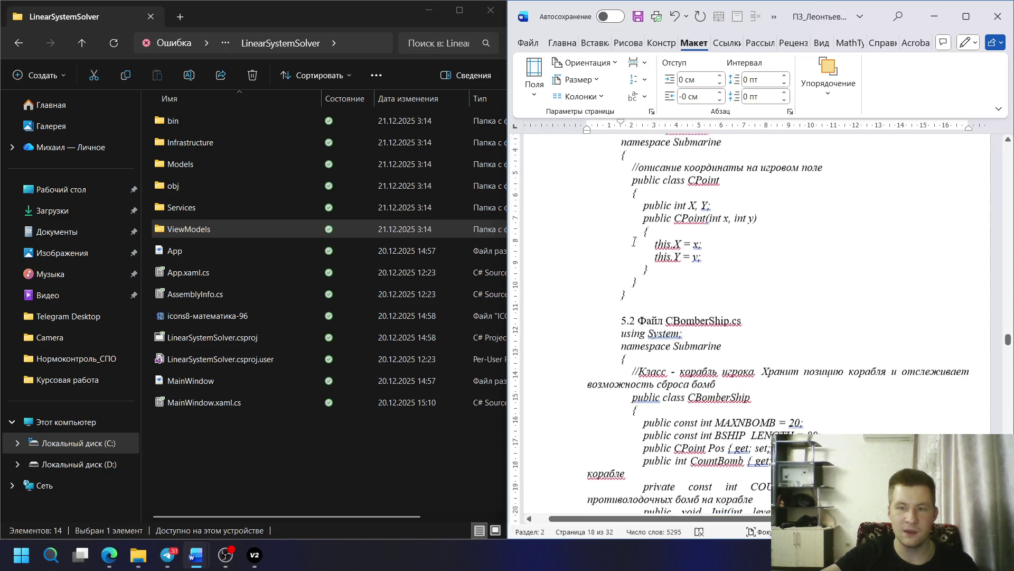
pyautogui.scroll(3, 670, 329)
pyautogui.scroll(-3, 626, 283)
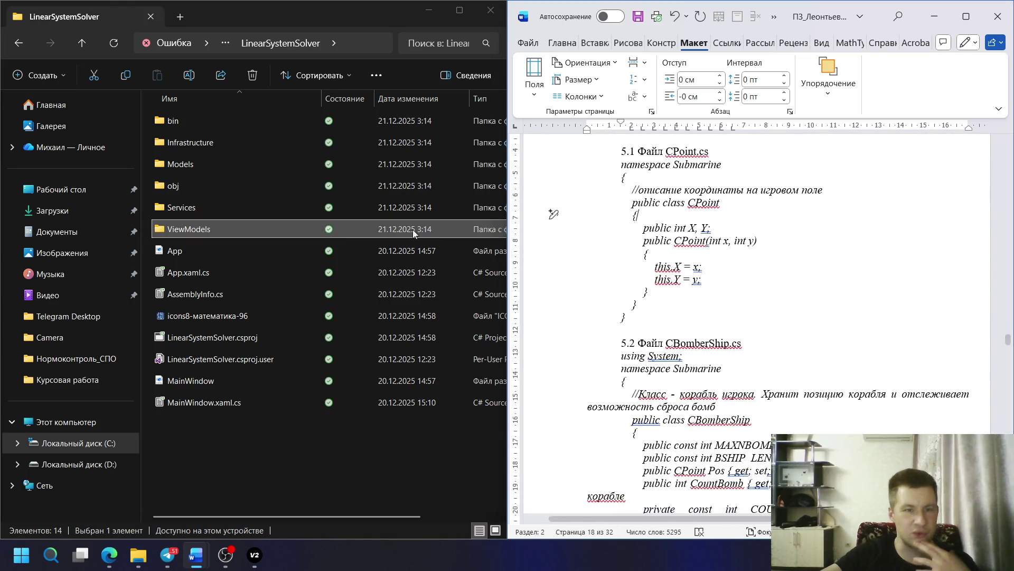
# - Navigate up from Models to LinearSystemSolver and into the Infrastructure folder
pyautogui.click(220, 171)
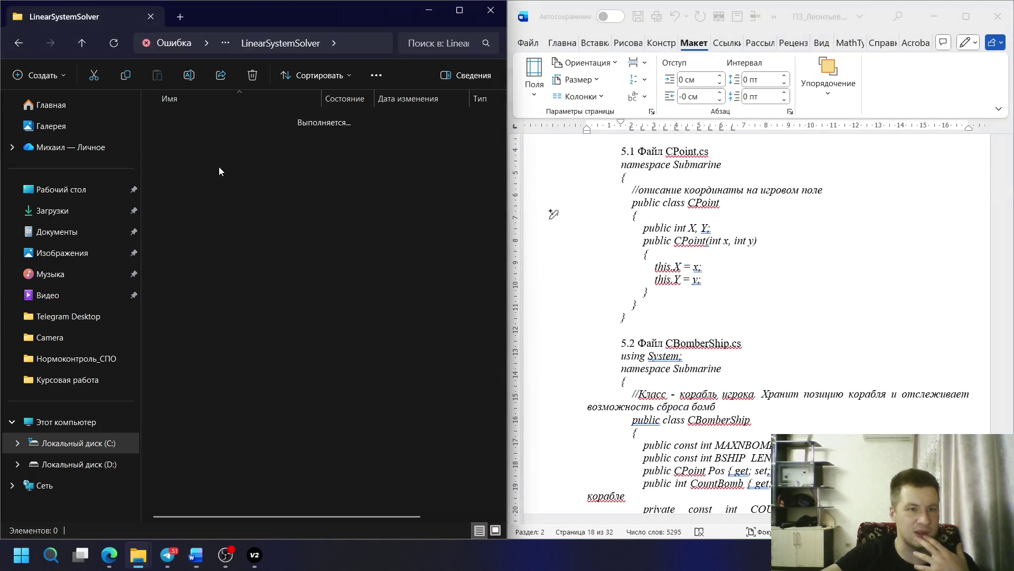
pyautogui.click(78, 44)
pyautogui.doubleClick(202, 144)
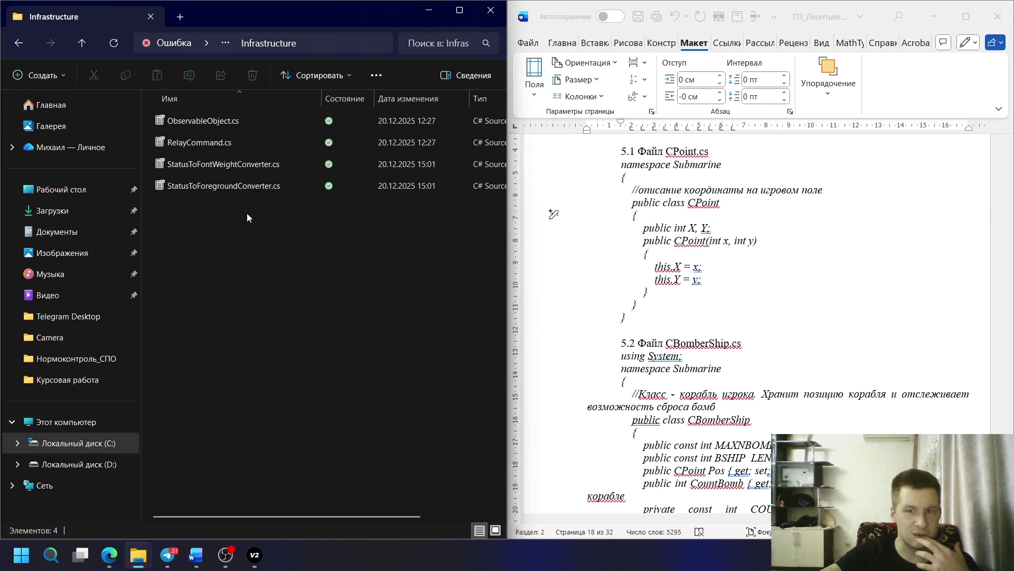
# - Start renaming ObservableObject.cs to grab its name, then return to the report
pyautogui.click(213, 123)
pyautogui.press('F2')
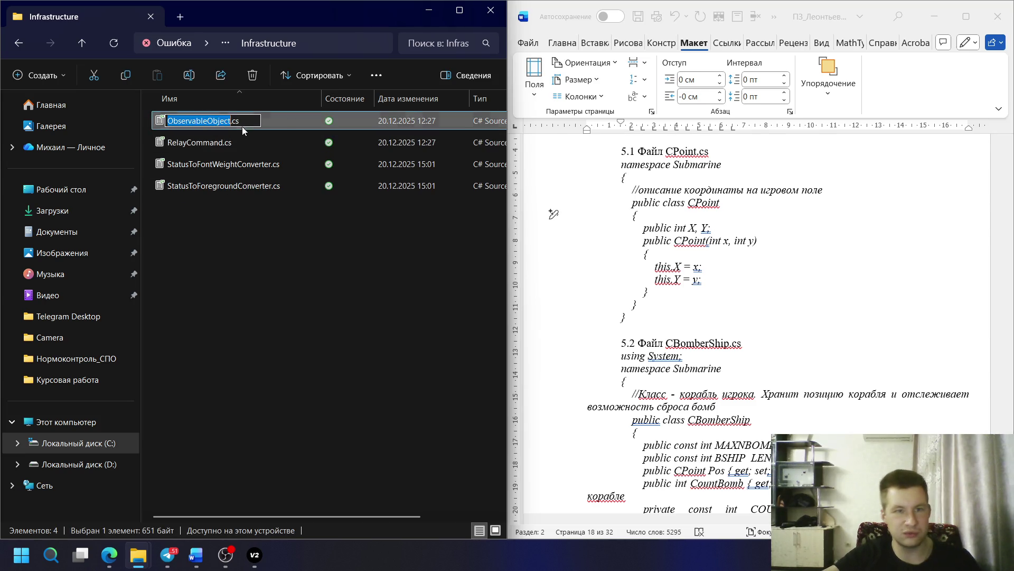
pyautogui.click(713, 199)
pyautogui.scroll(2, 717, 210)
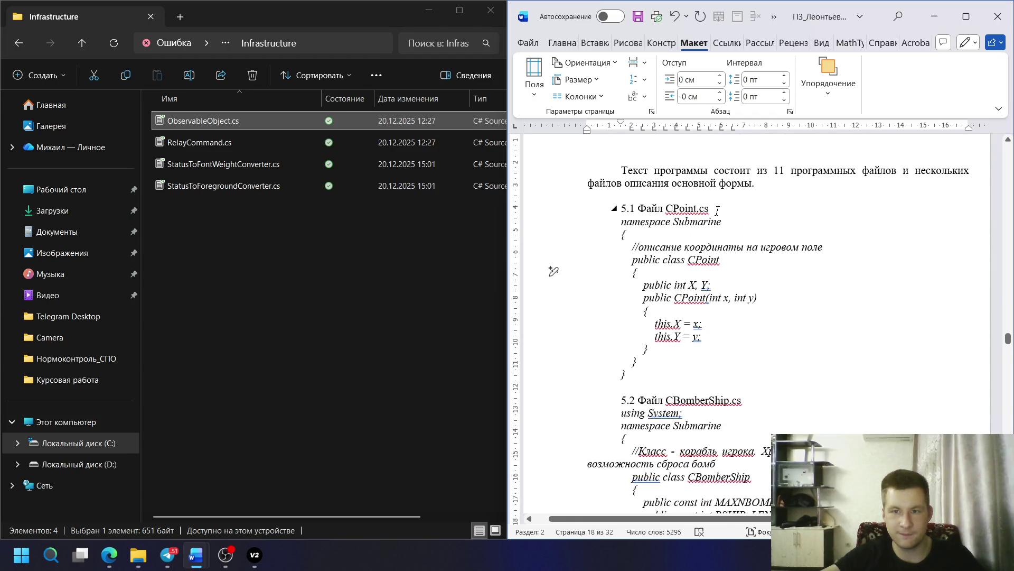
pyautogui.scroll(-1, 697, 345)
# - Remove the code listings from 5.2 onward and select the remaining 5.1 CPoint.cs listing
pyautogui.moveTo(554, 370); pyautogui.dragTo(555, 520)
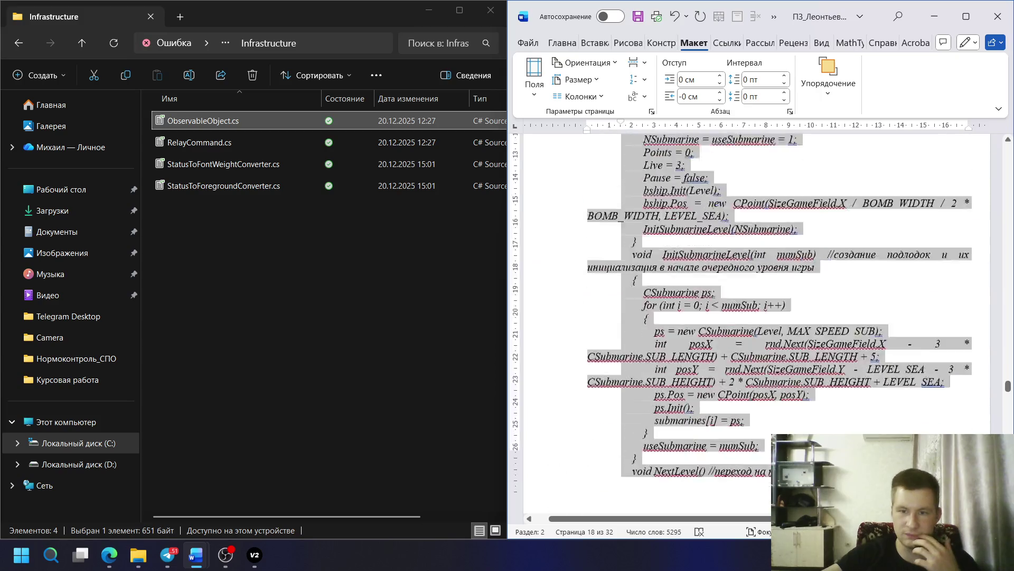
pyautogui.moveTo(555, 519)
pyautogui.mouseDown()
pyautogui.moveTo(553, 437)
pyautogui.moveTo(555, 519)
pyautogui.moveTo(706, 191)
pyautogui.mouseUp()
pyautogui.scroll(3, 705, 192)
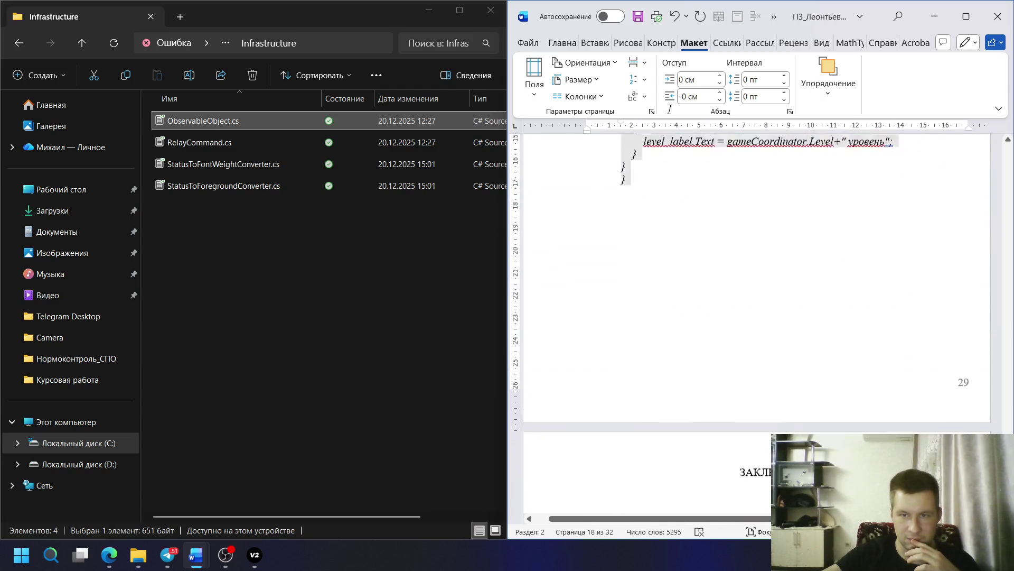
pyautogui.scroll(2, 692, 305)
pyautogui.hotkey('ctrl', 'v')
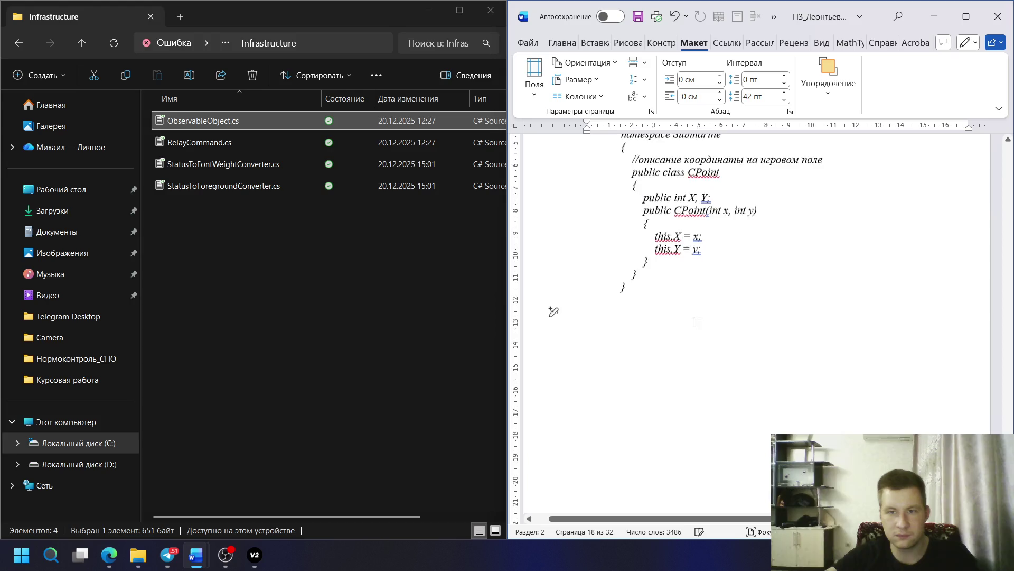
pyautogui.scroll(3, 691, 319)
pyautogui.moveTo(553, 257); pyautogui.dragTo(553, 206)
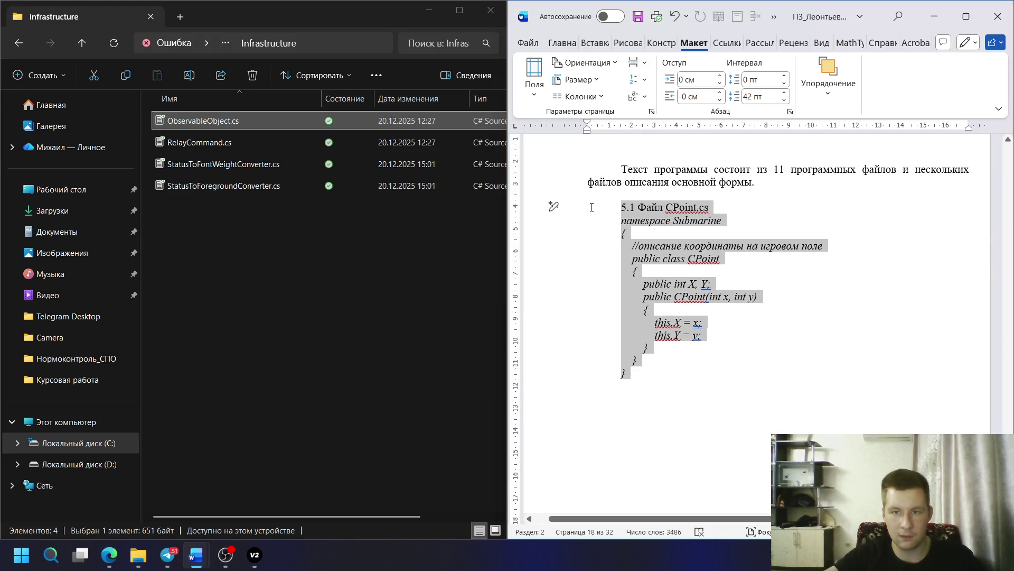
# - Paste several copies of the 5.1 CPoint.cs listing below the original
pyautogui.click(730, 407)
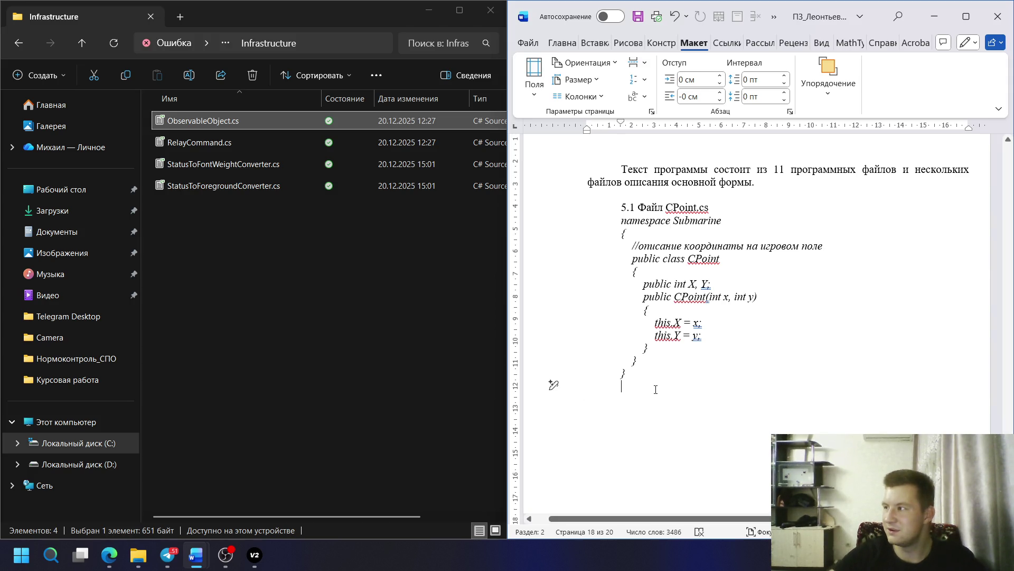
pyautogui.hotkey('ctrl', 'v')
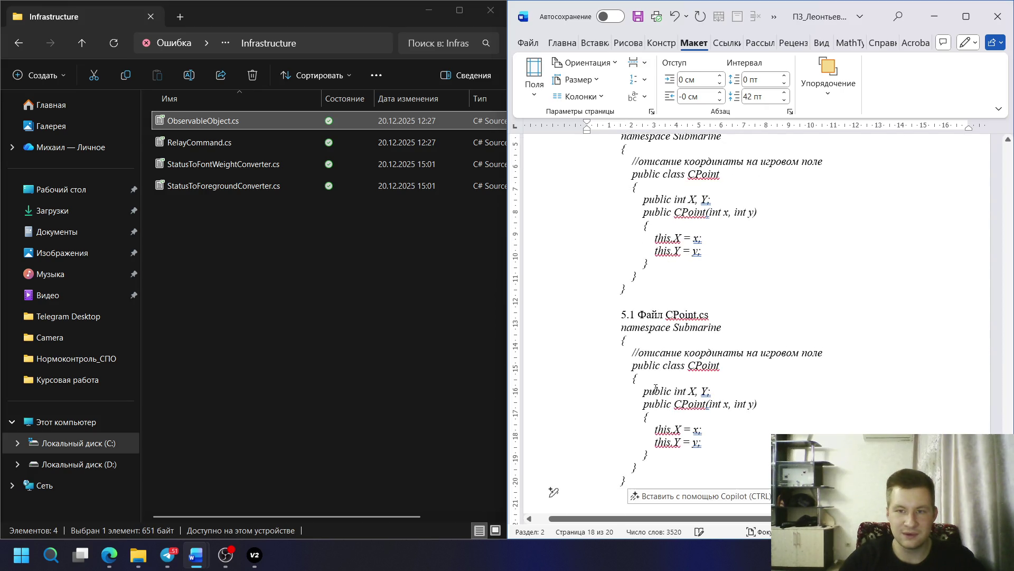
pyautogui.scroll(-5, 655, 391)
pyautogui.scroll(-3, 656, 393)
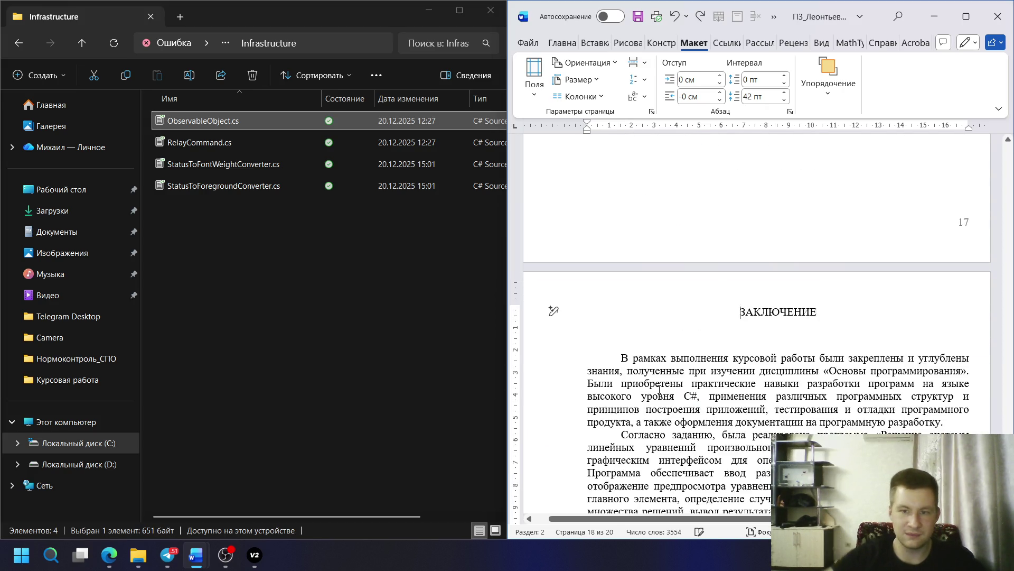
pyautogui.scroll(2, 646, 237)
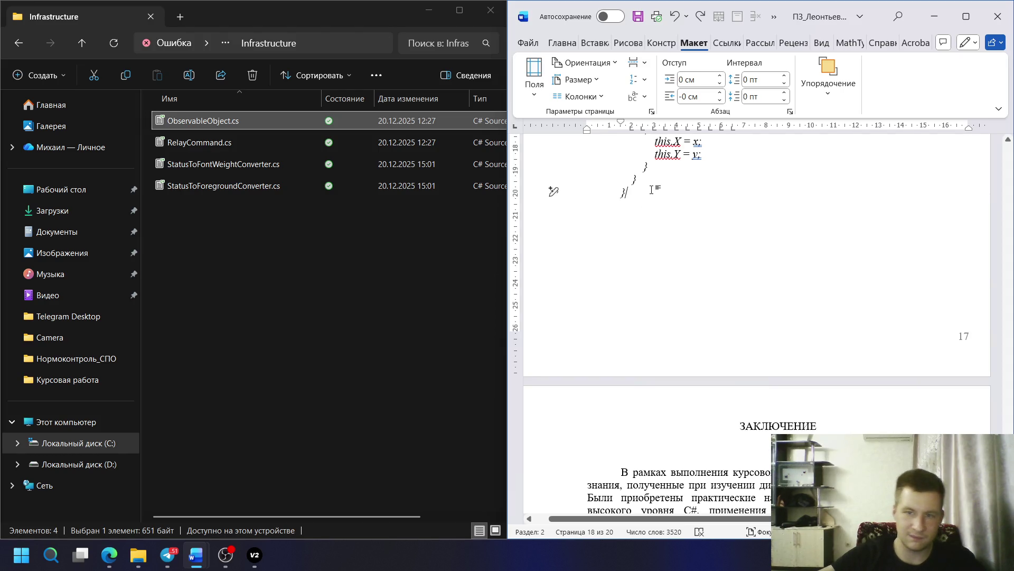
pyautogui.write('5.1 Файл CPoint.cs namespace Submarine {     //описание координаты на игровом поле     public class CPoint     {         public int X, Y;         public CPoint(int x, int y)         {             this.X = x;             this.Y = y;         }     } }')
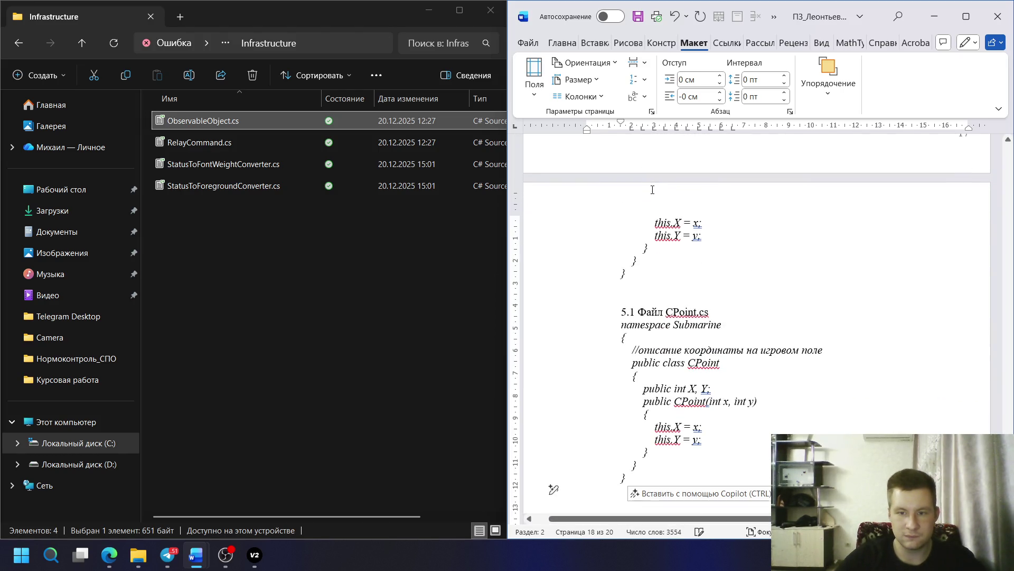
pyautogui.hotkey('ctrl', 'v')
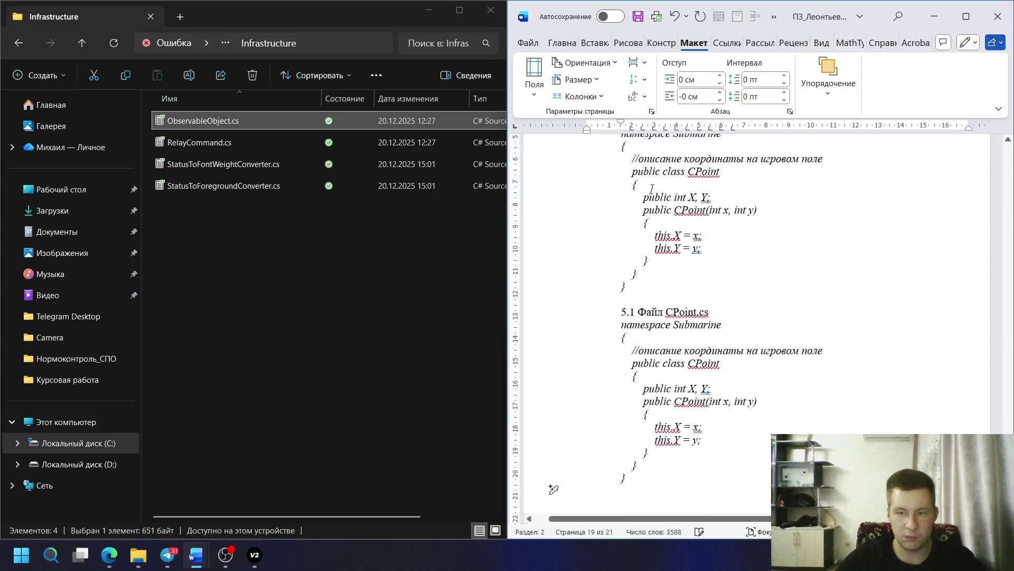
pyautogui.hotkey('ctrl', 'v')
pyautogui.scroll(3, 651, 189)
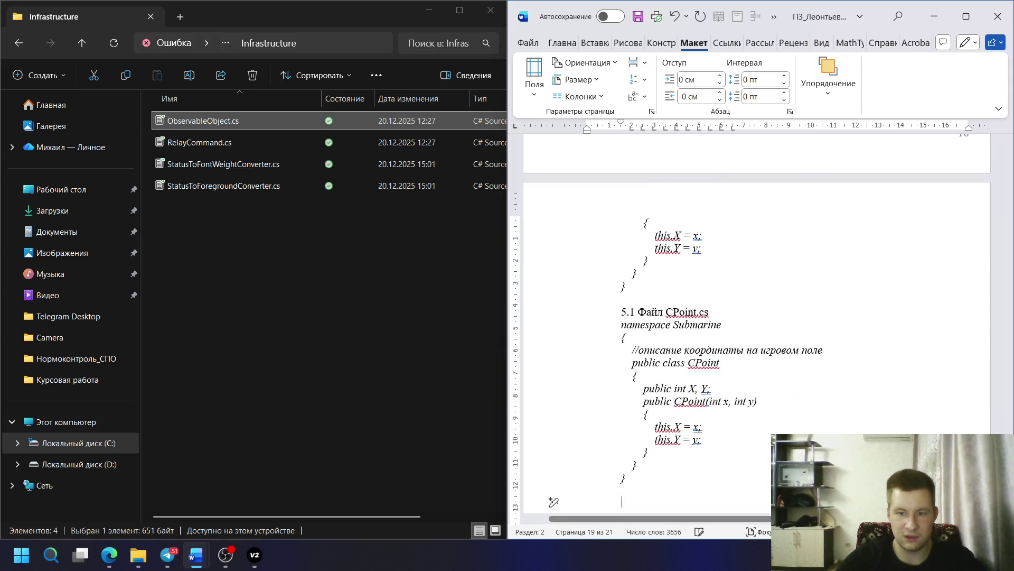
pyautogui.hotkey('ctrl', 'v')
pyautogui.hotkey('ctrl', 'v')
pyautogui.hotkey('ctrl', 'v')
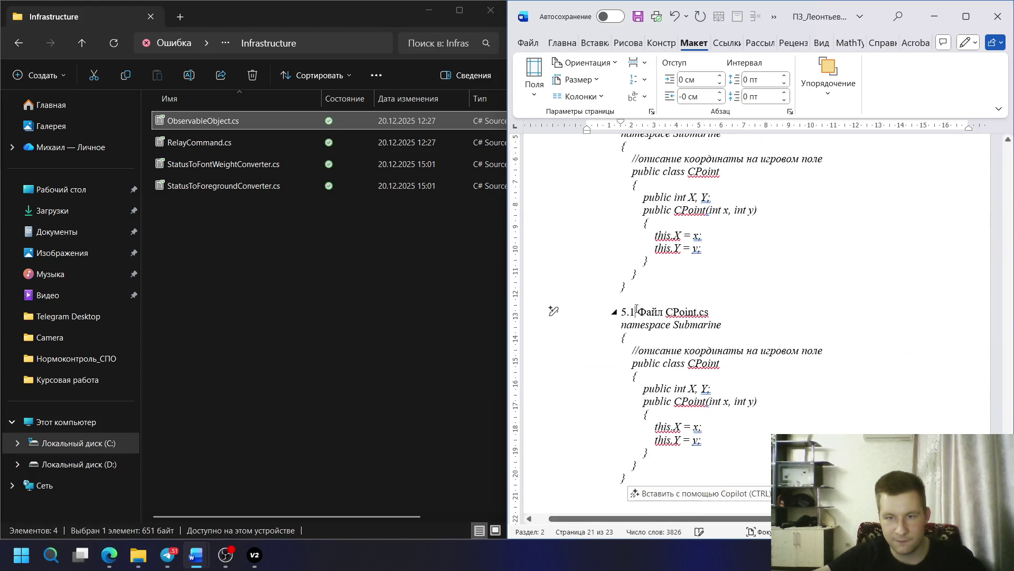
pyautogui.scroll(-5, 704, 292)
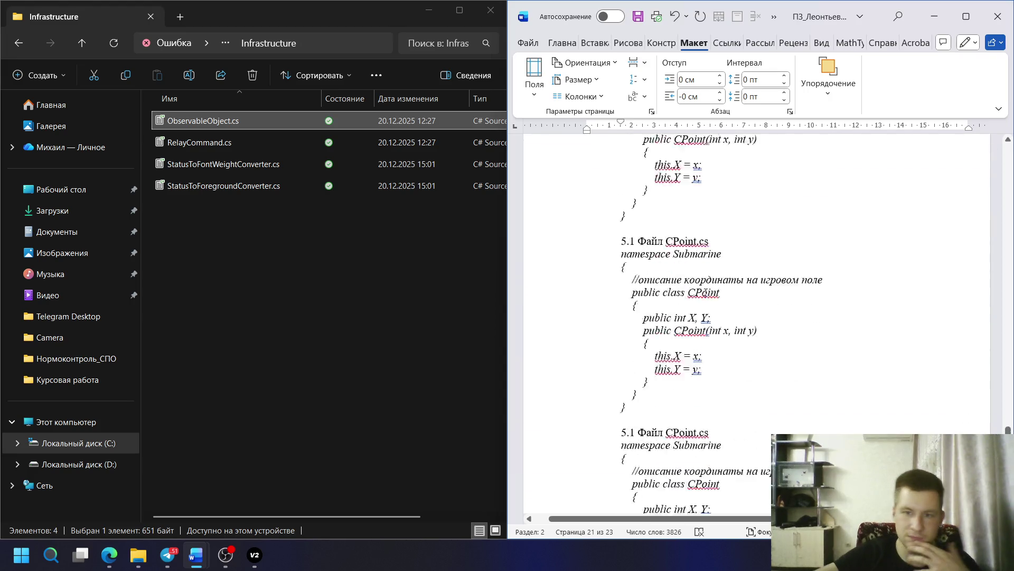
pyautogui.scroll(5, 704, 292)
pyautogui.scroll(5, 705, 293)
pyautogui.scroll(-2, 637, 336)
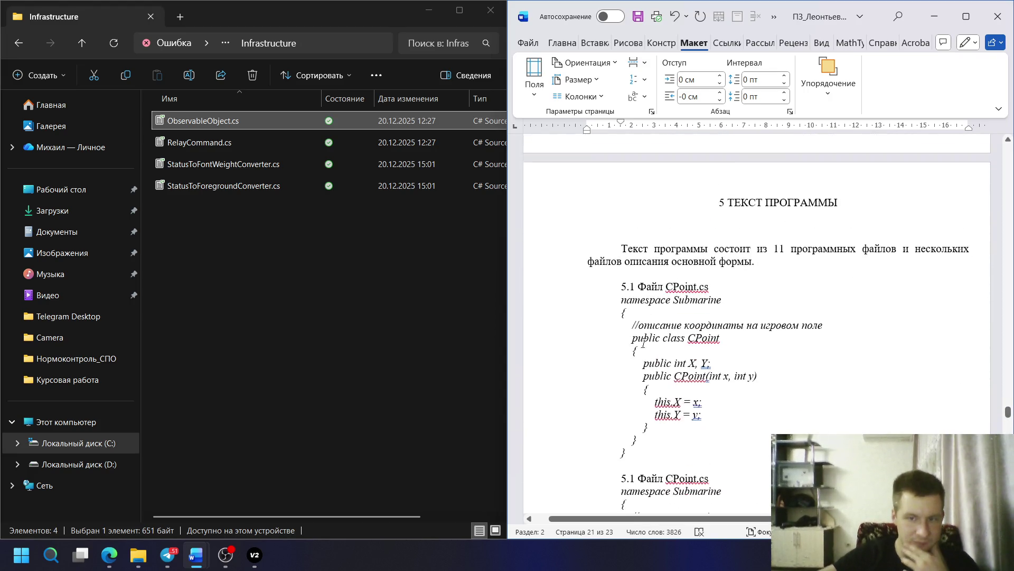
pyautogui.scroll(-3, 637, 337)
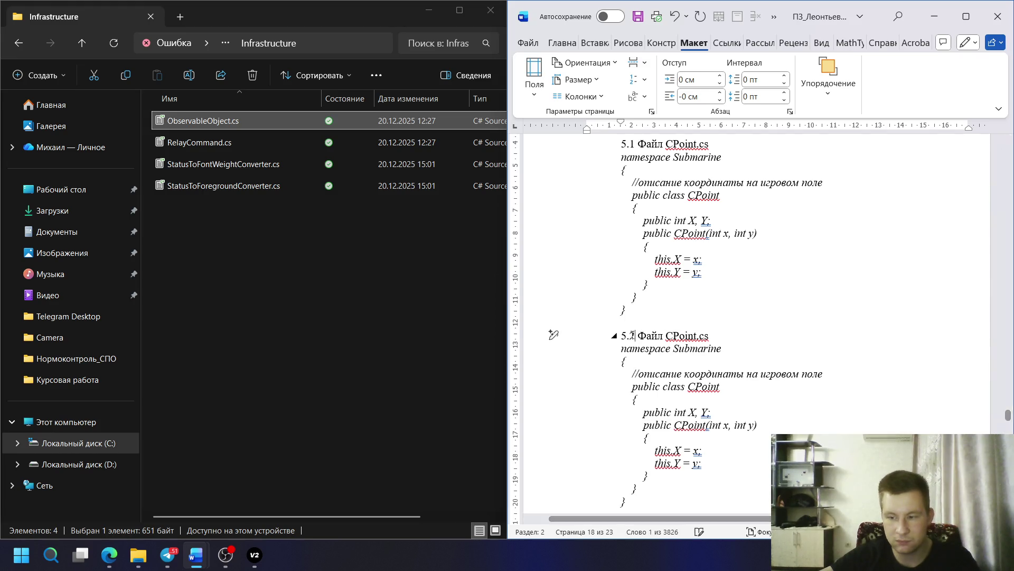
pyautogui.scroll(-3, 637, 324)
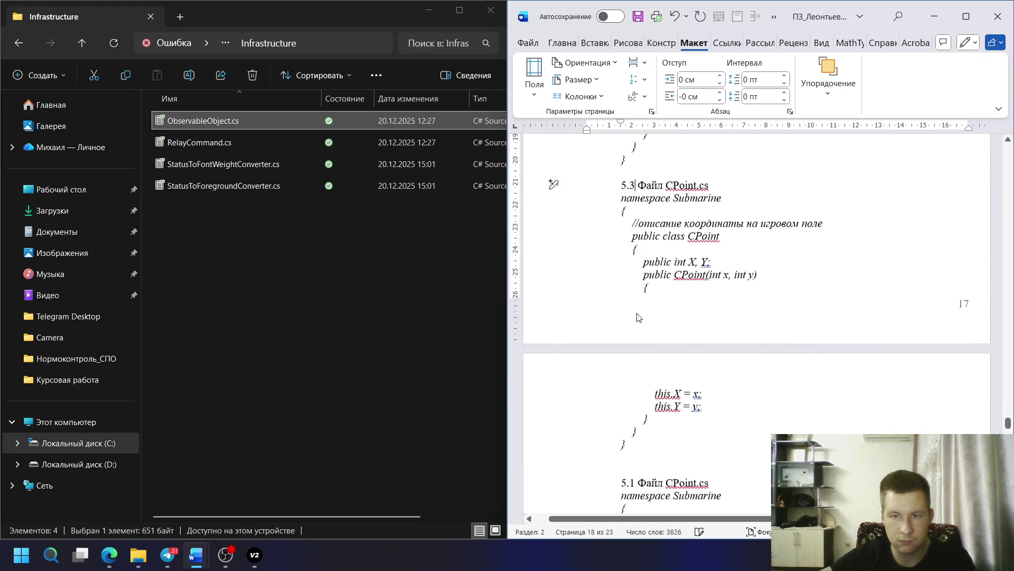
pyautogui.scroll(-1, 646, 321)
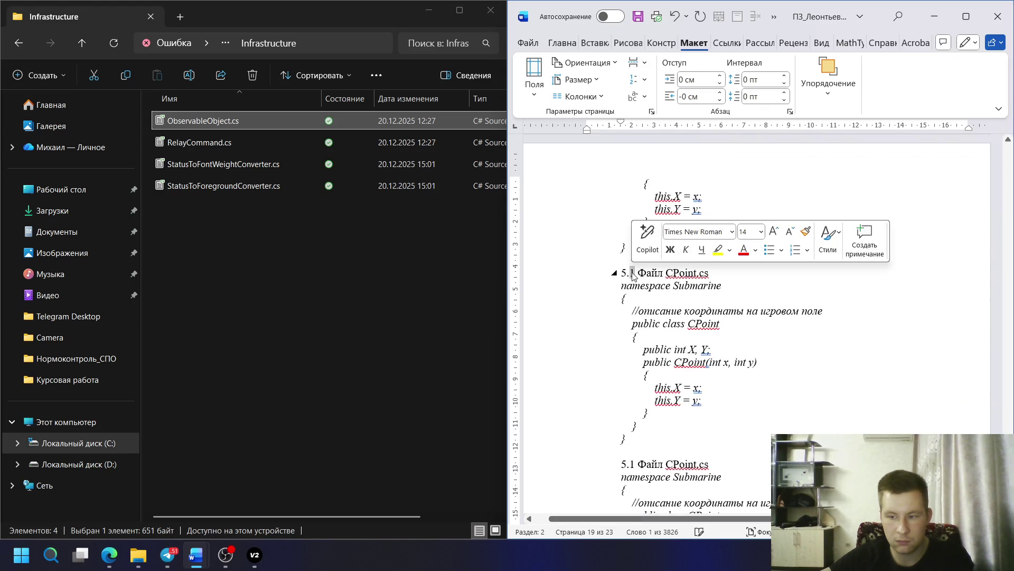
pyautogui.write('78')
pyautogui.scroll(-5, 632, 349)
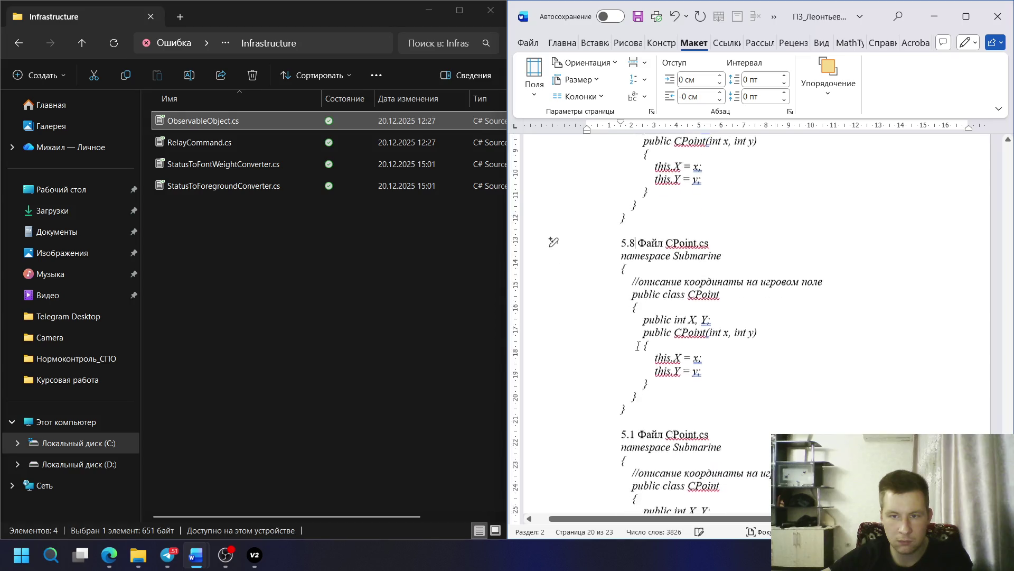
# - Edit the next duplicated heading's number so the listings run 5.1 to 5.11
pyautogui.click(632, 341)
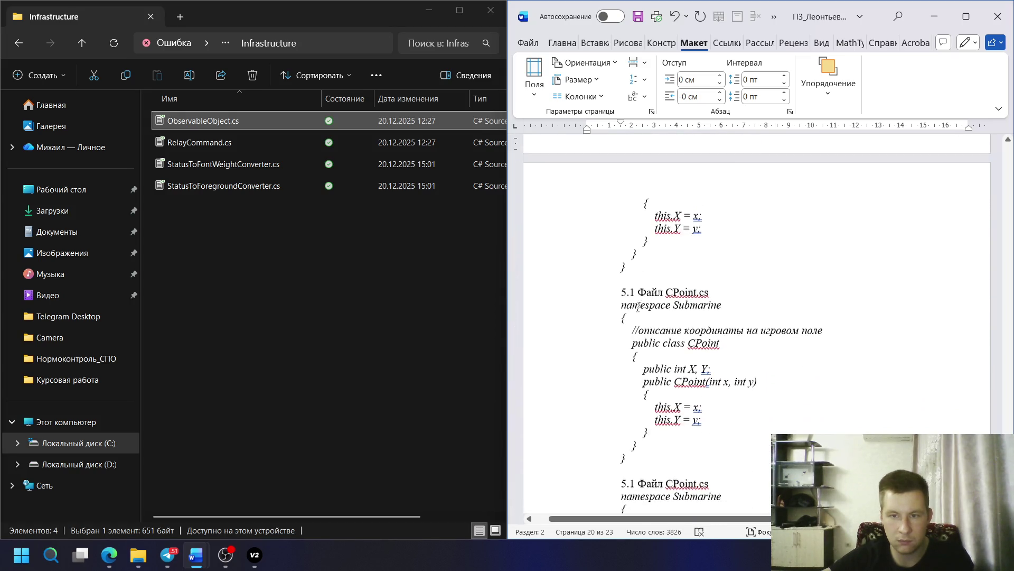
pyautogui.write('0')
pyautogui.scroll(-3, 634, 366)
pyautogui.write('1')
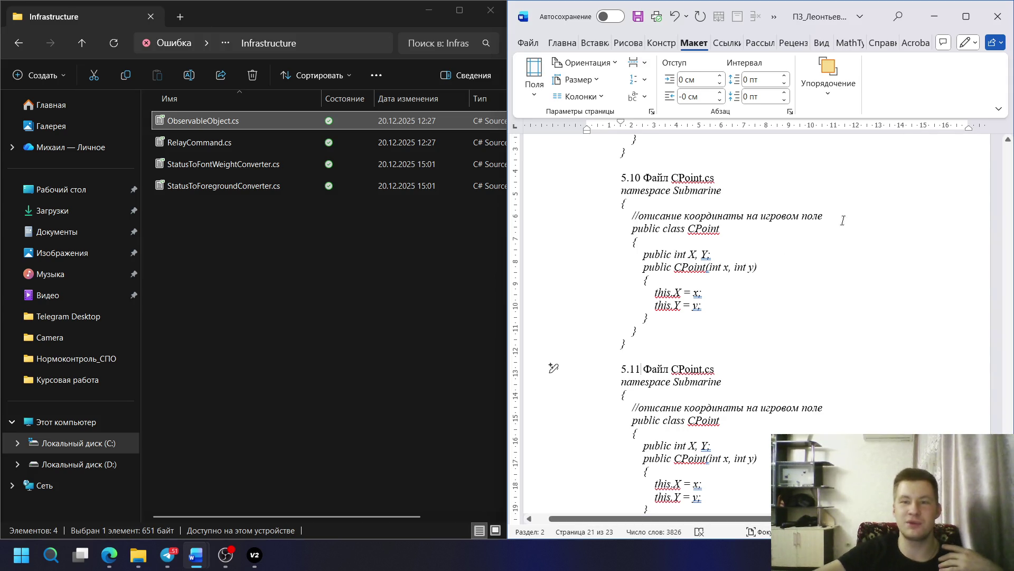
pyautogui.scroll(5, 660, 464)
pyautogui.scroll(10, 629, 301)
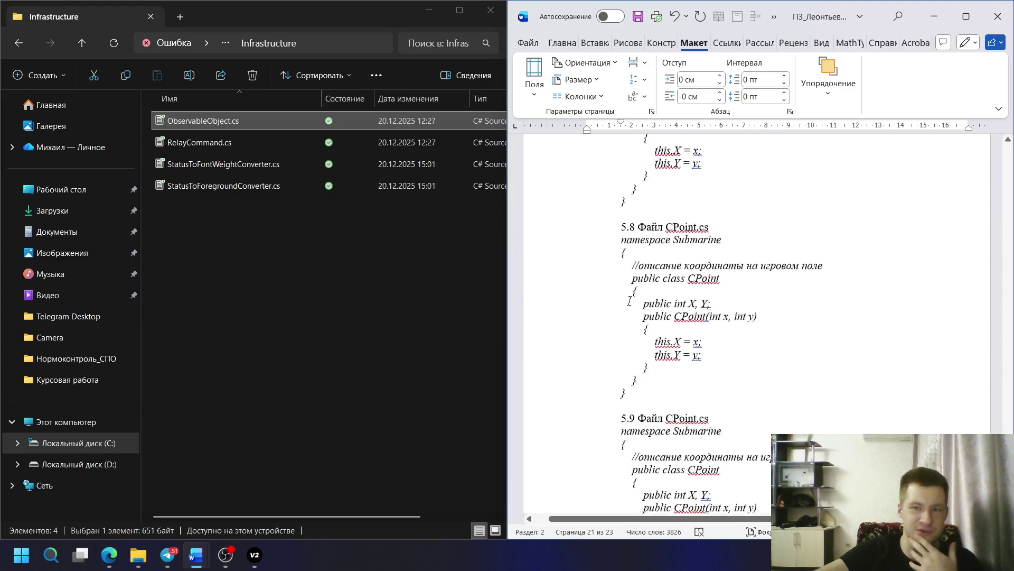
pyautogui.scroll(10, 629, 301)
pyautogui.scroll(10, 630, 301)
pyautogui.scroll(10, 629, 300)
pyautogui.scroll(10, 629, 300)
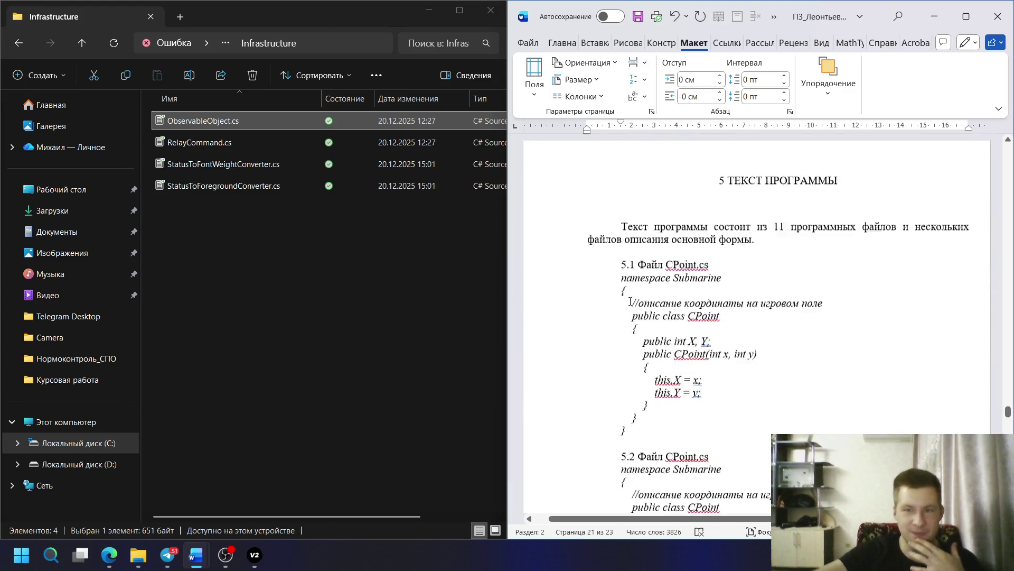
# - Paste ObservableObject.cs into heading 5.1 and open that file from Explorer
pyautogui.click(243, 123)
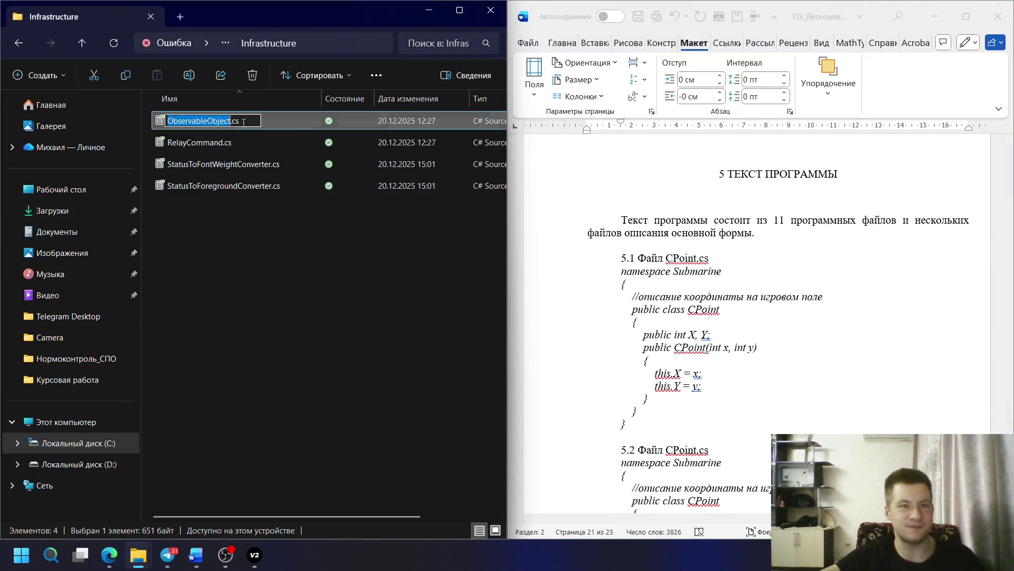
pyautogui.click(721, 262)
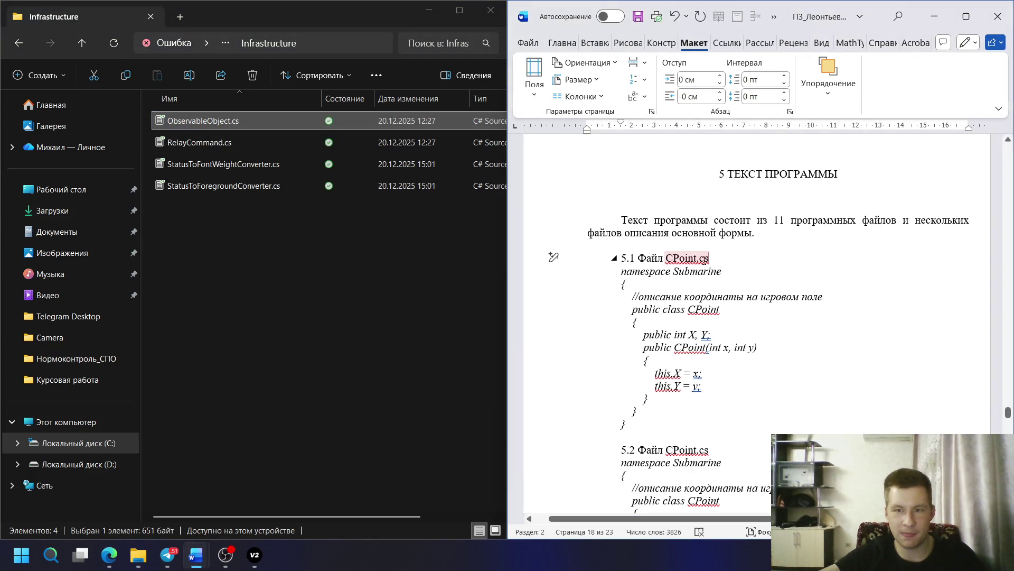
pyautogui.write('ObservableObject.cs')
pyautogui.click(254, 118)
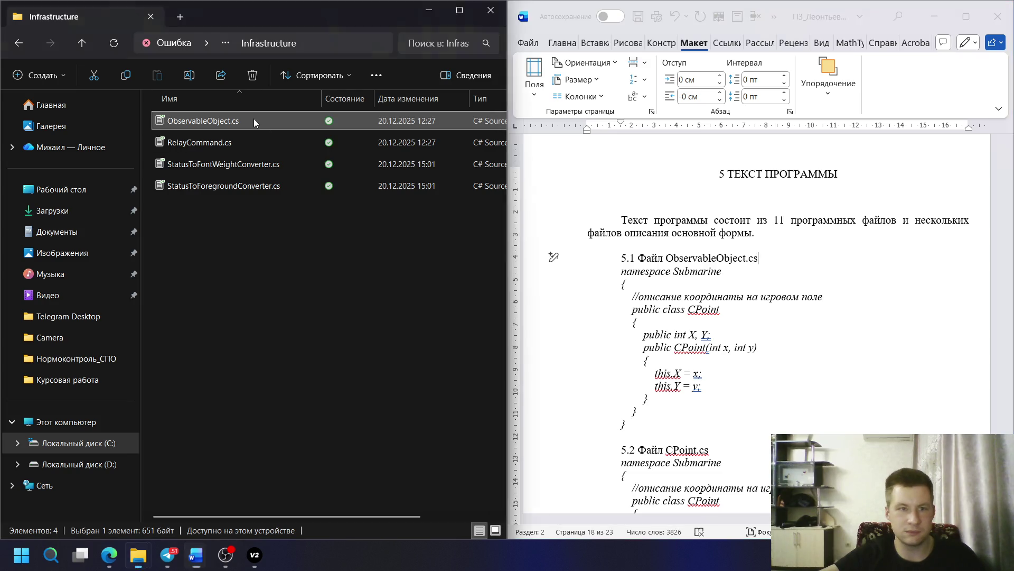
pyautogui.doubleClick(253, 118)
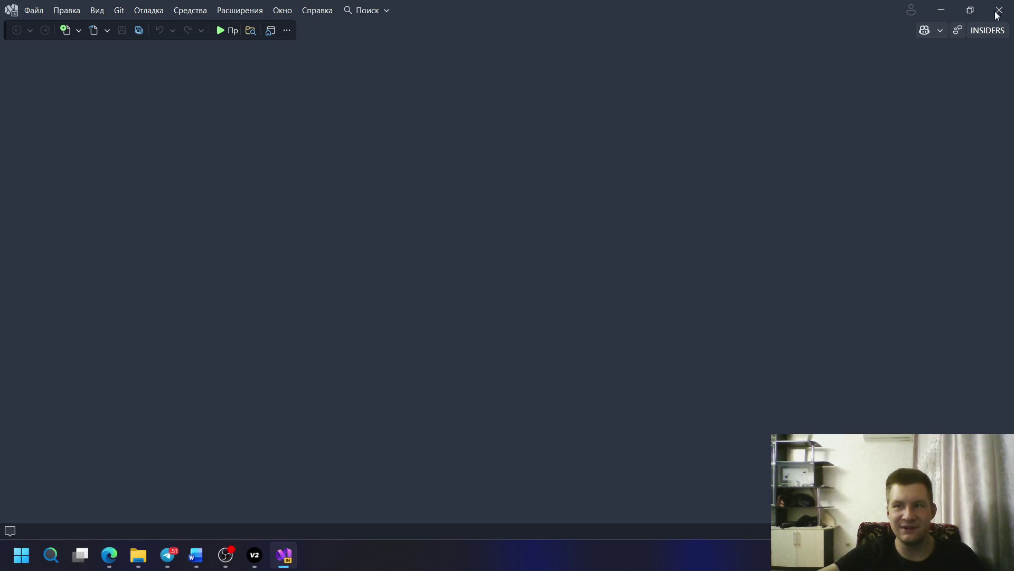
# - Copy ObservableObject.cs code from Notepad++ over the CPoint listing under 5.1
pyautogui.hotkey('alt', 'F4')
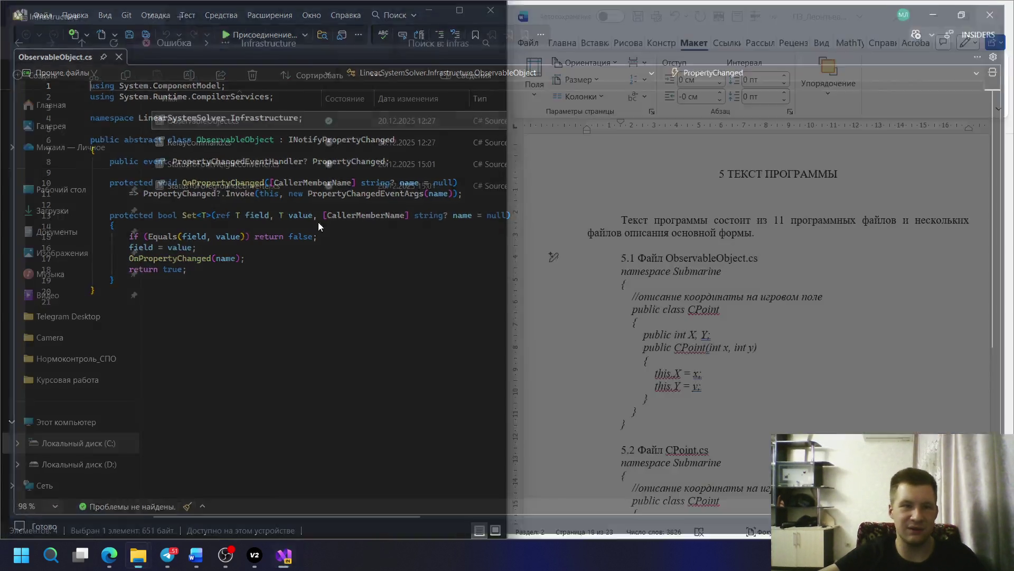
pyautogui.rightClick(226, 125)
pyautogui.moveTo(298, 206)
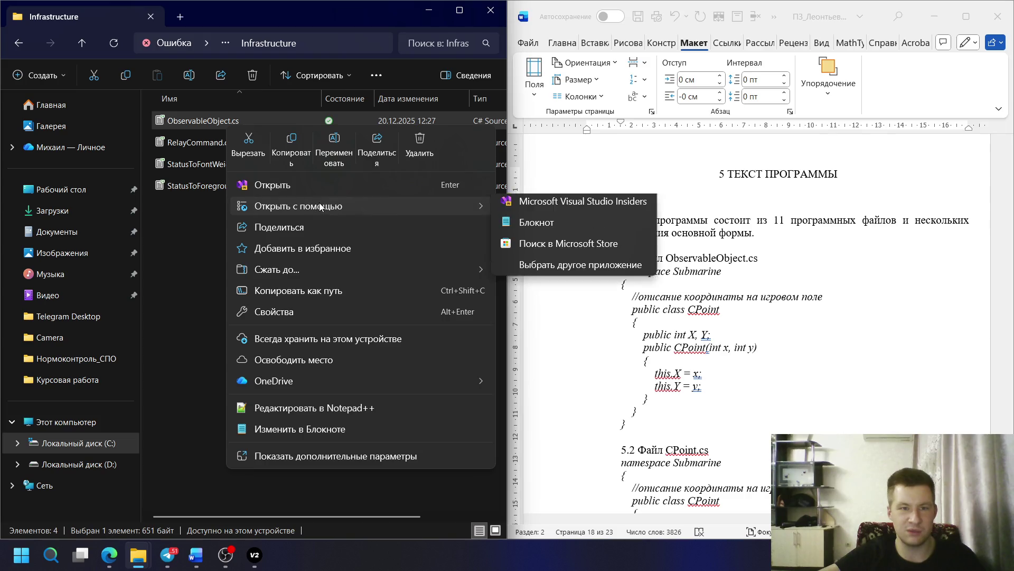
pyautogui.click(328, 409)
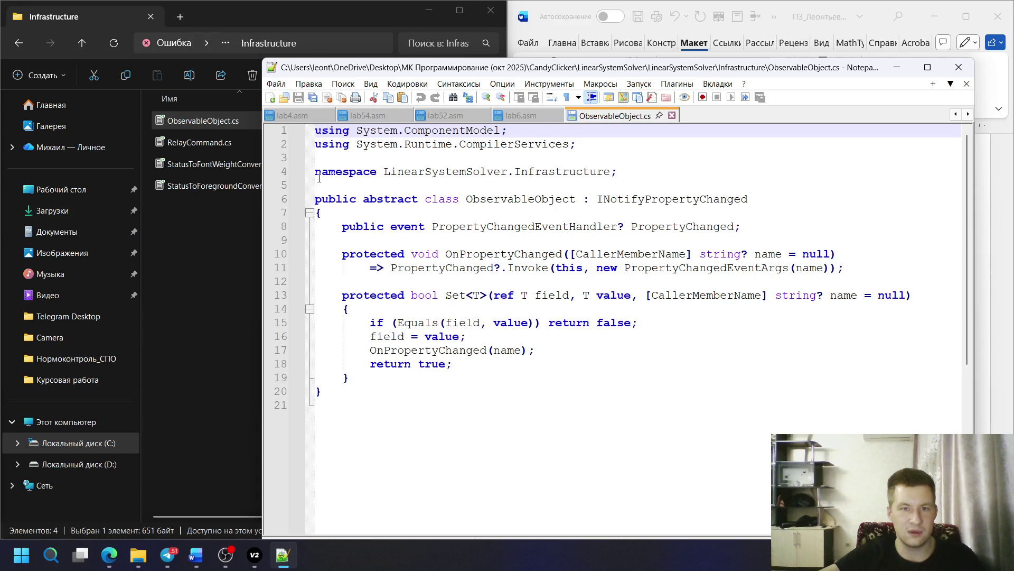
pyautogui.moveTo(319, 178); pyautogui.dragTo(371, 388)
pyautogui.hotkey('ctrl', 'c')
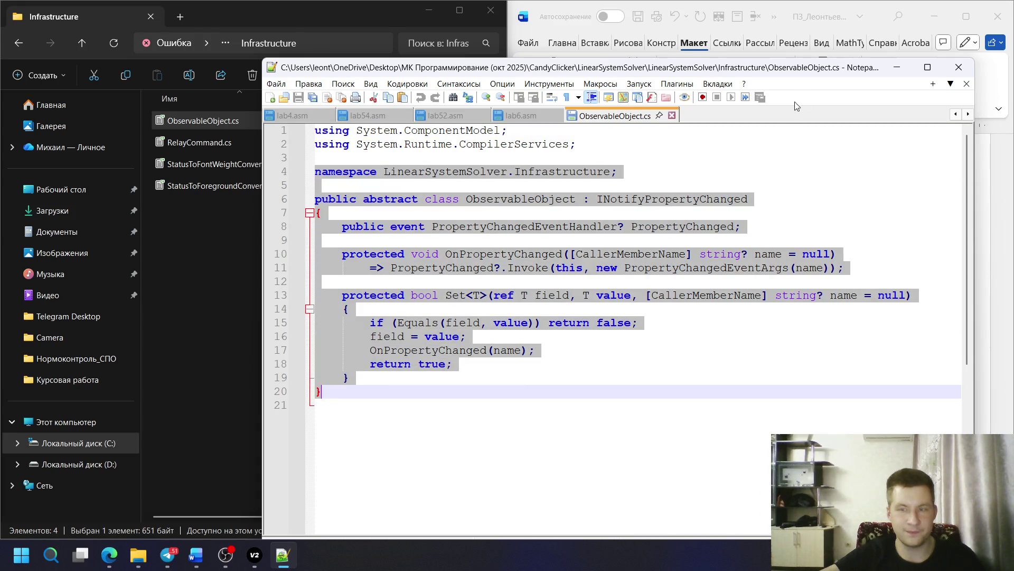
pyautogui.click(895, 68)
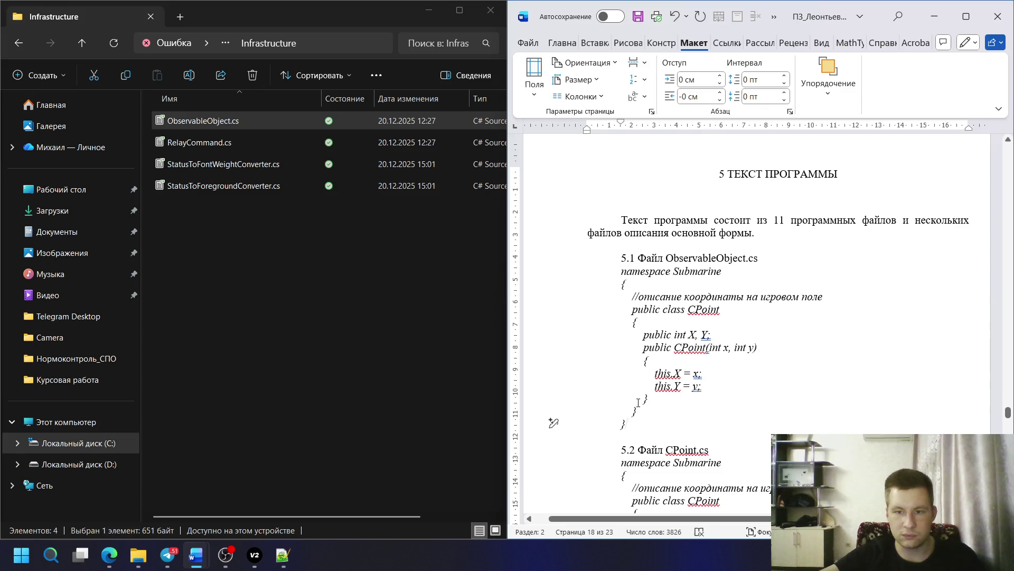
pyautogui.moveTo(553, 423); pyautogui.dragTo(553, 271)
pyautogui.hotkey('ctrl', 'v')
pyautogui.scroll(-2, 554, 347)
pyautogui.scroll(-2, 553, 346)
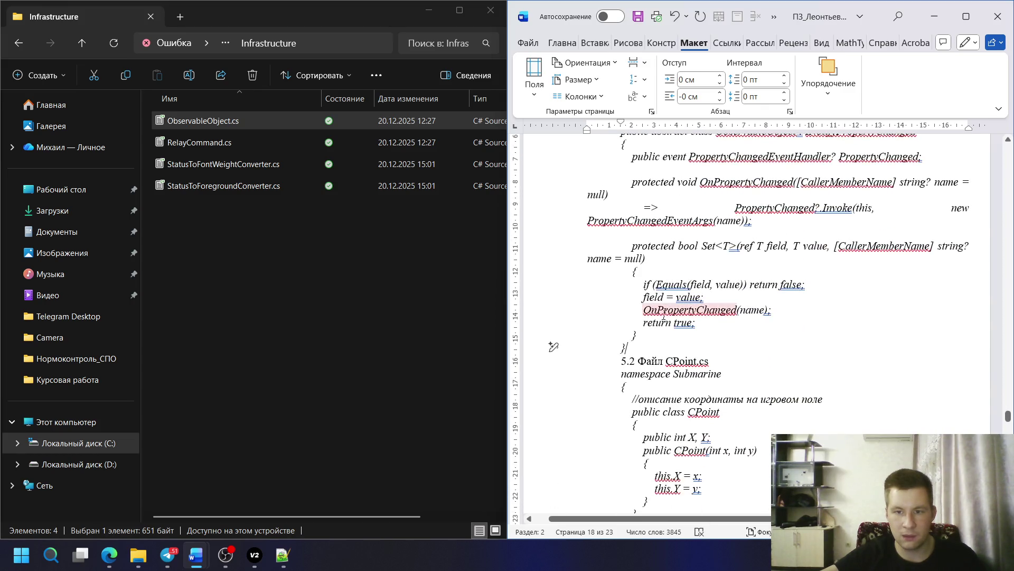
pyautogui.scroll(3, 664, 317)
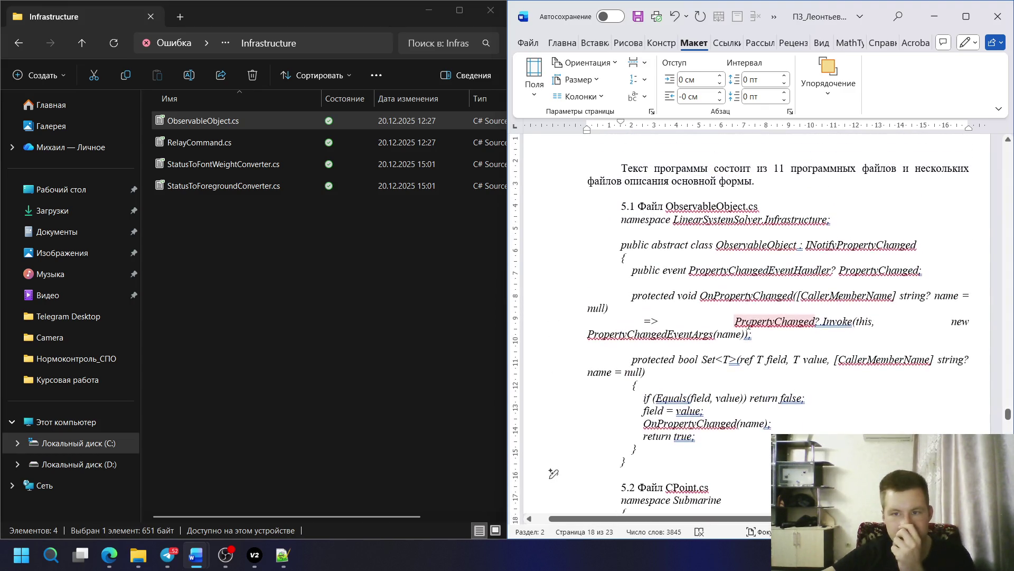
pyautogui.scroll(-1, 667, 395)
# - Left-align the pasted ObservableObject.cs code under heading 5.1
pyautogui.moveTo(554, 417); pyautogui.dragTo(553, 162)
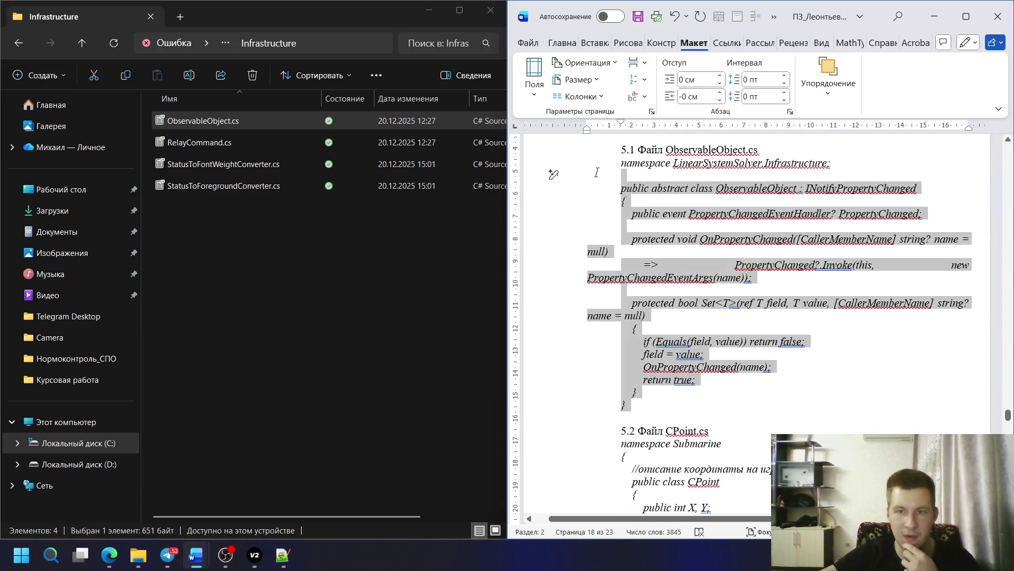
pyautogui.click(564, 44)
pyautogui.click(726, 83)
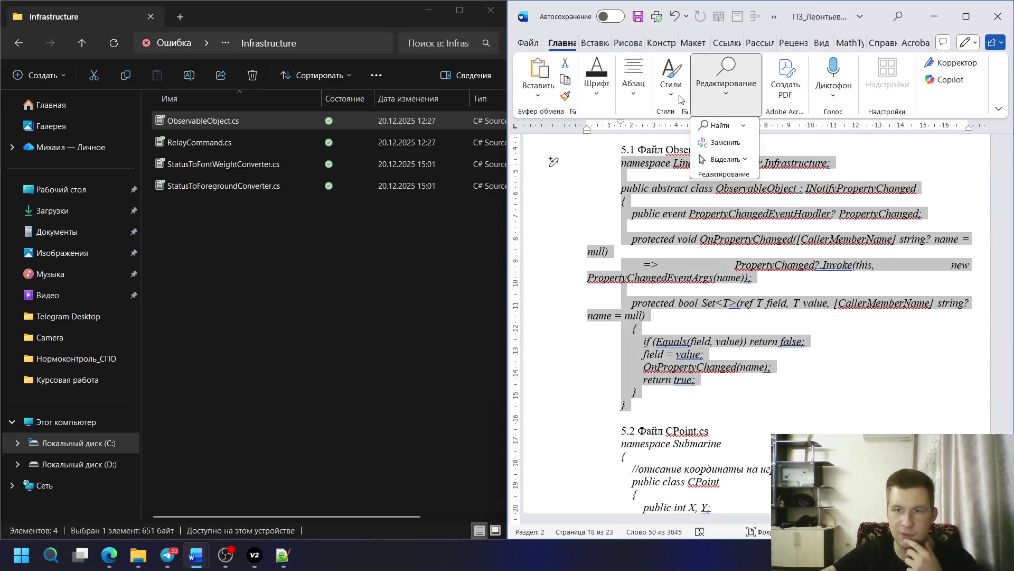
pyautogui.click(671, 92)
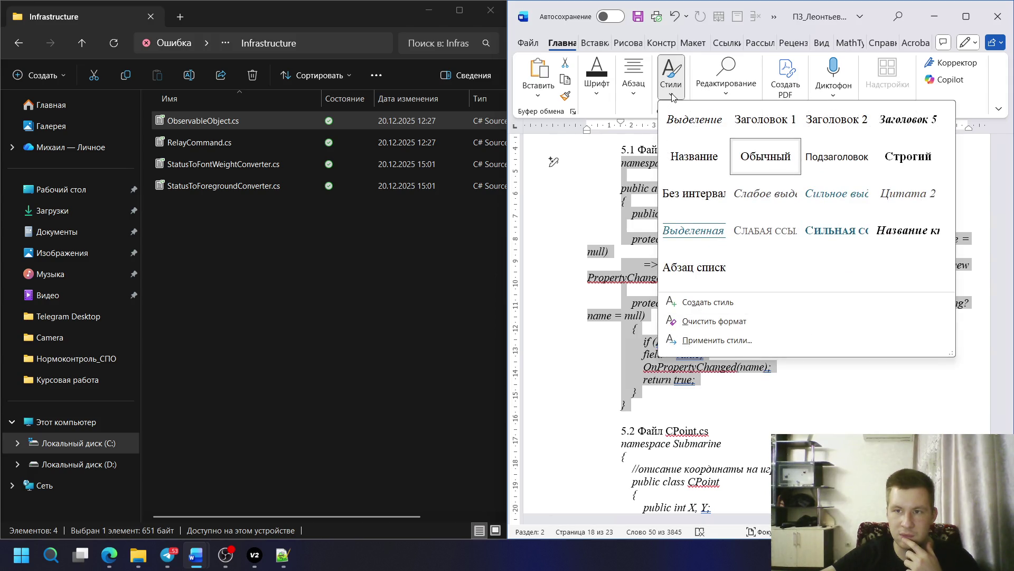
pyautogui.click(672, 89)
pyautogui.click(634, 83)
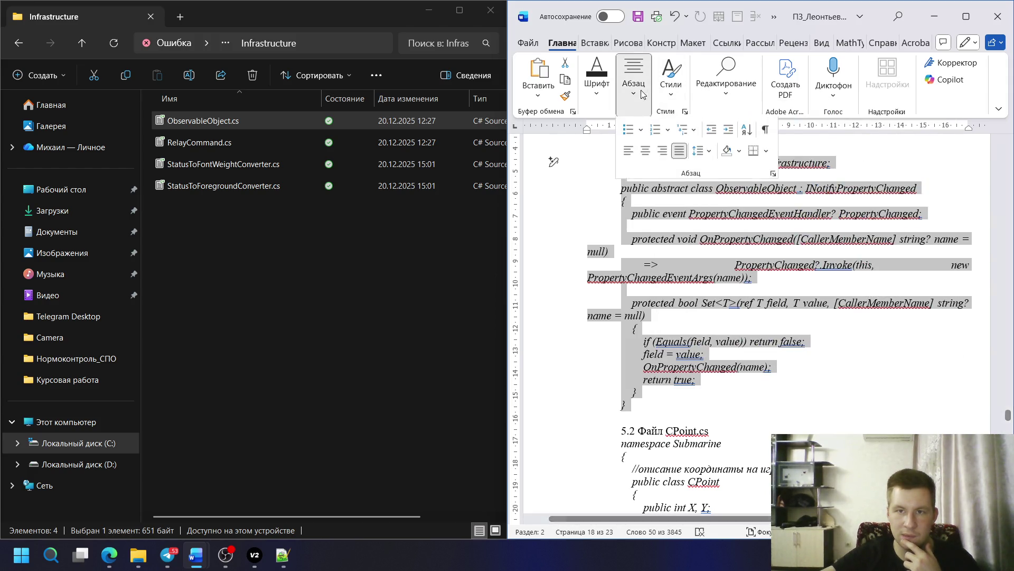
pyautogui.click(630, 152)
pyautogui.click(666, 94)
# - Remove the code's paragraph indent via the paragraph formatting options
pyautogui.click(668, 95)
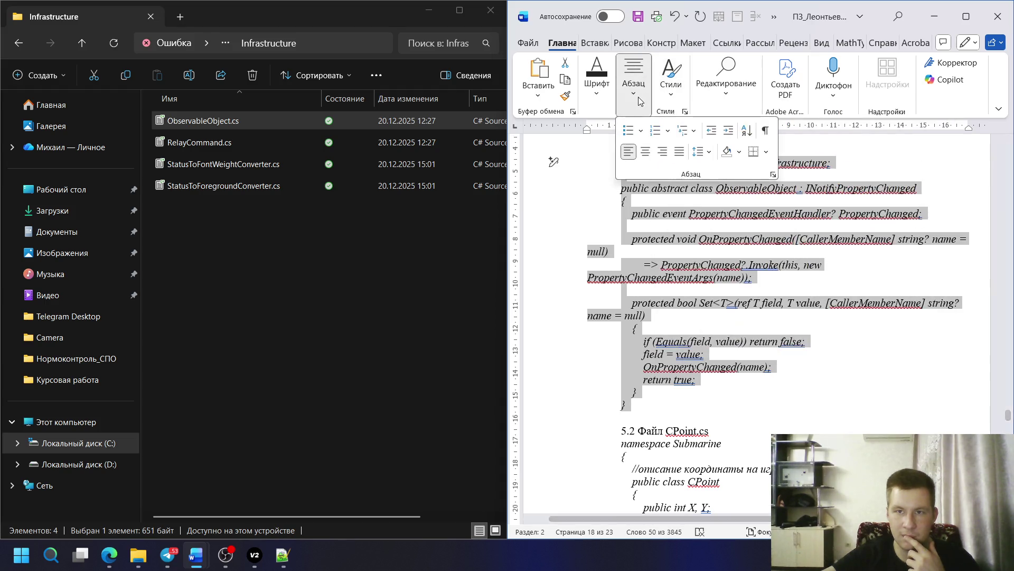
pyautogui.click(672, 97)
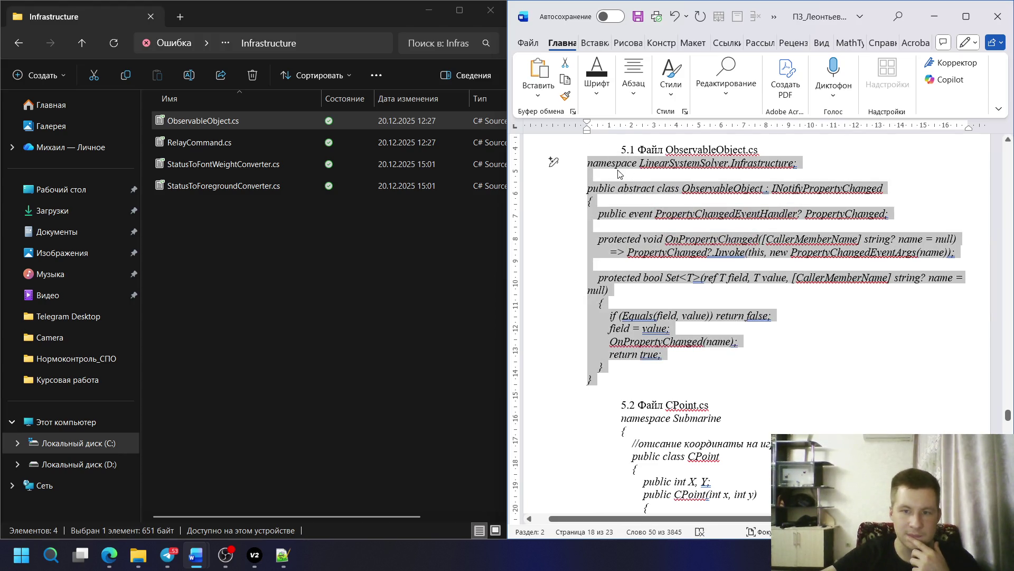
pyautogui.click(634, 111)
pyautogui.click(632, 105)
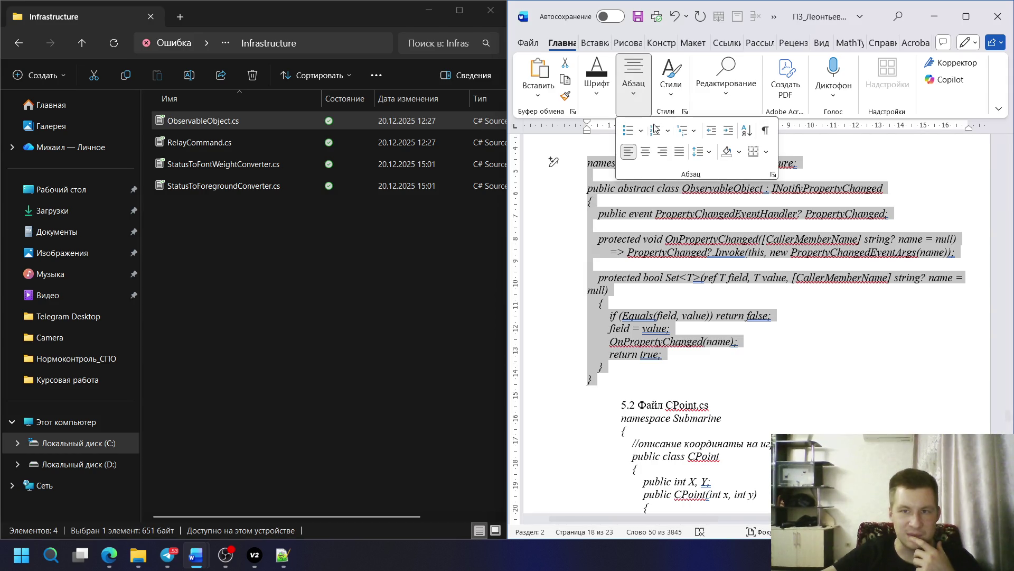
# - Create the Программный_код paragraph style from the formatted code
pyautogui.click(671, 83)
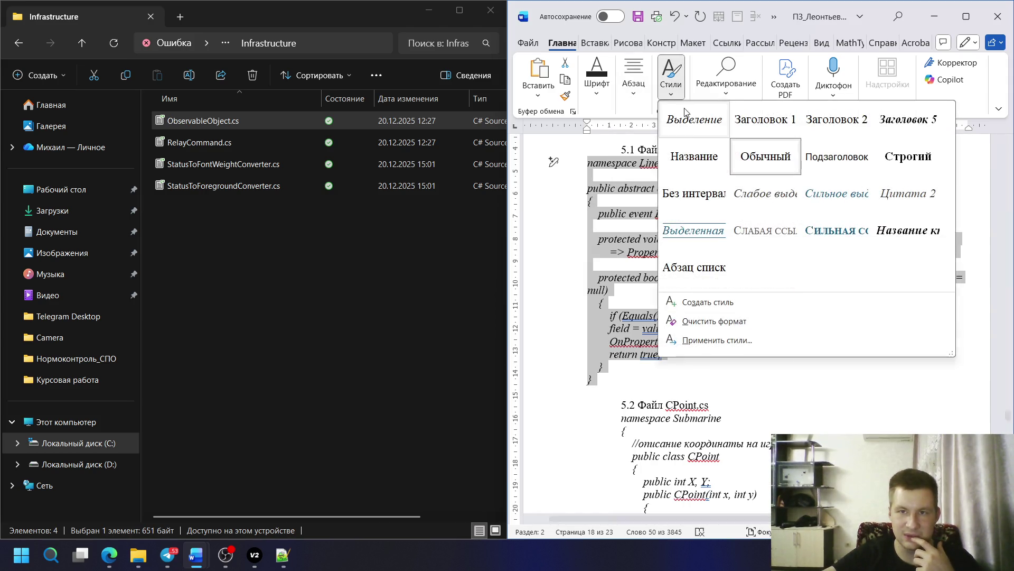
pyautogui.click(713, 301)
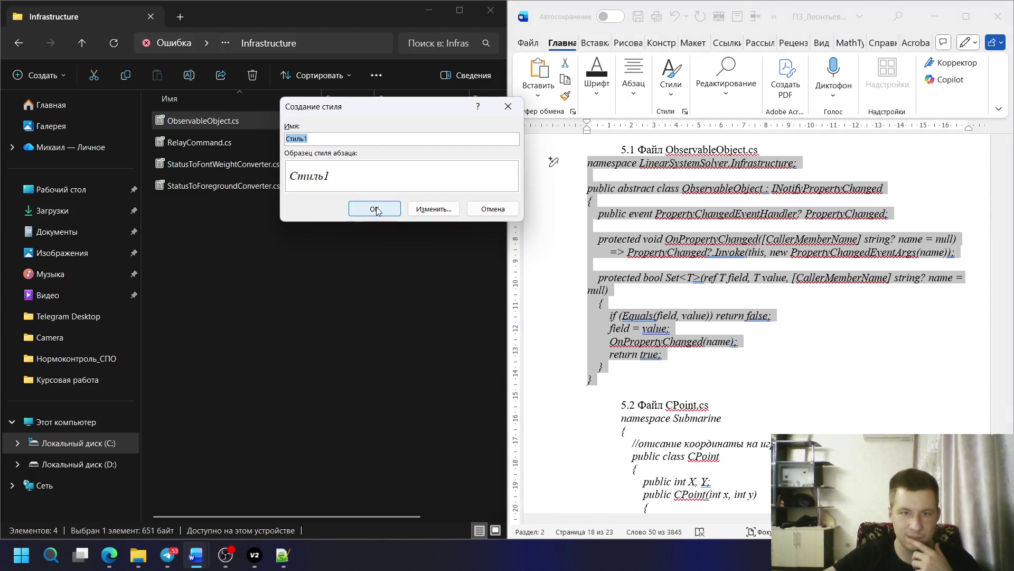
pyautogui.write('Програ')
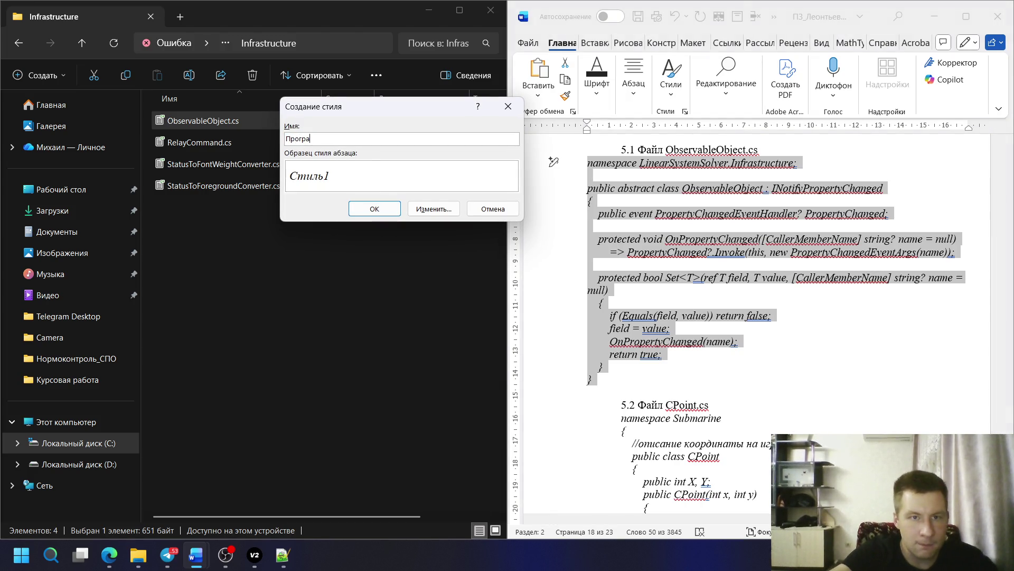
pyautogui.write('ммный_код')
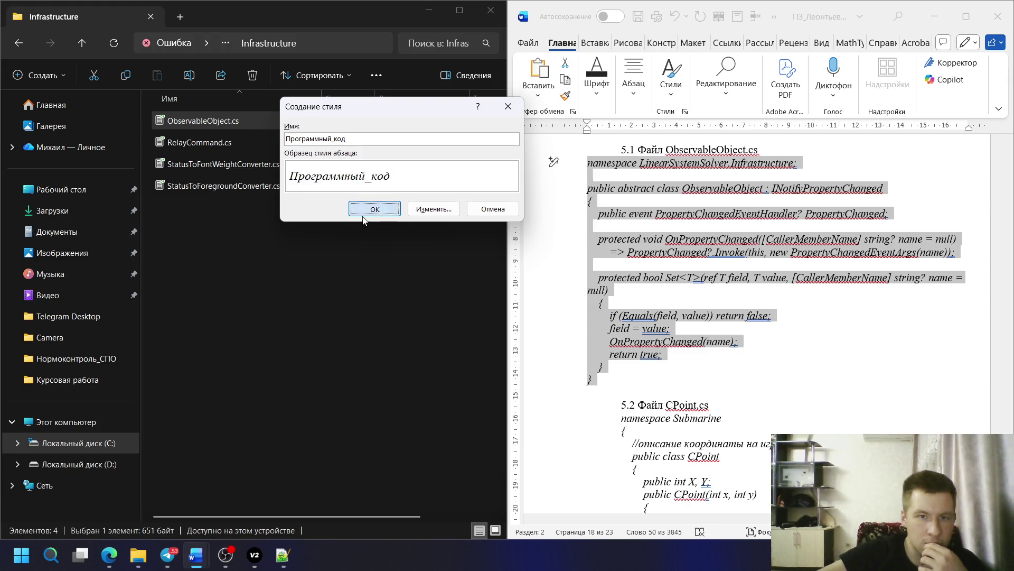
pyautogui.click(375, 209)
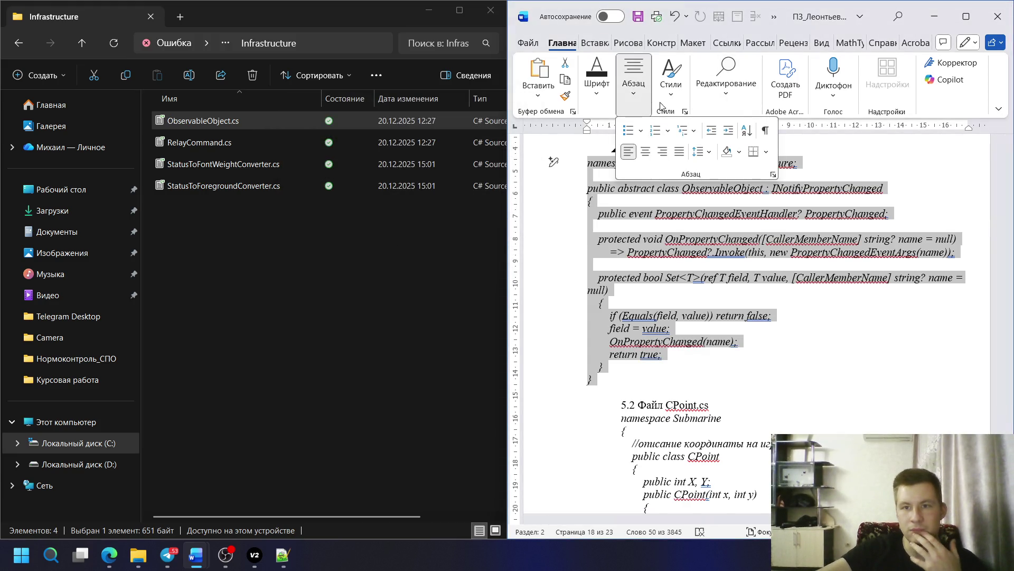
# - Show the full Styles pane and park it at the top right of the document
pyautogui.click(671, 75)
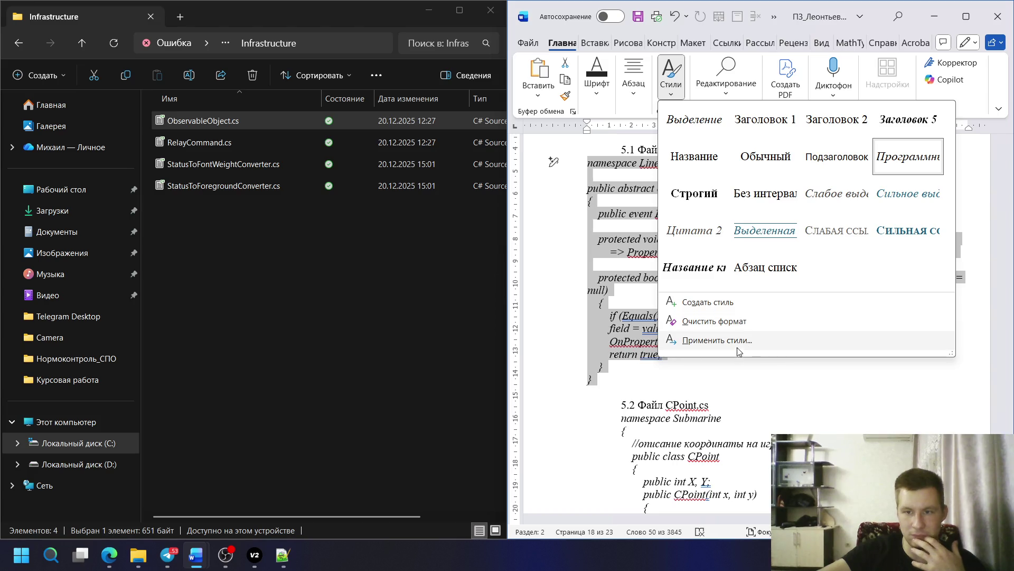
pyautogui.press('Escape')
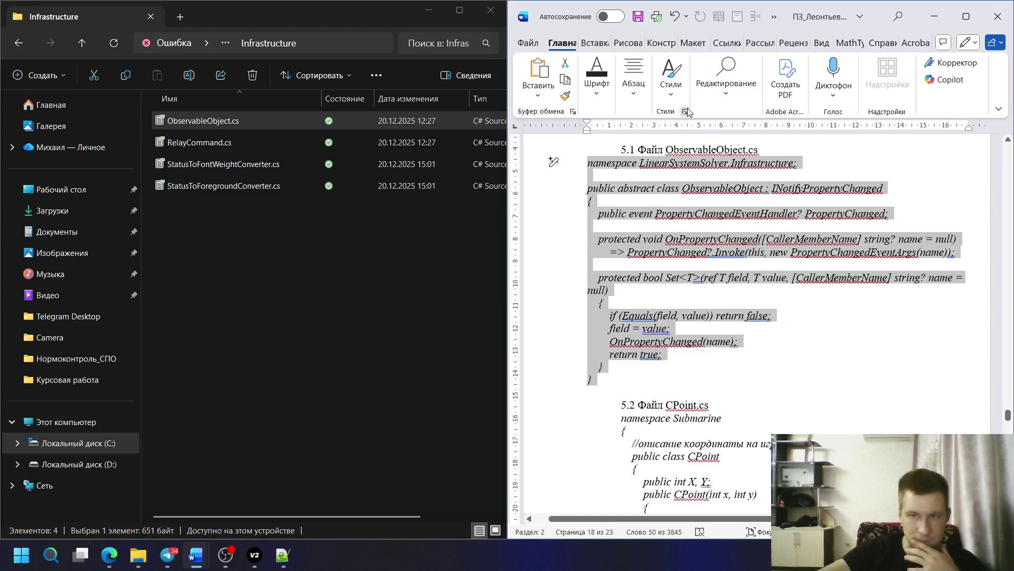
pyautogui.click(685, 112)
pyautogui.moveTo(425, 237)
pyautogui.mouseDown()
pyautogui.moveTo(362, 75)
pyautogui.moveTo(462, 93)
pyautogui.mouseUp()
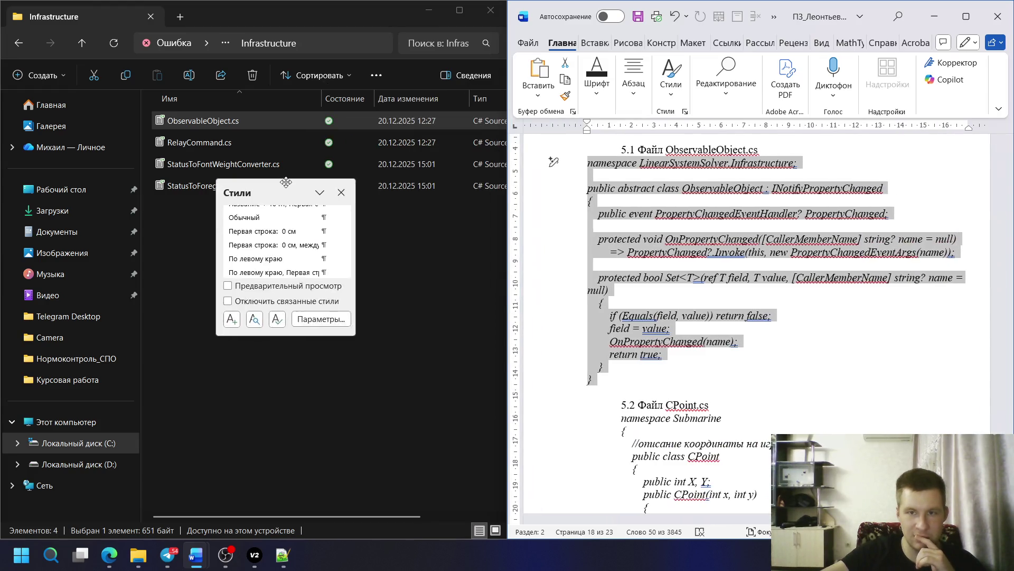
pyautogui.moveTo(286, 174)
pyautogui.mouseDown()
pyautogui.moveTo(849, 10)
pyautogui.moveTo(932, 13)
pyautogui.mouseUp()
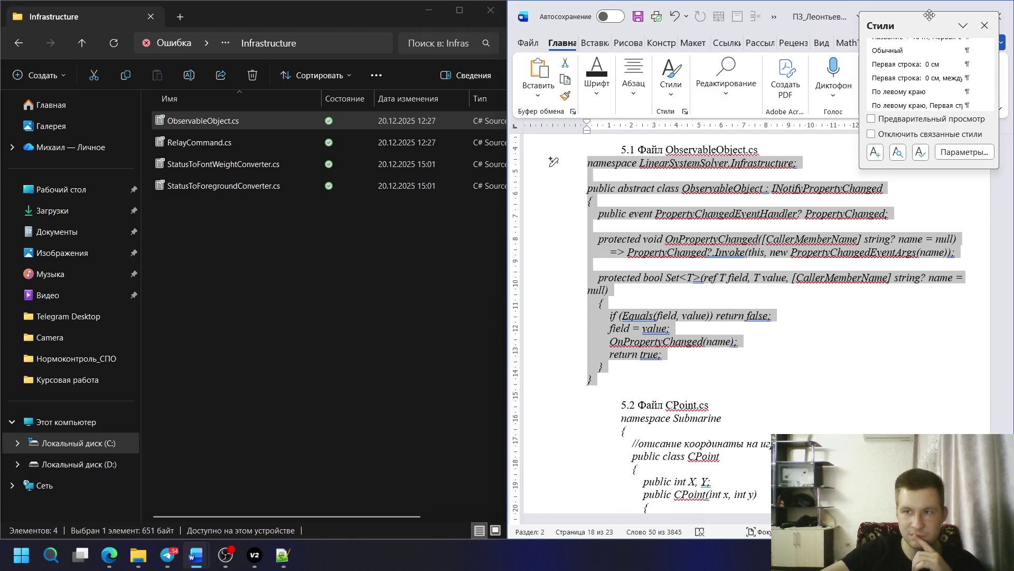
pyautogui.scroll(-2, 802, 232)
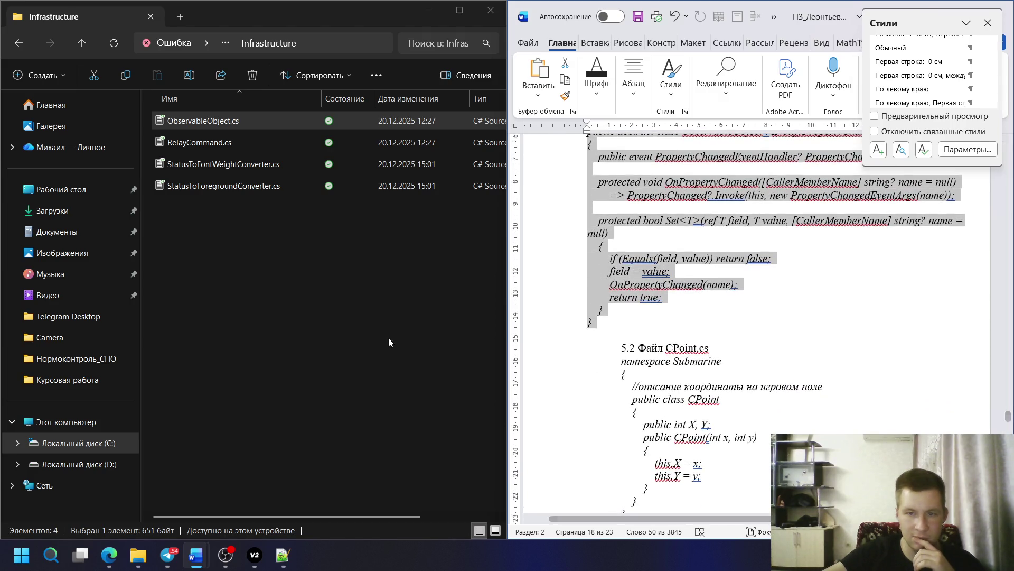
# - Copy the RelayCommand.cs code from Notepad++ into the report under section 5.2
pyautogui.click(197, 142)
pyautogui.rightClick(197, 143)
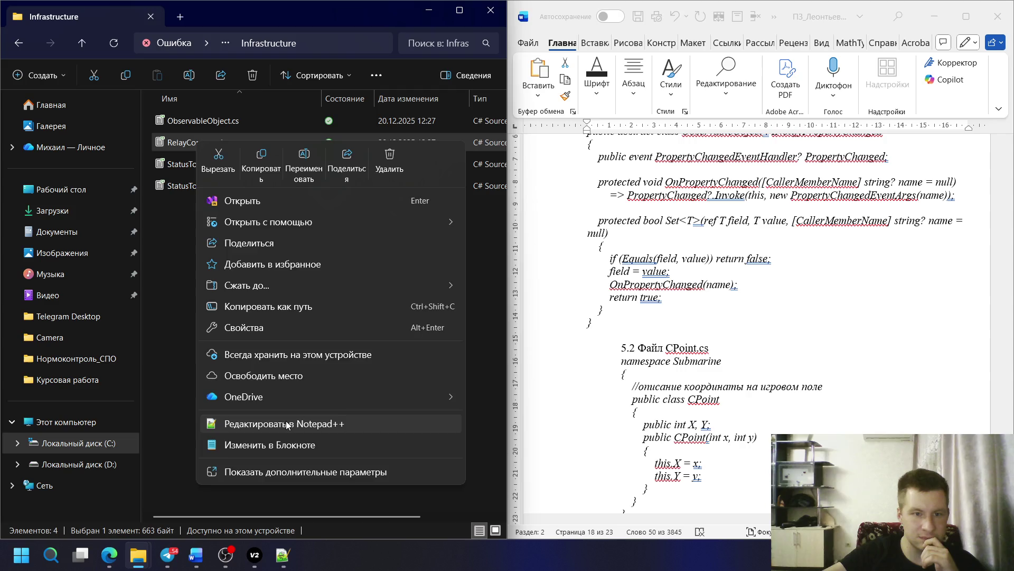
pyautogui.click(270, 424)
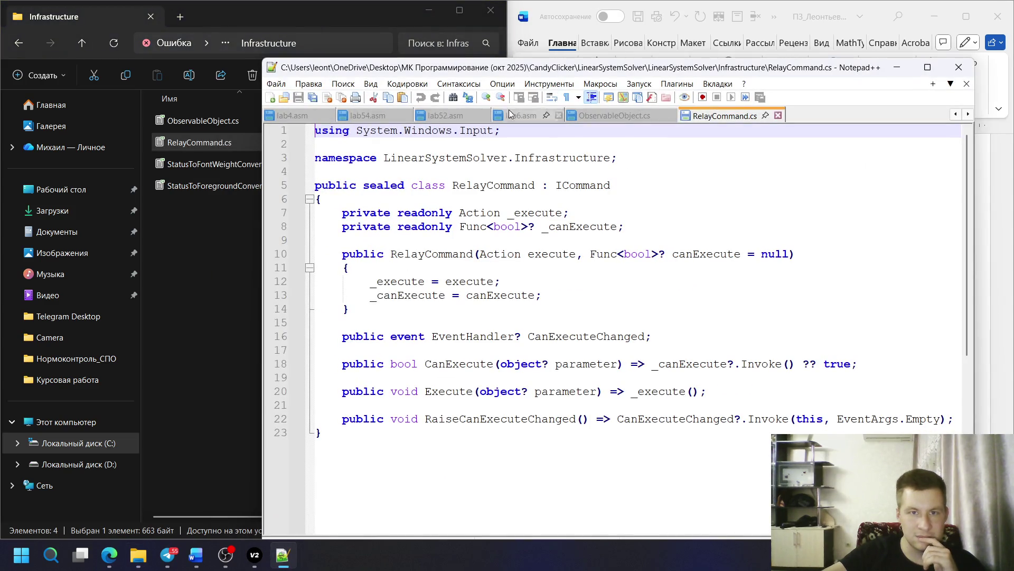
pyautogui.moveTo(317, 159); pyautogui.dragTo(387, 426)
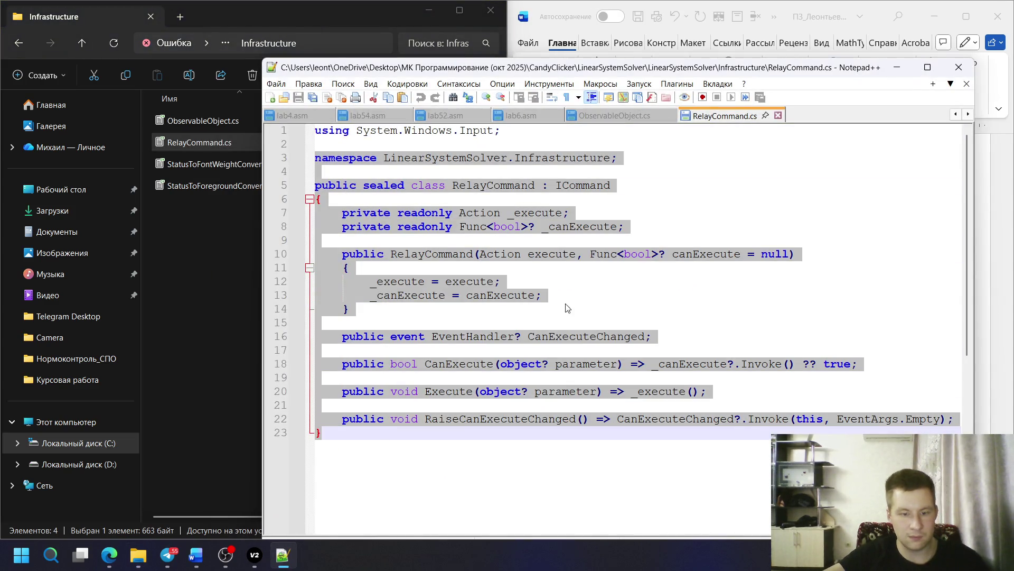
pyautogui.click(897, 67)
pyautogui.scroll(2, 698, 274)
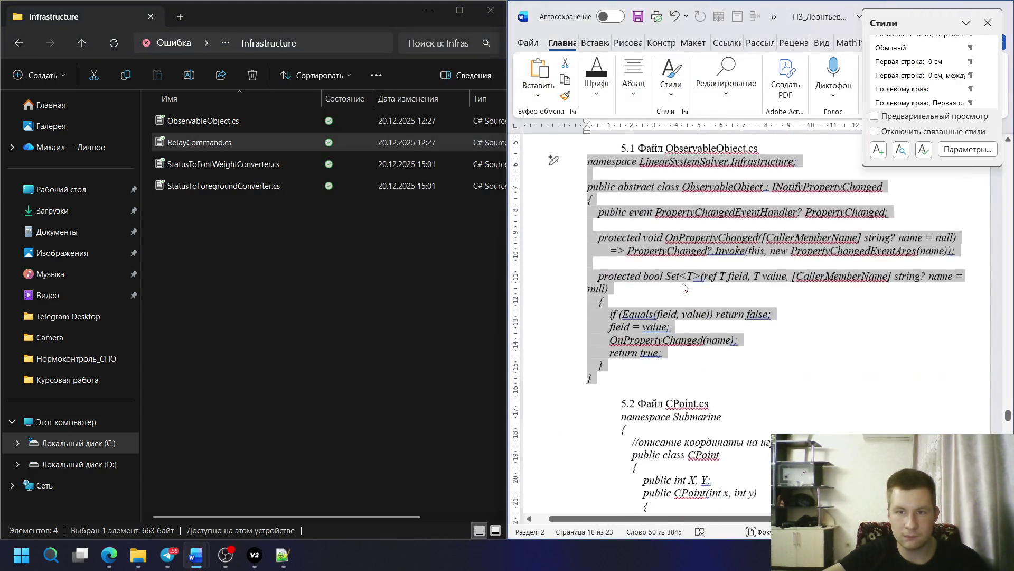
pyautogui.scroll(-3, 644, 386)
pyautogui.click(623, 362)
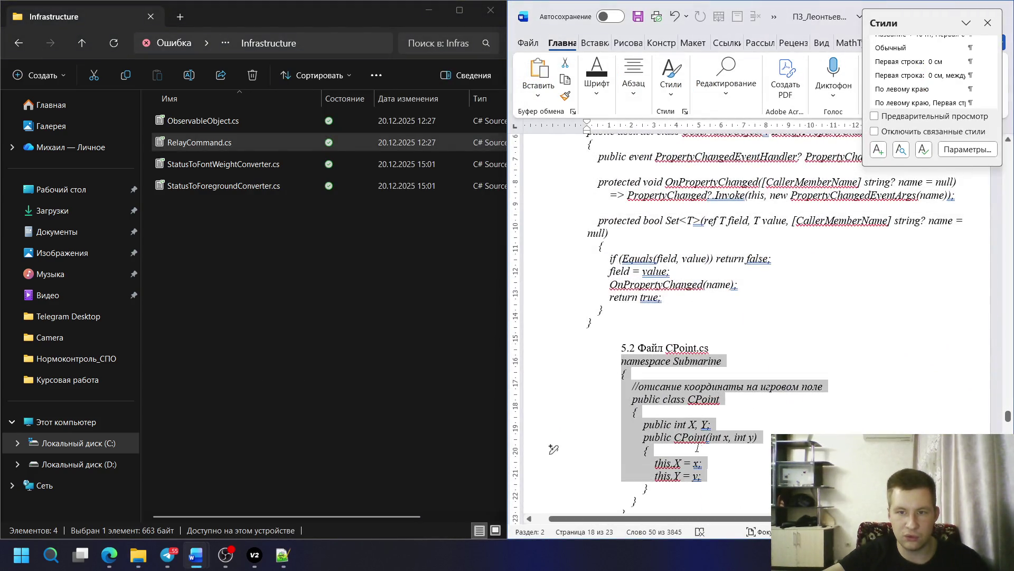
pyautogui.hotkey('ctrl', 'v')
pyautogui.scroll(-1, 670, 358)
pyautogui.scroll(2, 670, 358)
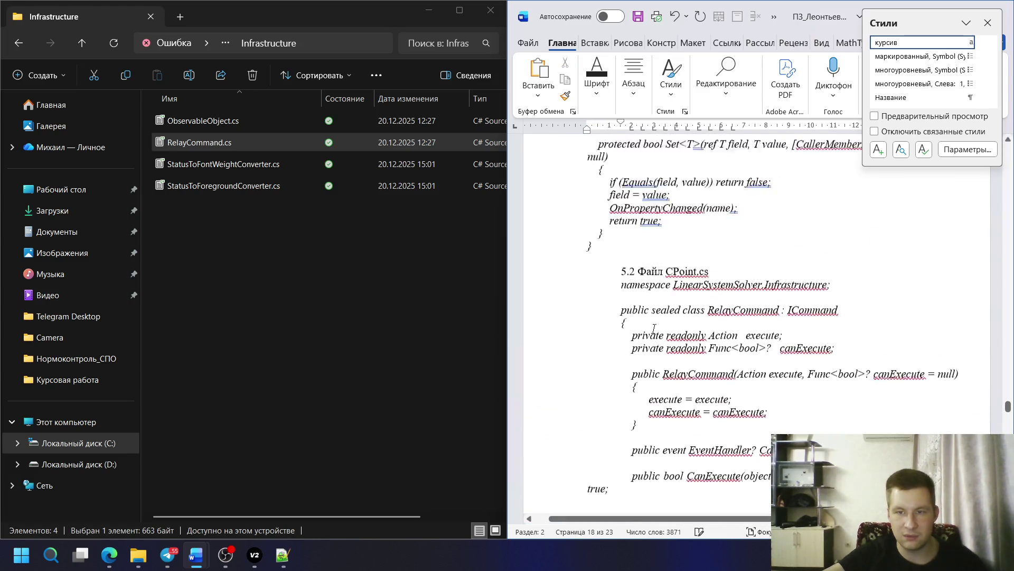
pyautogui.scroll(2, 670, 359)
pyautogui.scroll(2, 670, 358)
# - Replace CPoint with RelayCommand in the 5.2 heading
pyautogui.click(204, 147)
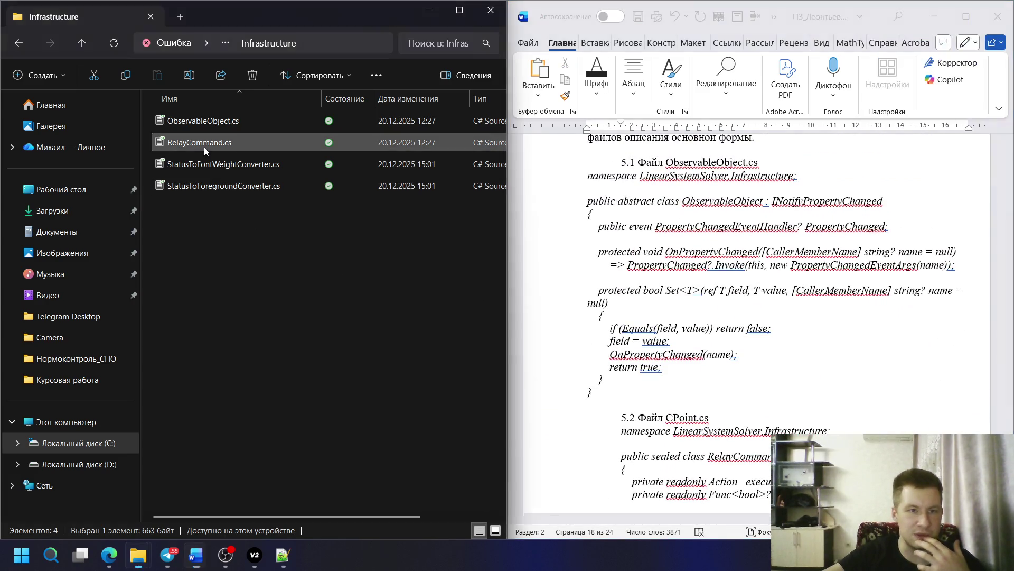
pyautogui.click(204, 146)
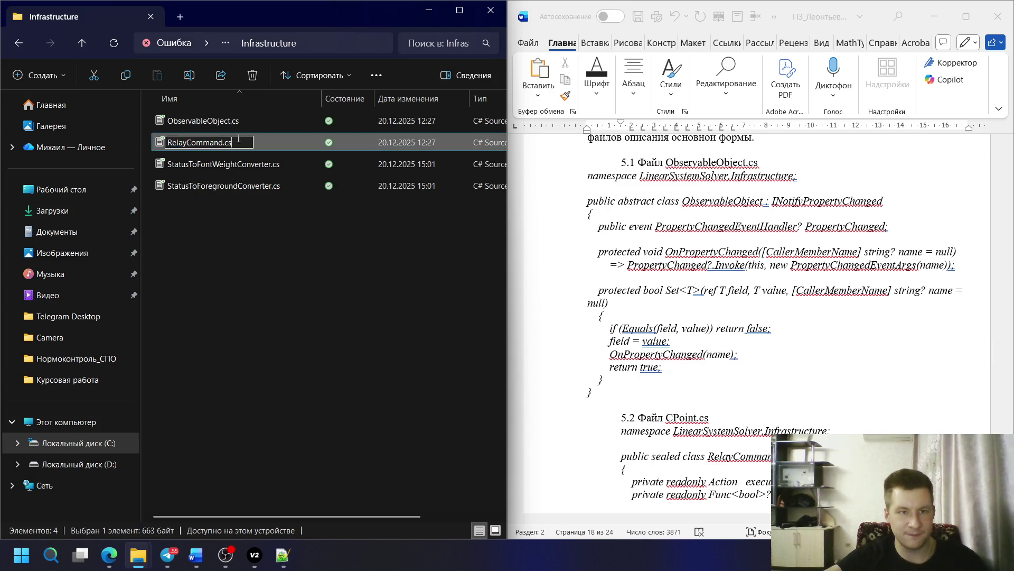
pyautogui.click(749, 399)
pyautogui.doubleClick(681, 417)
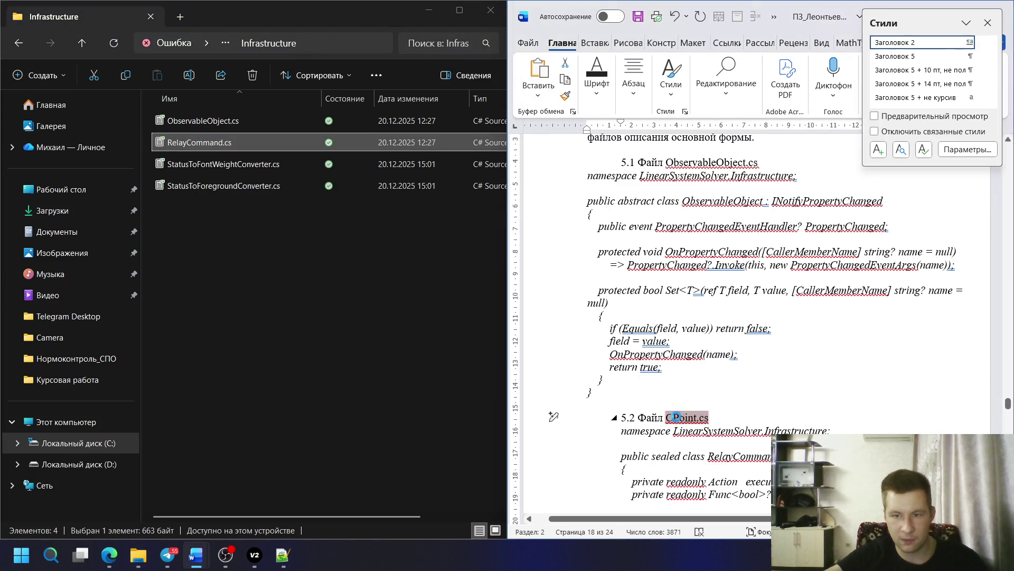
pyautogui.write('RelayCommand')
pyautogui.scroll(-3, 620, 290)
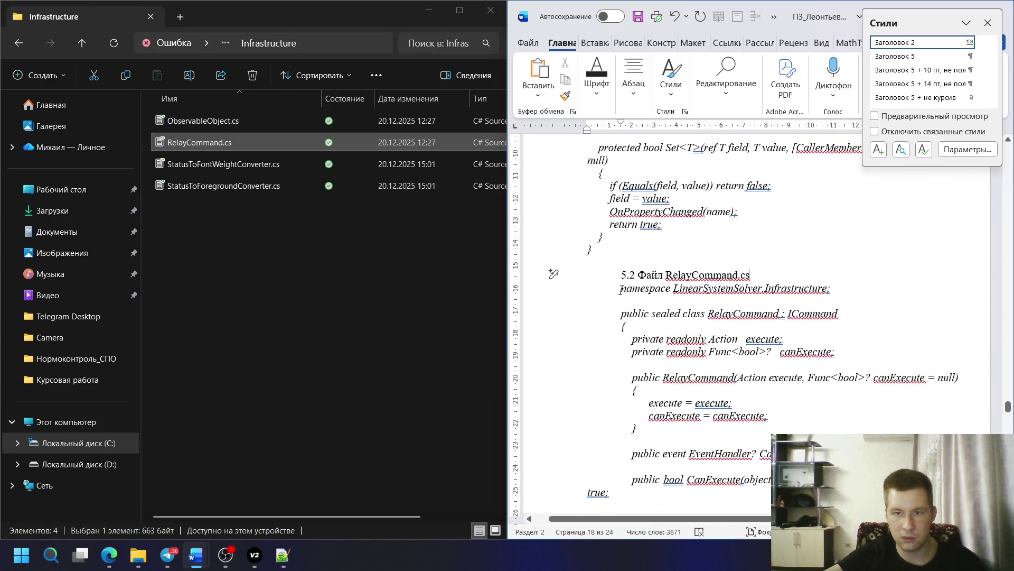
pyautogui.moveTo(620, 288); pyautogui.dragTo(710, 298)
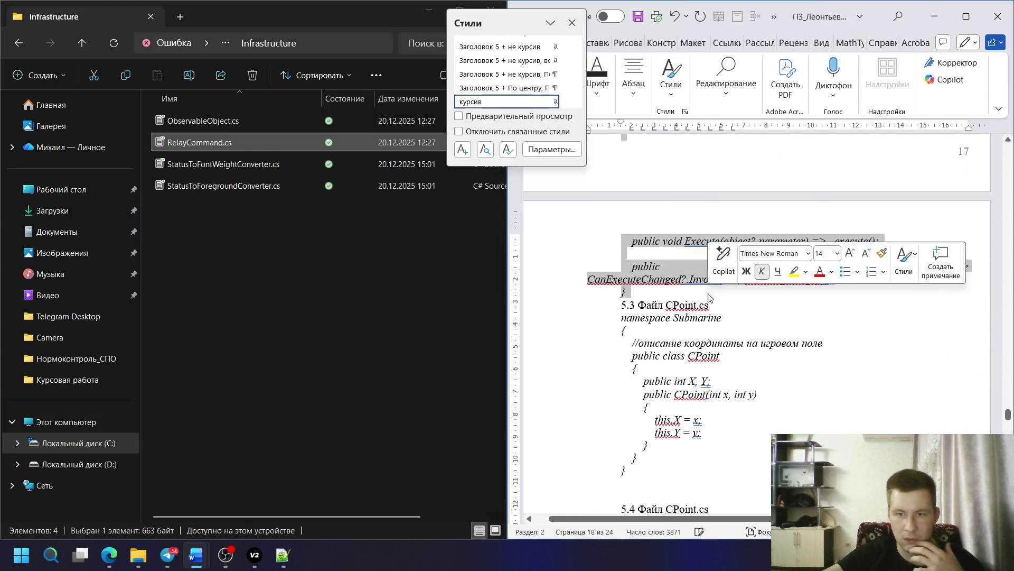
pyautogui.scroll(3, 524, 82)
pyautogui.scroll(3, 523, 82)
pyautogui.scroll(3, 523, 81)
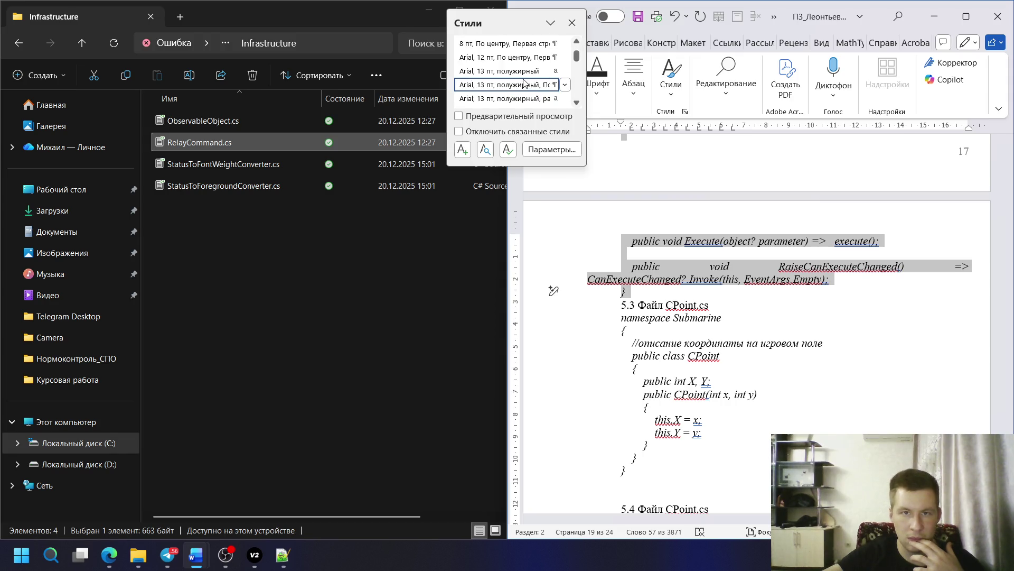
pyautogui.scroll(-3, 555, 76)
pyautogui.scroll(-3, 547, 83)
pyautogui.scroll(-3, 531, 91)
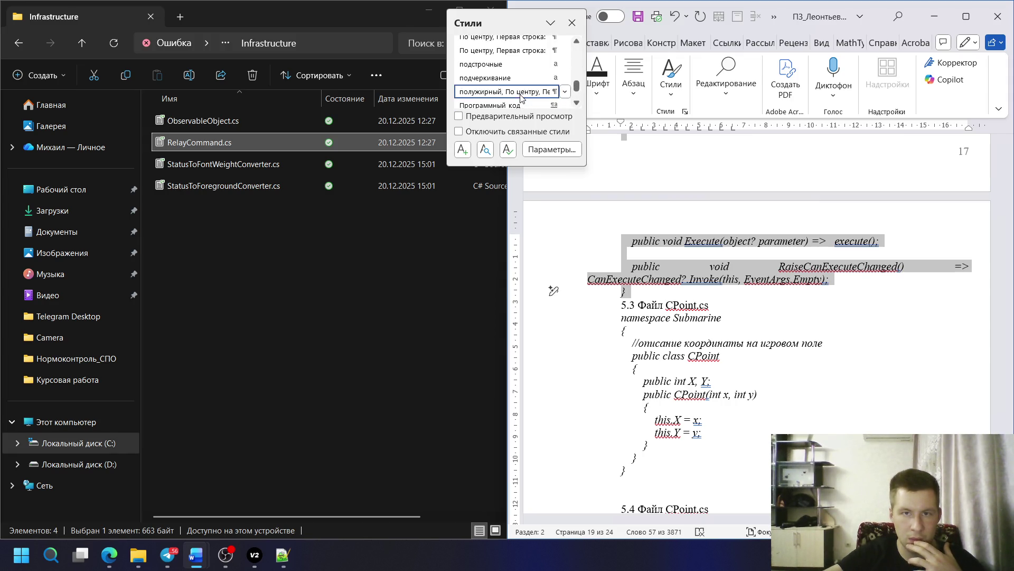
pyautogui.scroll(-1, 519, 91)
pyautogui.scroll(-1, 513, 95)
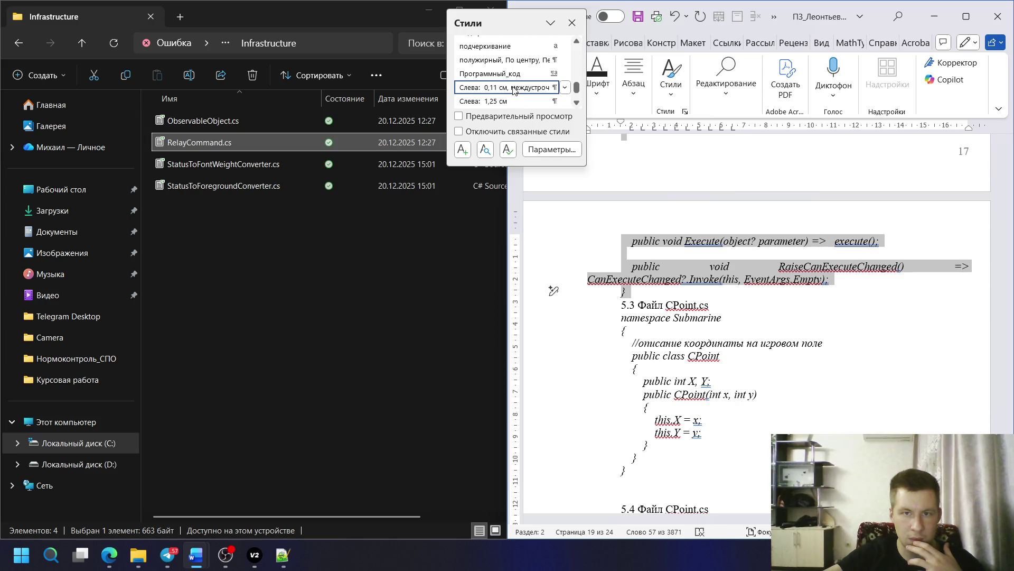
# - Apply Программный_код to the RelayCommand.cs listing and add a blank line before section 5.3
pyautogui.click(510, 74)
pyautogui.click(640, 346)
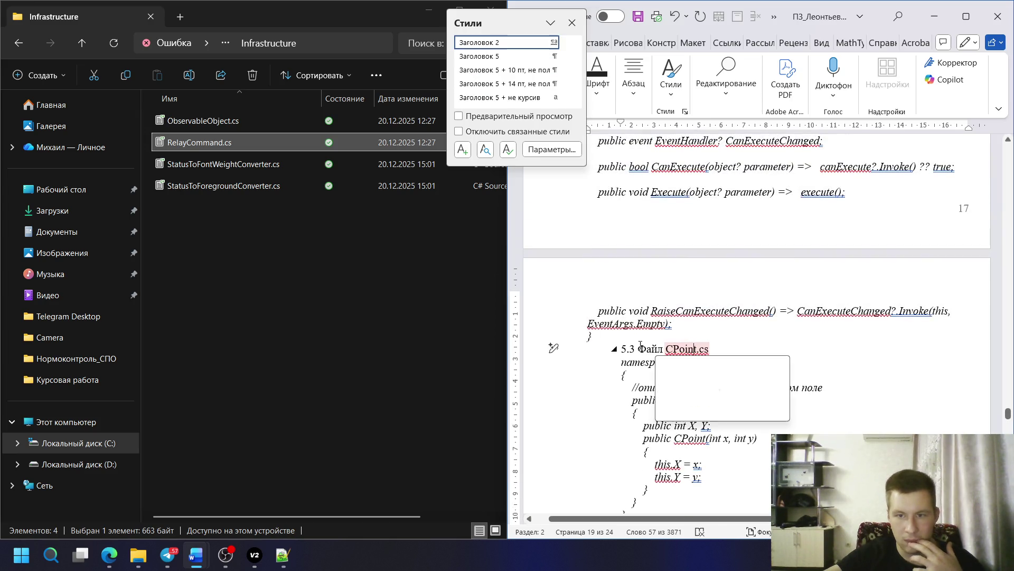
pyautogui.click(635, 337)
pyautogui.press('Return')
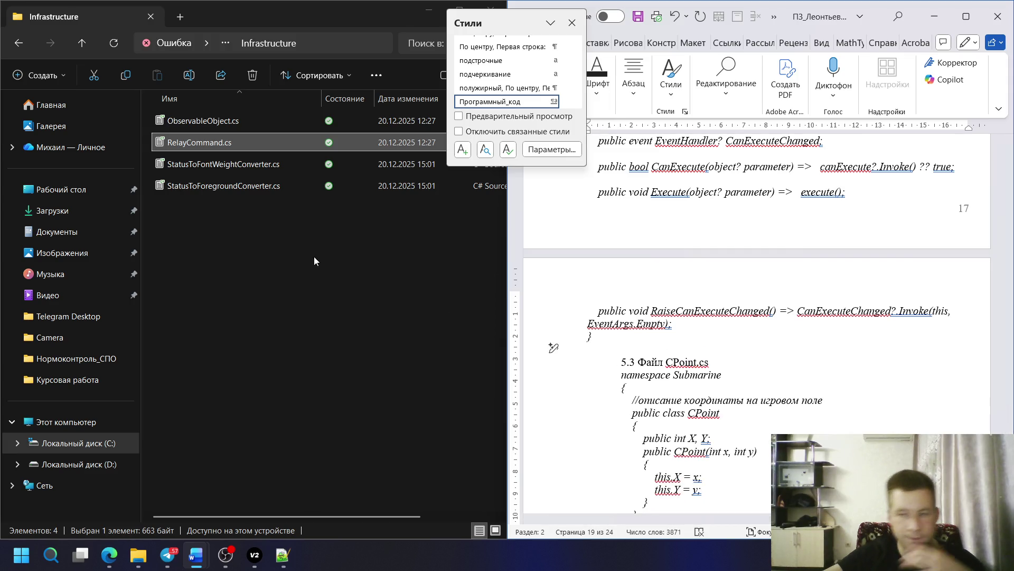
# - Bring up the Explorer options for StatusToFontWeightConverter.cs
pyautogui.click(235, 164)
pyautogui.rightClick(235, 163)
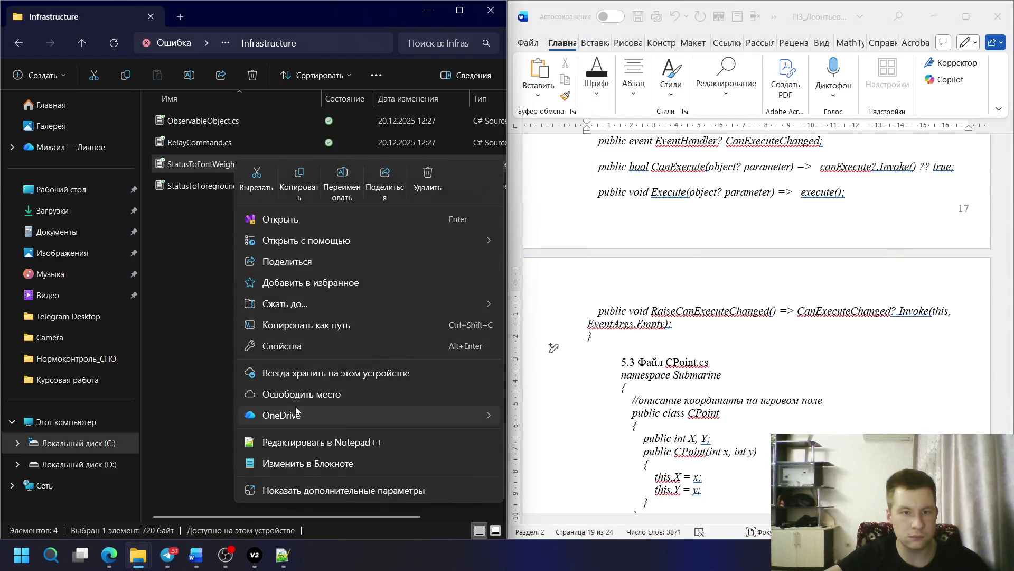
# - Replace CPoint.cs in heading 5.3 with the copied name StatusToFontWeightConverter.cs
pyautogui.click(212, 170)
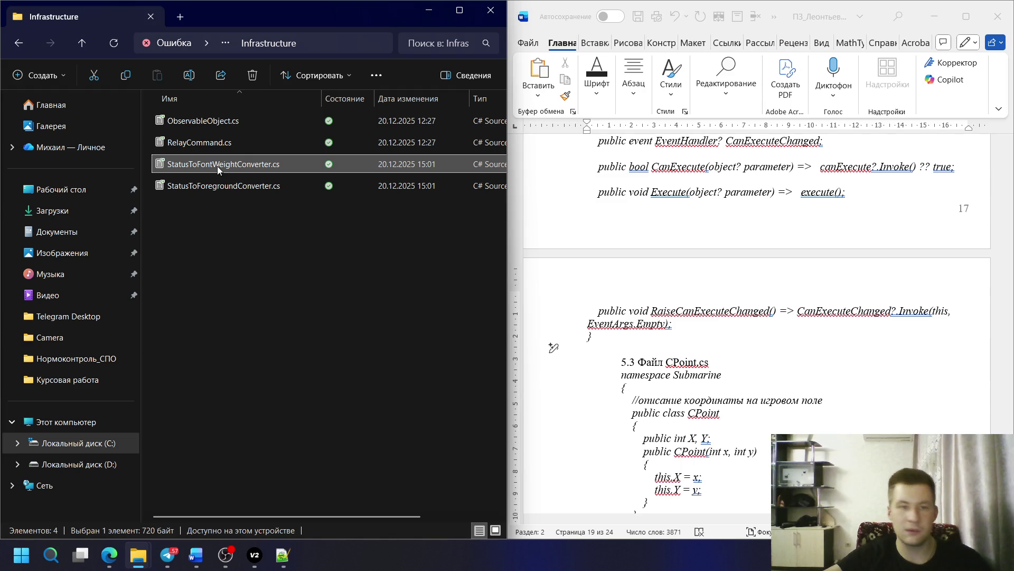
pyautogui.click(710, 399)
pyautogui.moveTo(667, 362); pyautogui.dragTo(709, 362)
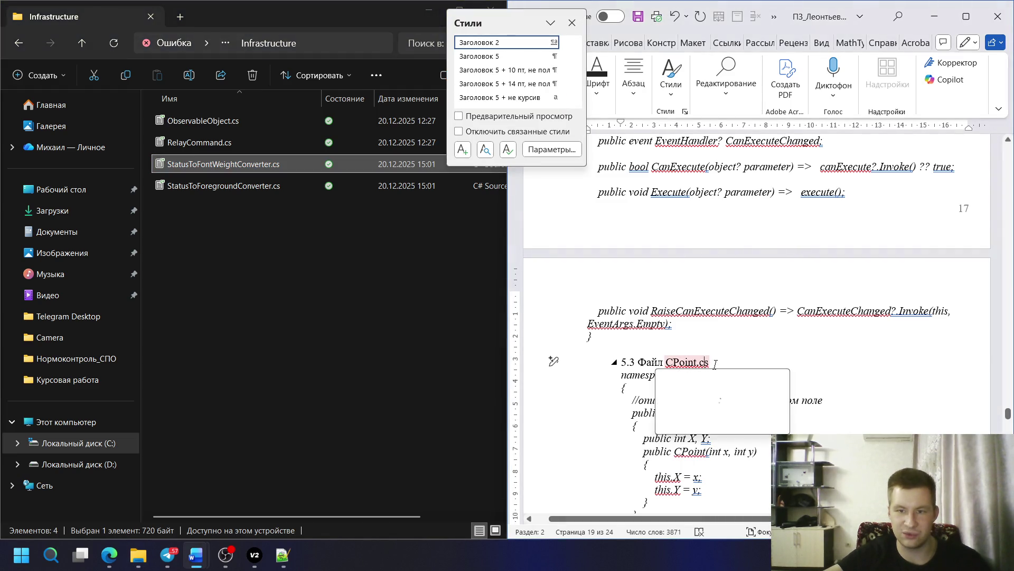
pyautogui.write('StatusToFontWeightConverter.cs')
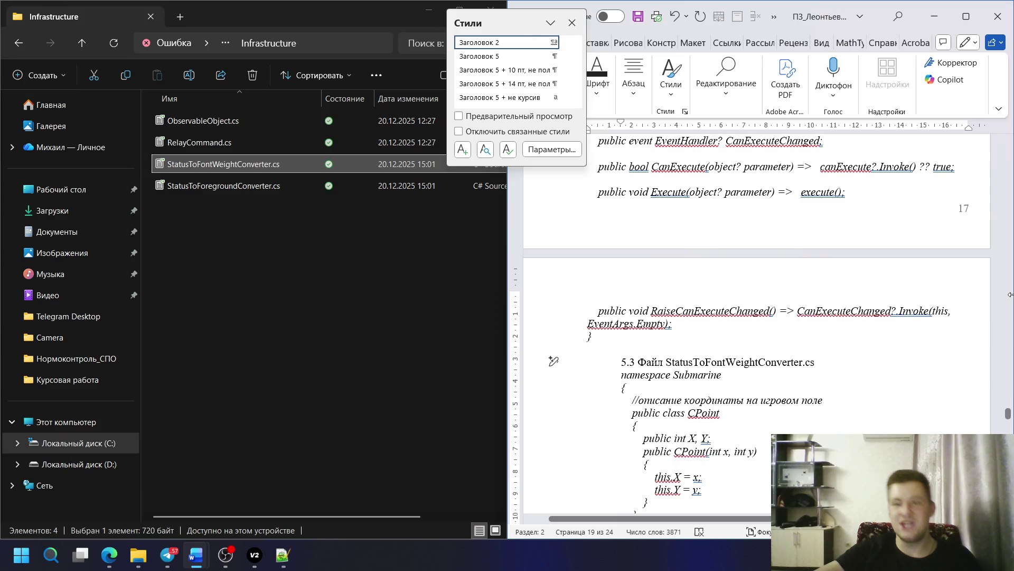
pyautogui.scroll(3, 902, 284)
pyautogui.scroll(3, 902, 284)
pyautogui.scroll(-4, 903, 284)
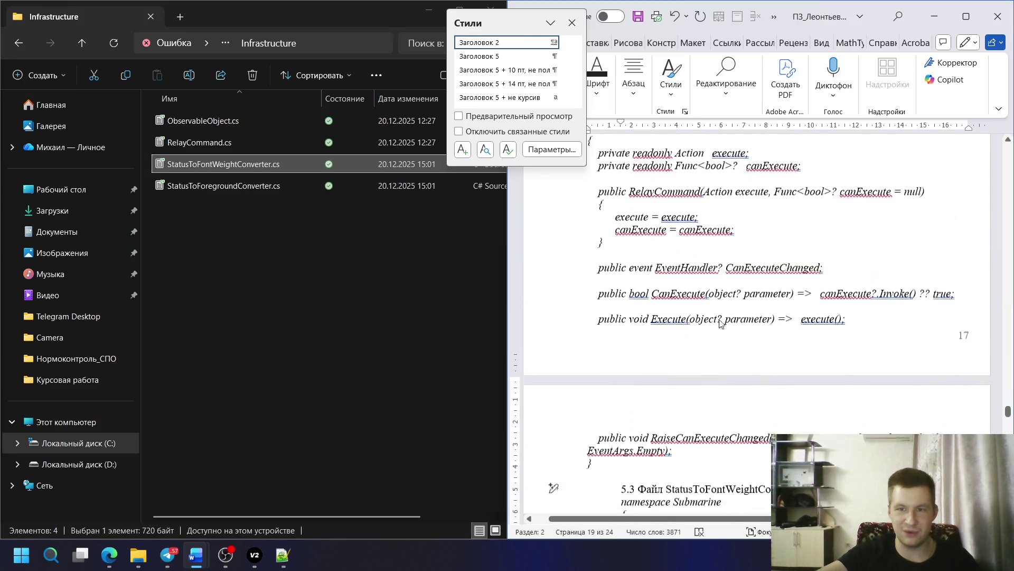
pyautogui.scroll(-5, 902, 284)
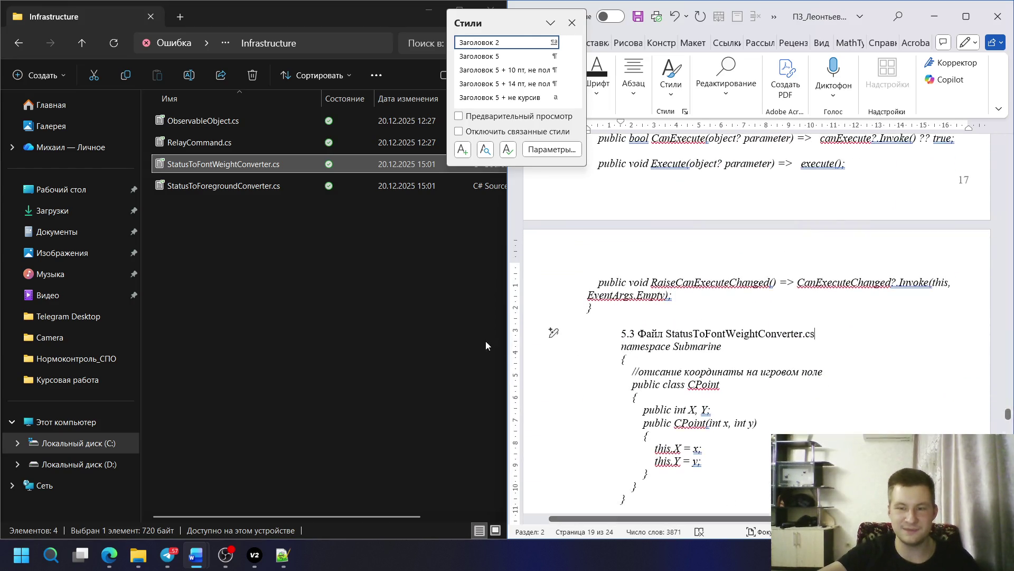
# - Copy the StatusToFontWeightConverter.cs code from Notepad++ over the old listing under heading 5.3
pyautogui.rightClick(278, 164)
pyautogui.click(379, 444)
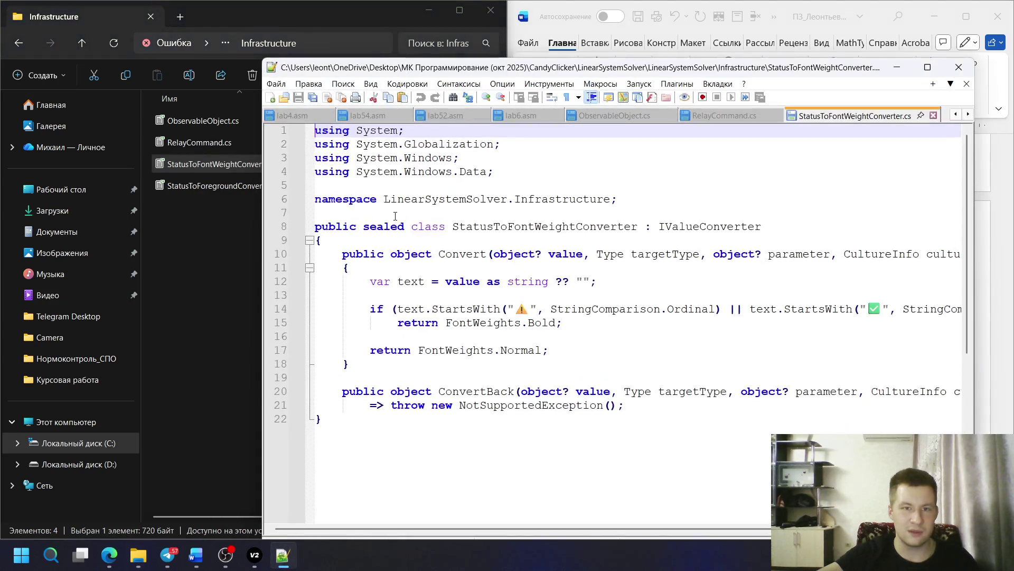
pyautogui.moveTo(315, 198); pyautogui.dragTo(333, 428)
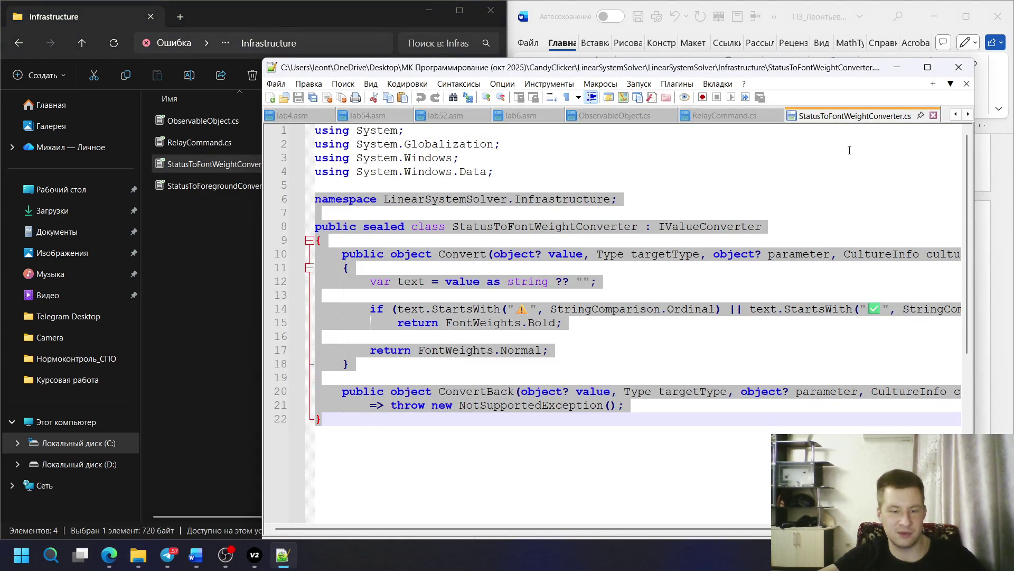
pyautogui.click(896, 68)
pyautogui.moveTo(621, 318); pyautogui.dragTo(644, 467)
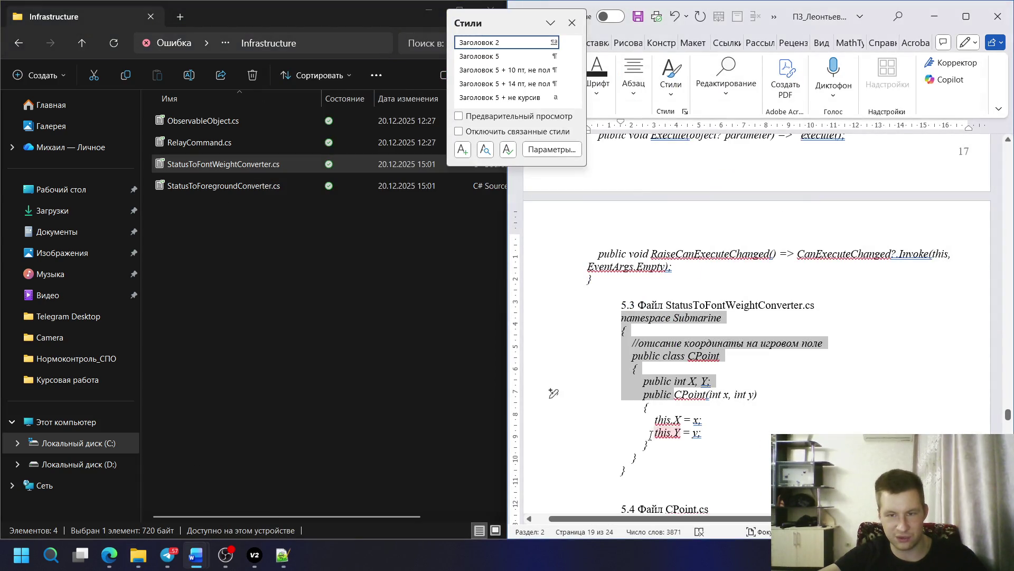
pyautogui.hotkey('ctrl', 'v')
pyautogui.scroll(-3, 658, 412)
pyautogui.scroll(2, 670, 373)
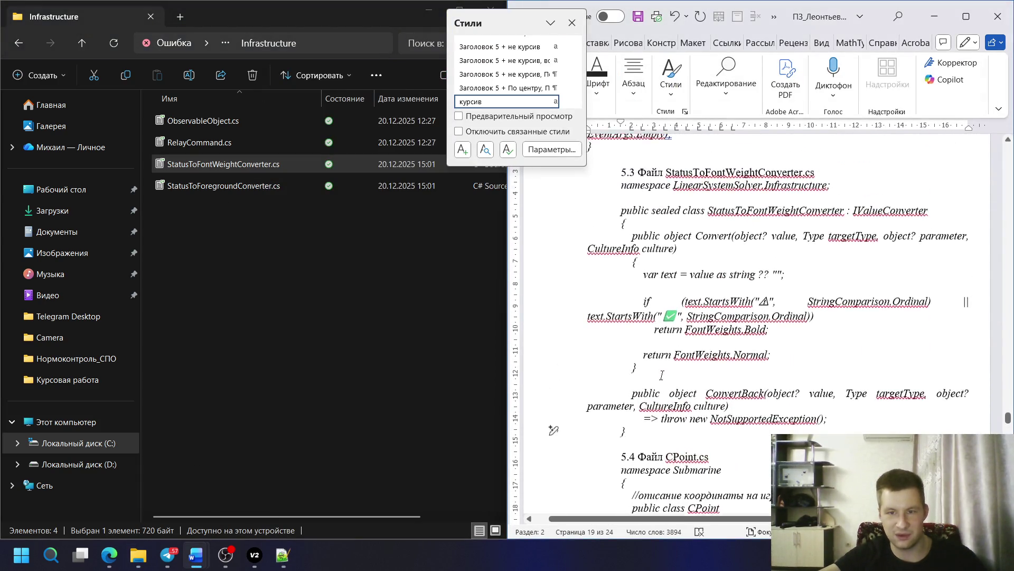
# - Give the pasted 5.3 listing the Программный_код style, then move to the browser
pyautogui.click(678, 347)
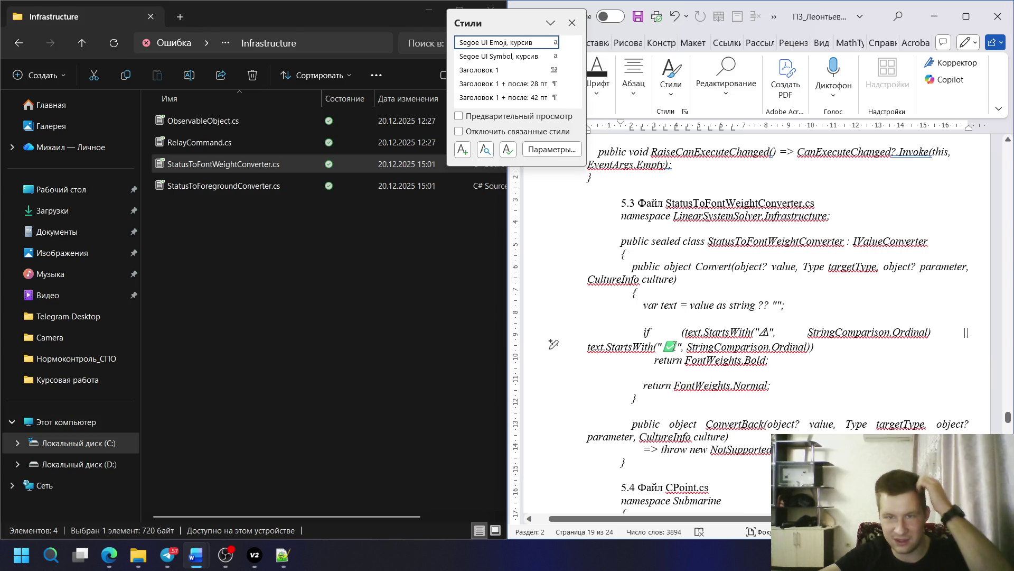
pyautogui.scroll(1, 630, 281)
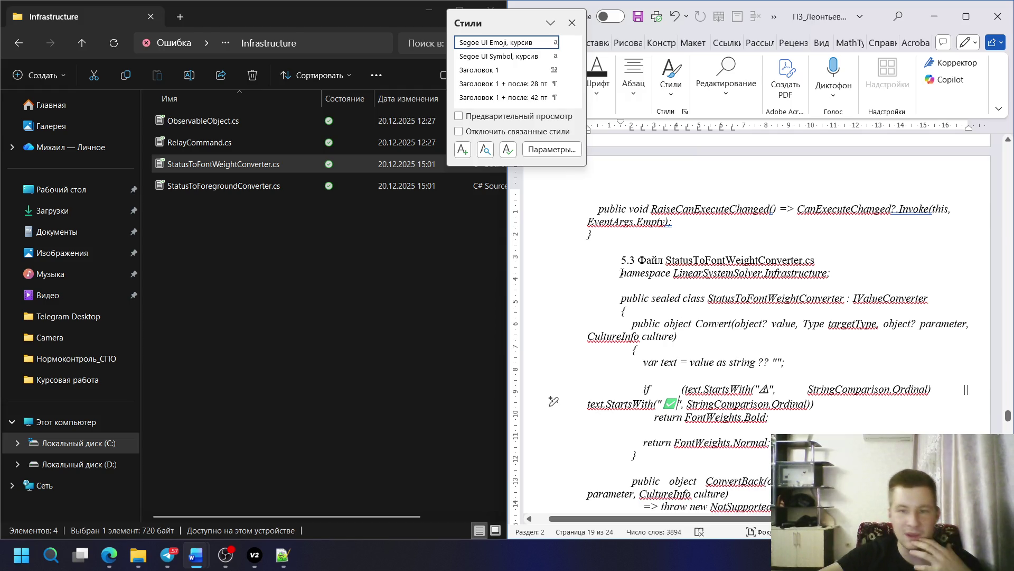
pyautogui.moveTo(622, 272); pyautogui.dragTo(630, 435)
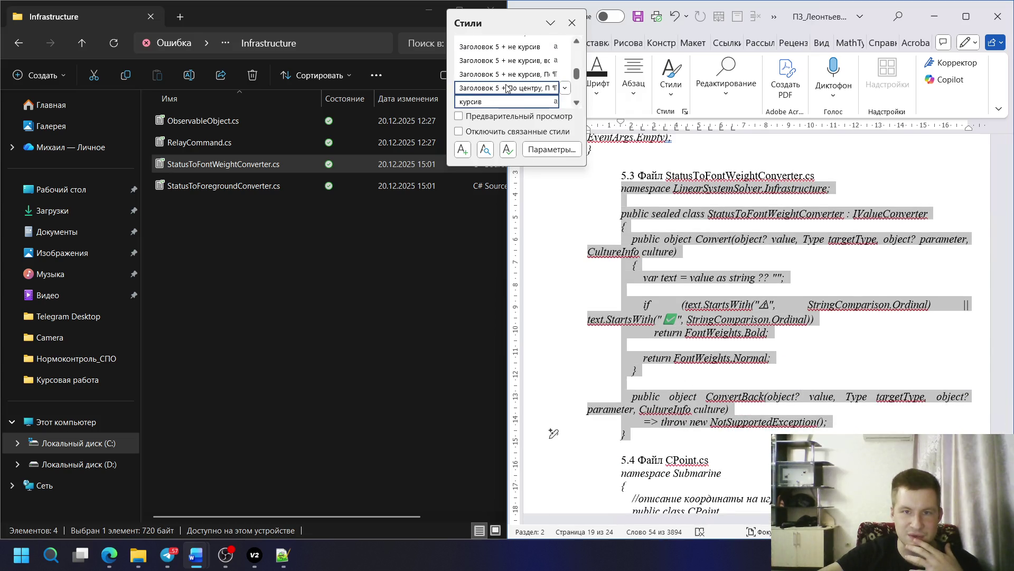
pyautogui.scroll(-1, 507, 88)
pyautogui.scroll(-1, 506, 89)
pyautogui.scroll(-1, 505, 90)
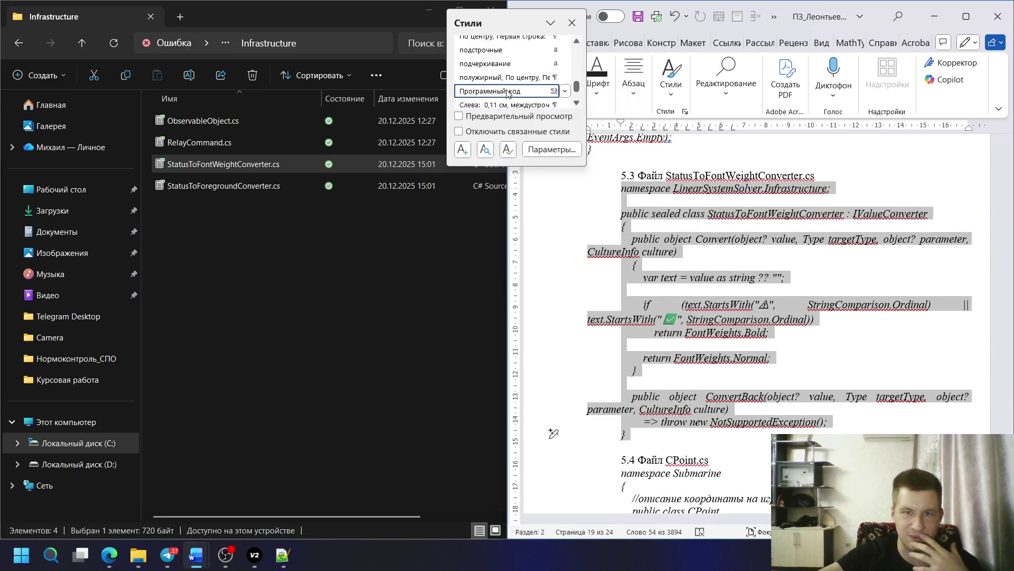
pyautogui.click(506, 91)
pyautogui.click(737, 325)
pyautogui.scroll(-3, 686, 286)
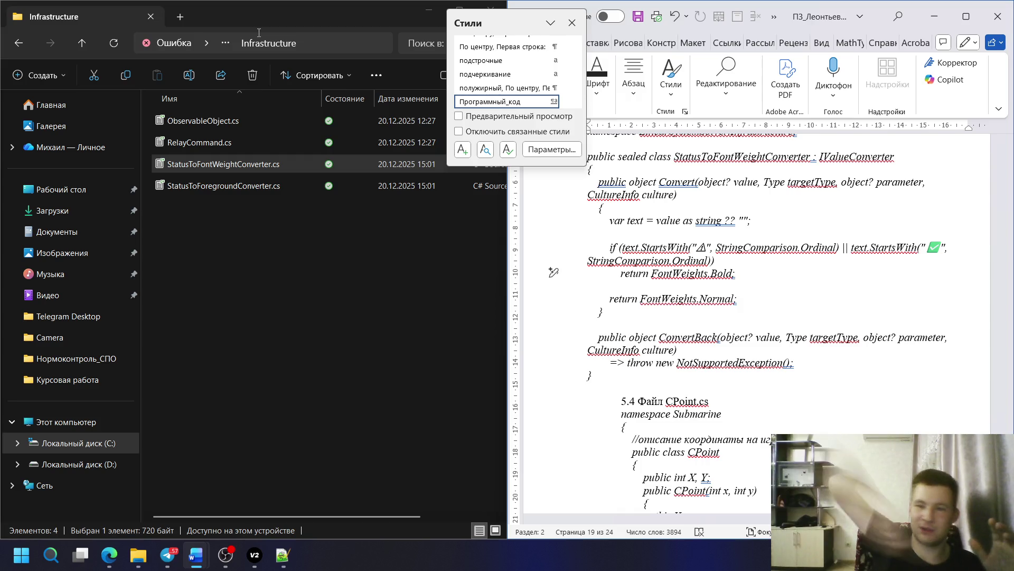
pyautogui.click(109, 555)
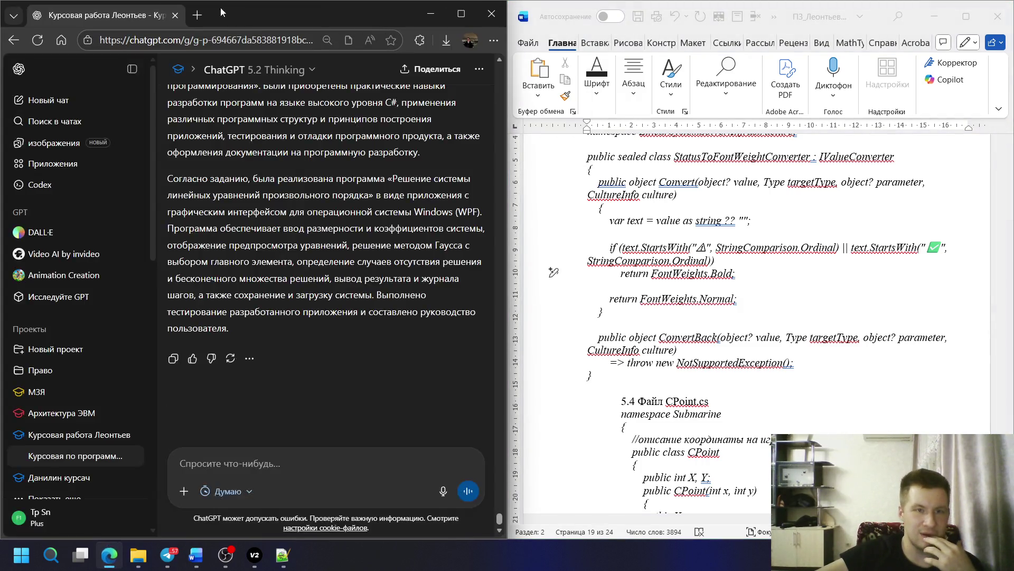
# - Search Google for wheel-spinning sites and try the RandStuff result, closing it when it fails to load
pyautogui.click(203, 14)
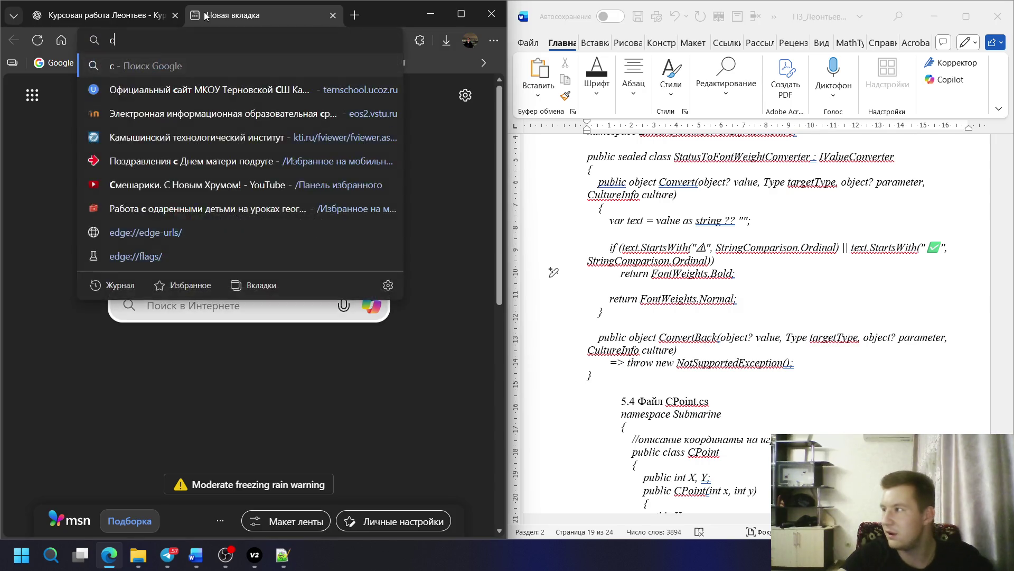
pyautogui.write('сайт который ')
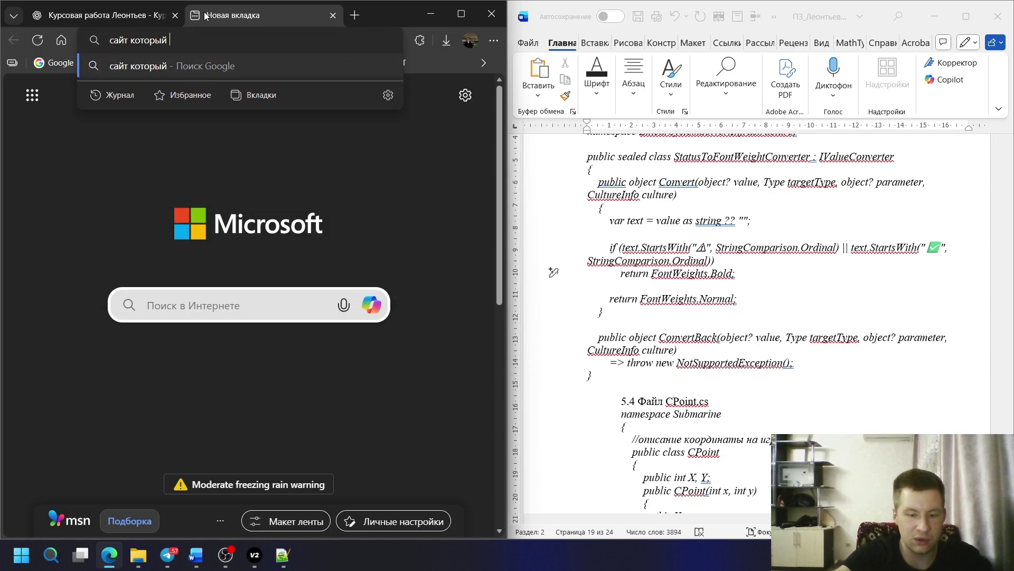
pyautogui.write('для р')
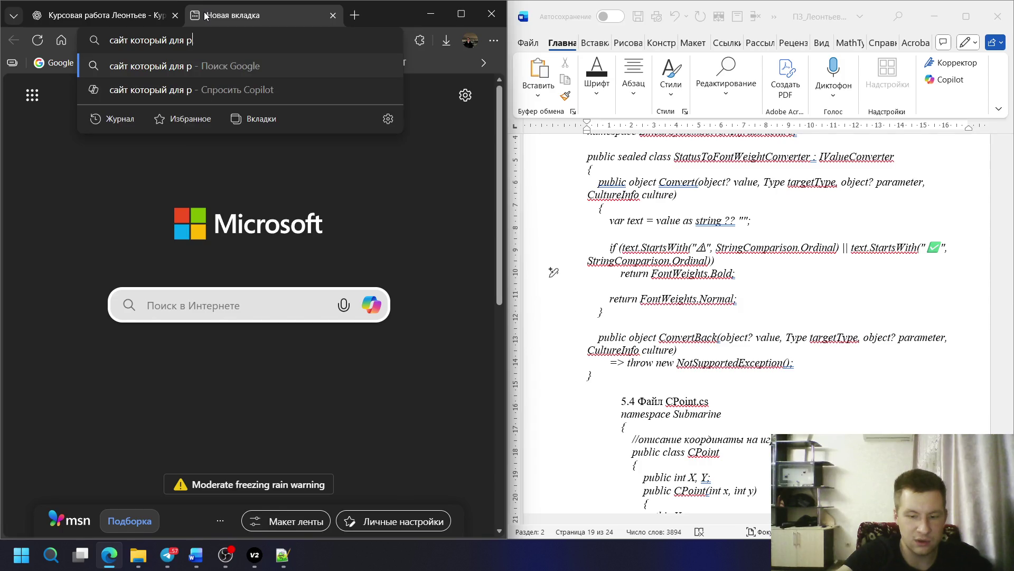
pyautogui.write('озыгры')
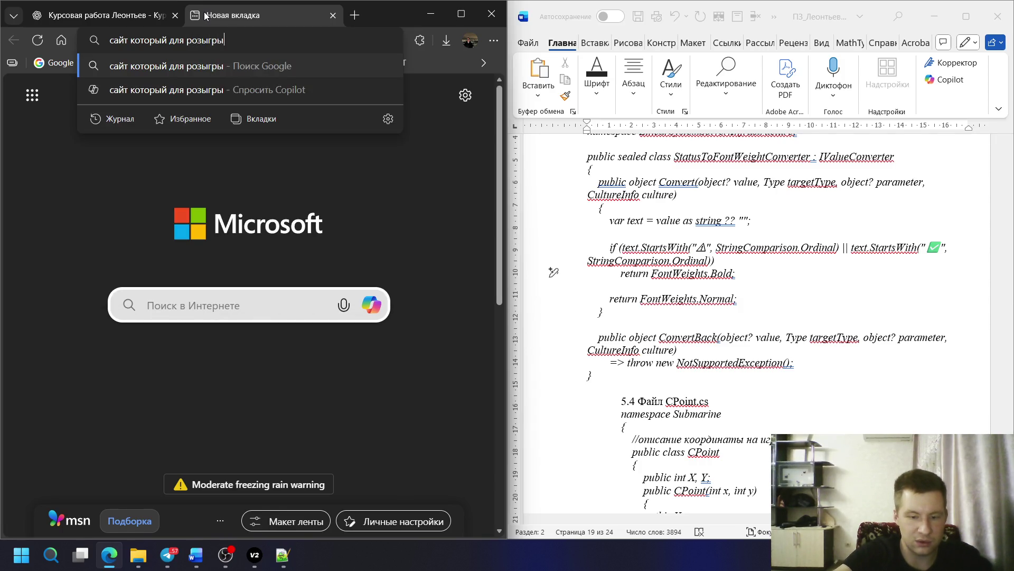
pyautogui.write('шей крутится кол')
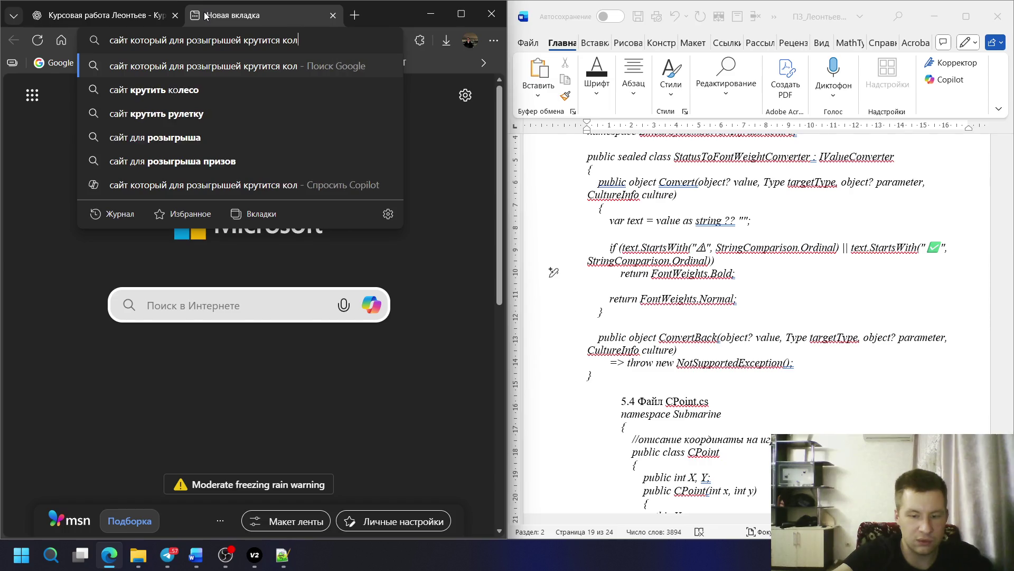
pyautogui.write('есо')
pyautogui.press('Return')
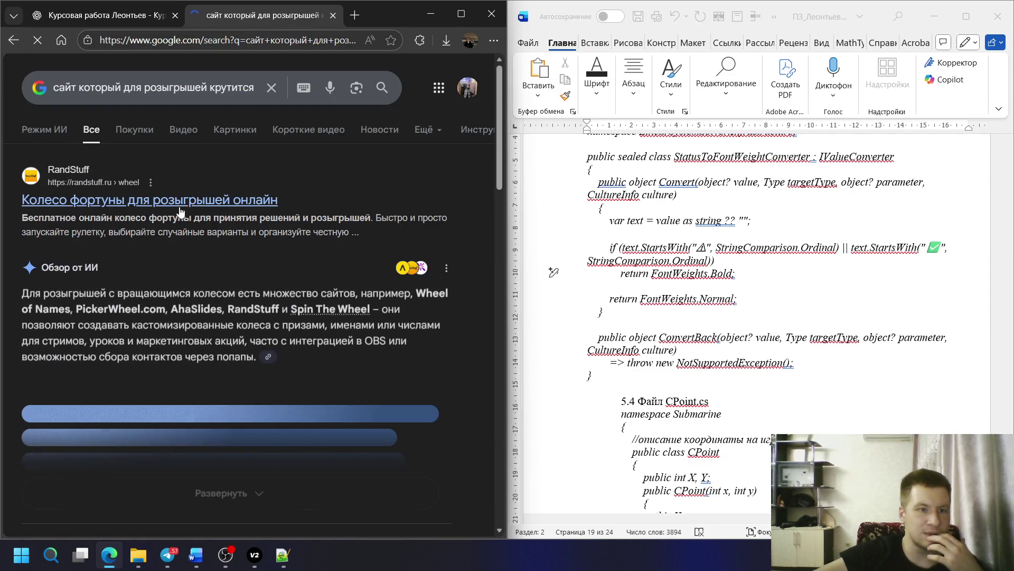
pyautogui.middleClick(191, 205)
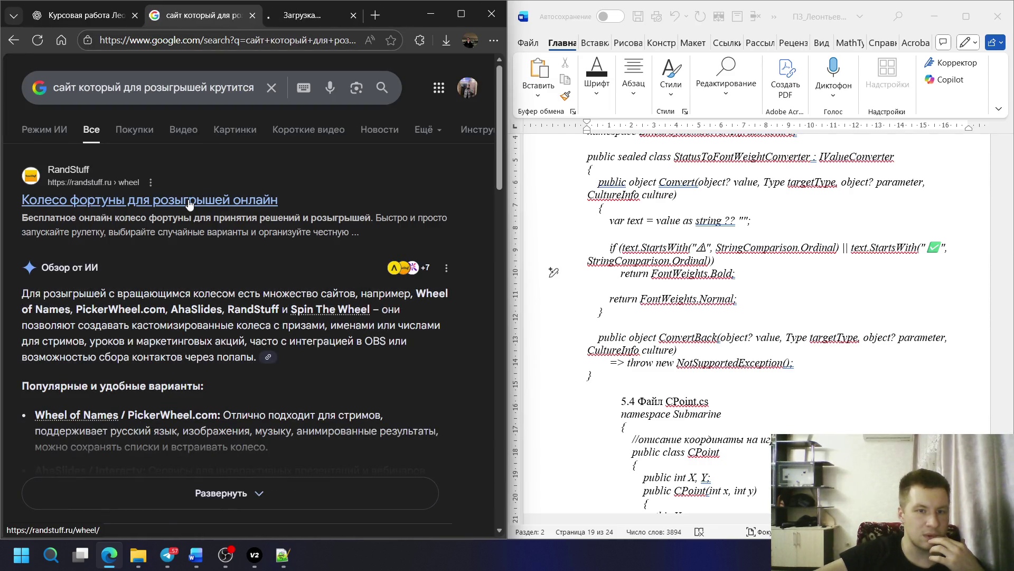
pyautogui.click(294, 20)
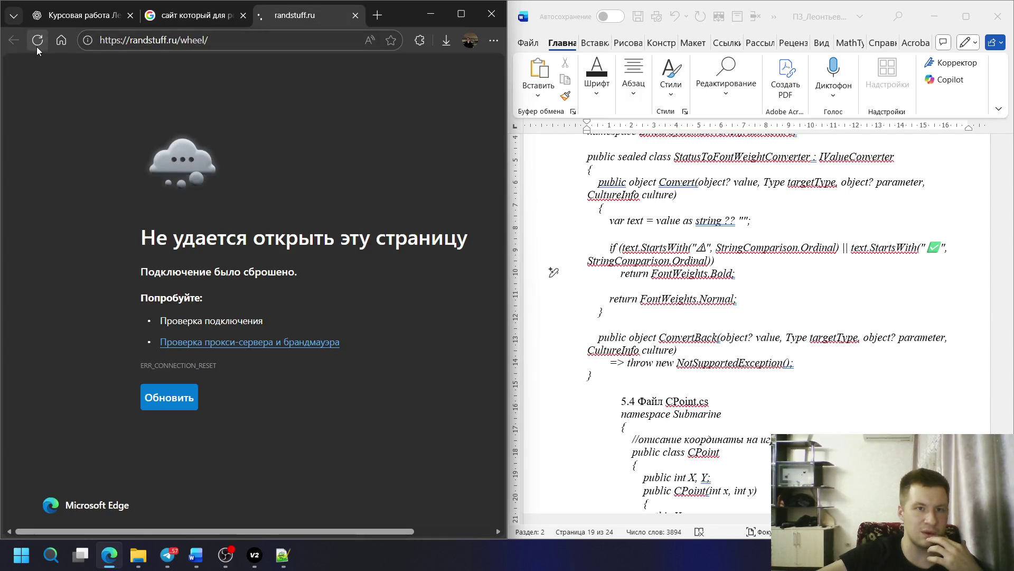
pyautogui.middleClick(297, 9)
pyautogui.scroll(-3, 168, 318)
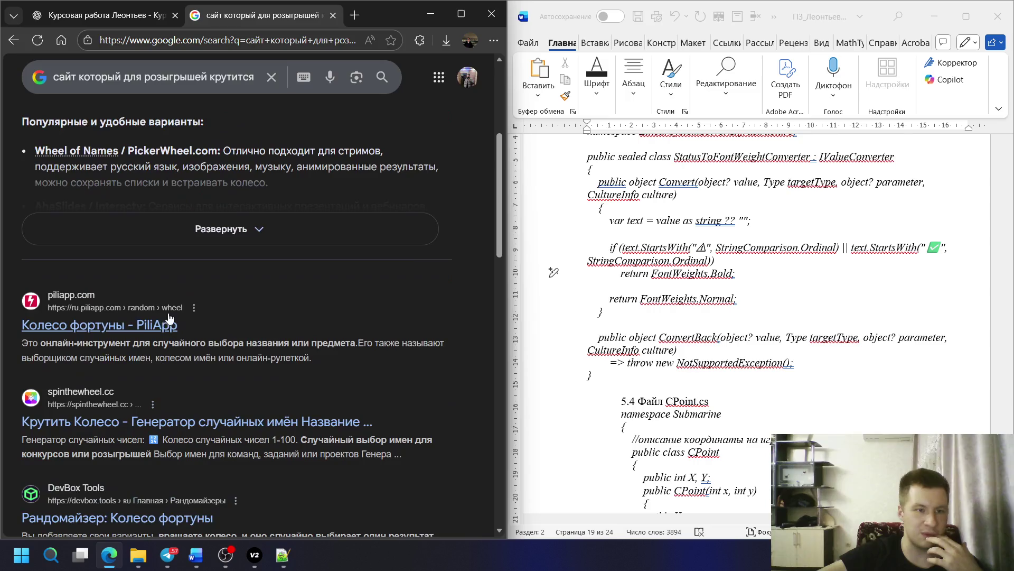
# - Check and close the PiliApp wheel of fortune, then open the DevBox Tools wheel in a new tab
pyautogui.middleClick(151, 328)
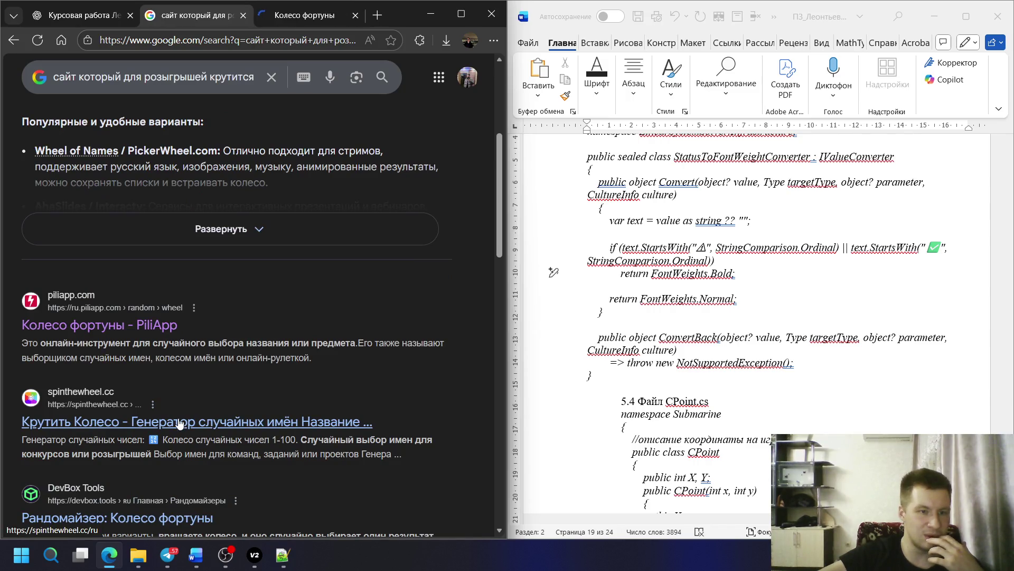
pyautogui.scroll(-2, 180, 424)
pyautogui.click(305, 16)
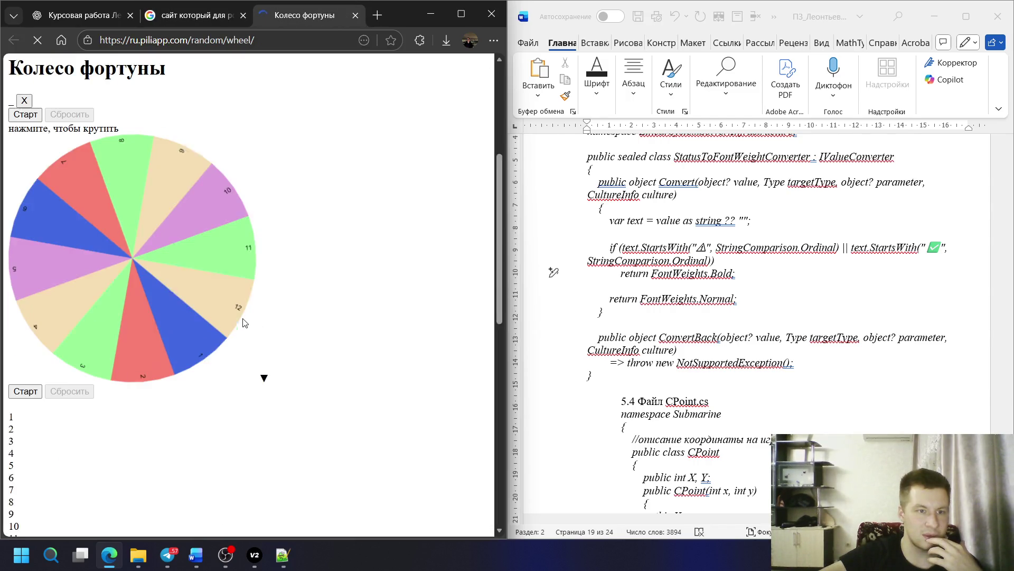
pyautogui.middleClick(304, 17)
pyautogui.scroll(-1, 318, 238)
pyautogui.middleClick(166, 321)
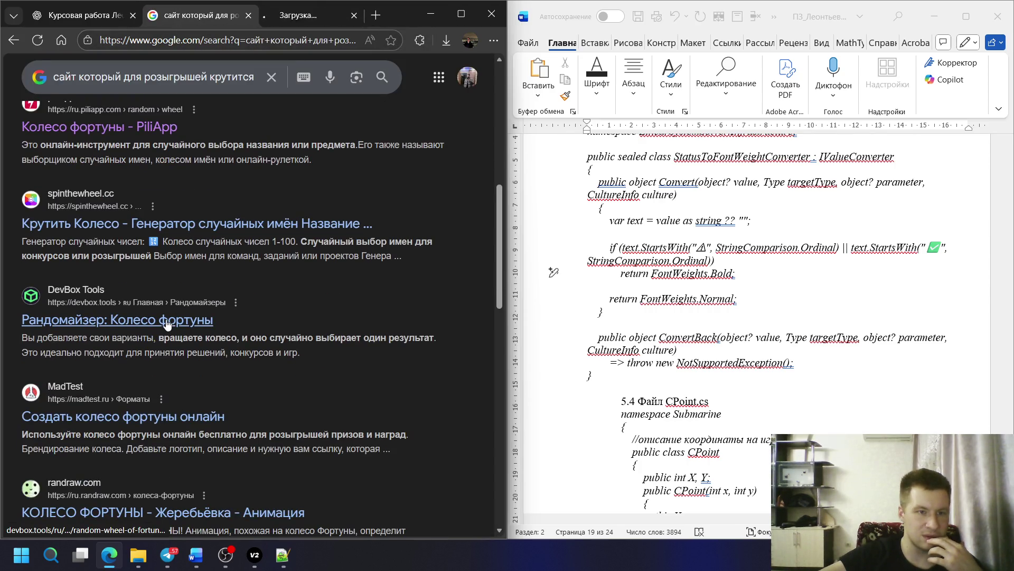
pyautogui.scroll(-2, 261, 138)
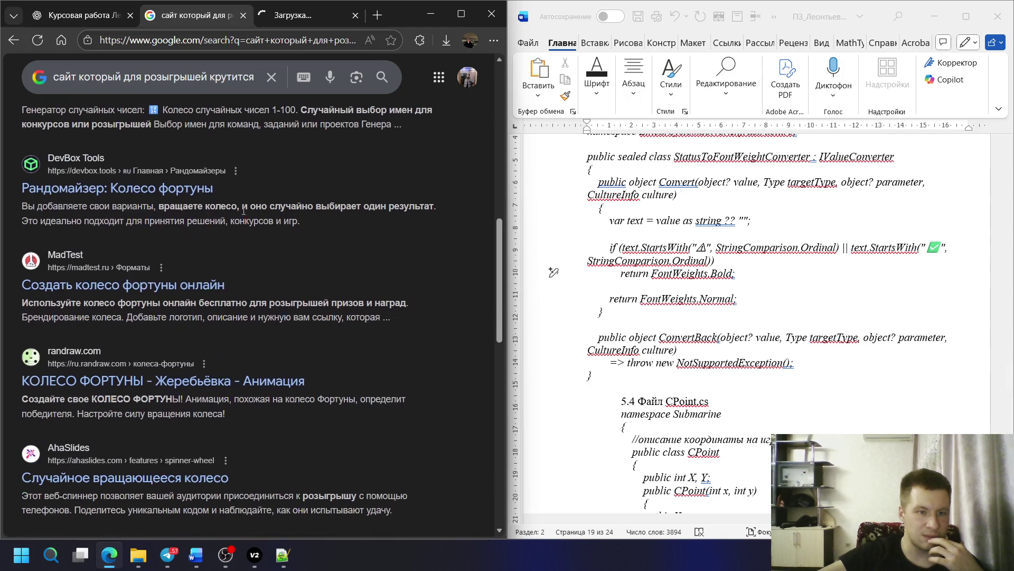
# - View the DevBox Tools wheel page, glancing back at the search results in between
pyautogui.click(308, 10)
pyautogui.scroll(-5, 192, 262)
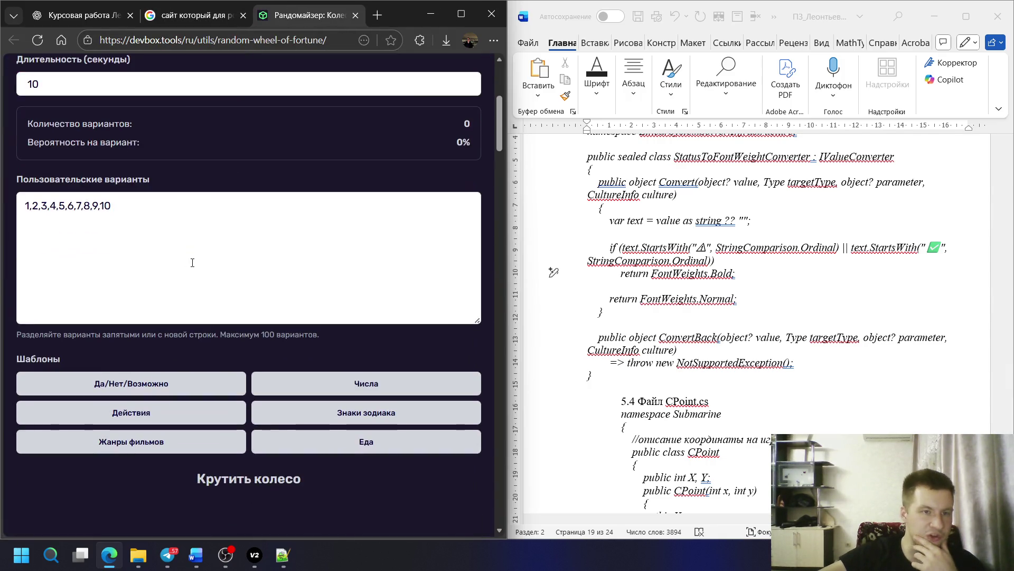
pyautogui.scroll(2, 181, 242)
pyautogui.scroll(-2, 198, 313)
pyautogui.scroll(3, 199, 317)
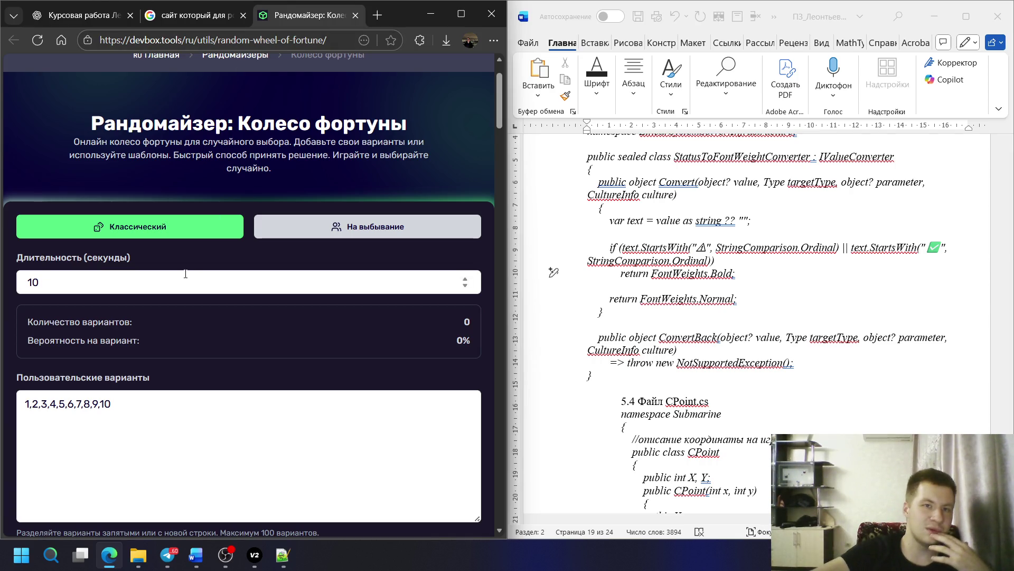
pyautogui.scroll(-2, 178, 274)
pyautogui.scroll(-4, 178, 273)
pyautogui.scroll(3, 181, 262)
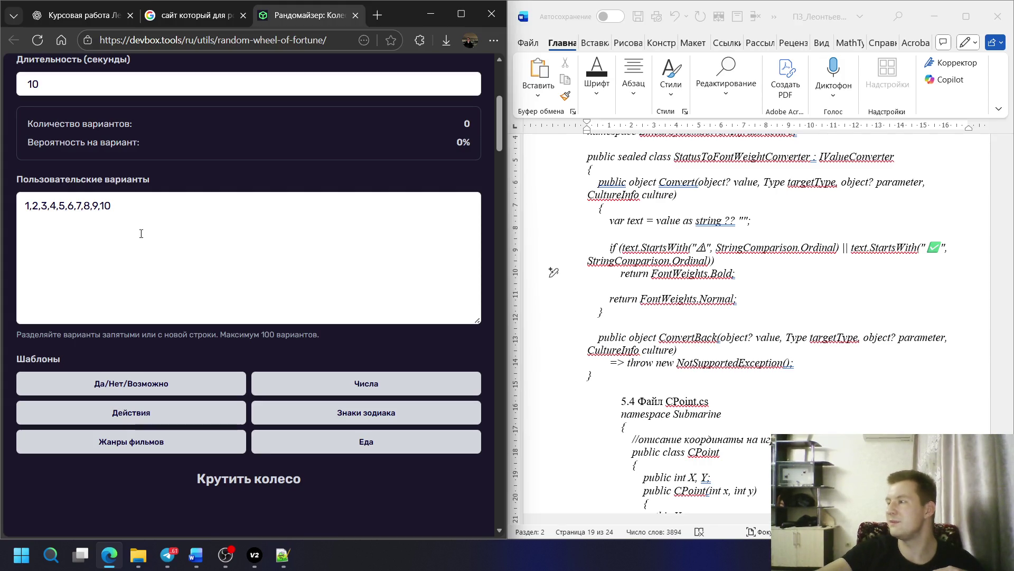
pyautogui.scroll(-5, 168, 225)
pyautogui.scroll(3, 199, 261)
pyautogui.scroll(5, 199, 261)
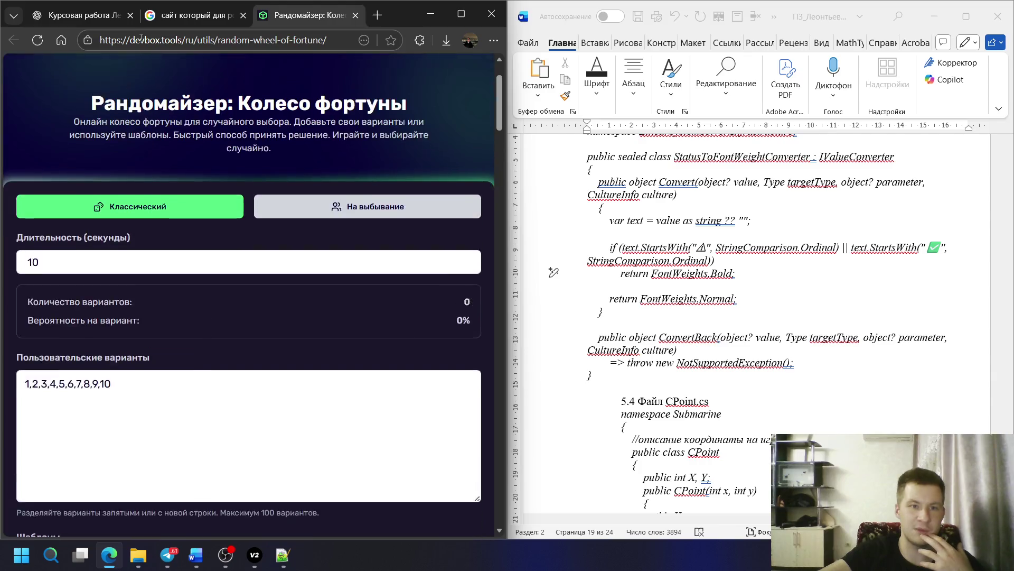
pyautogui.click(169, 20)
pyautogui.scroll(-4, 206, 302)
pyautogui.scroll(2, 199, 300)
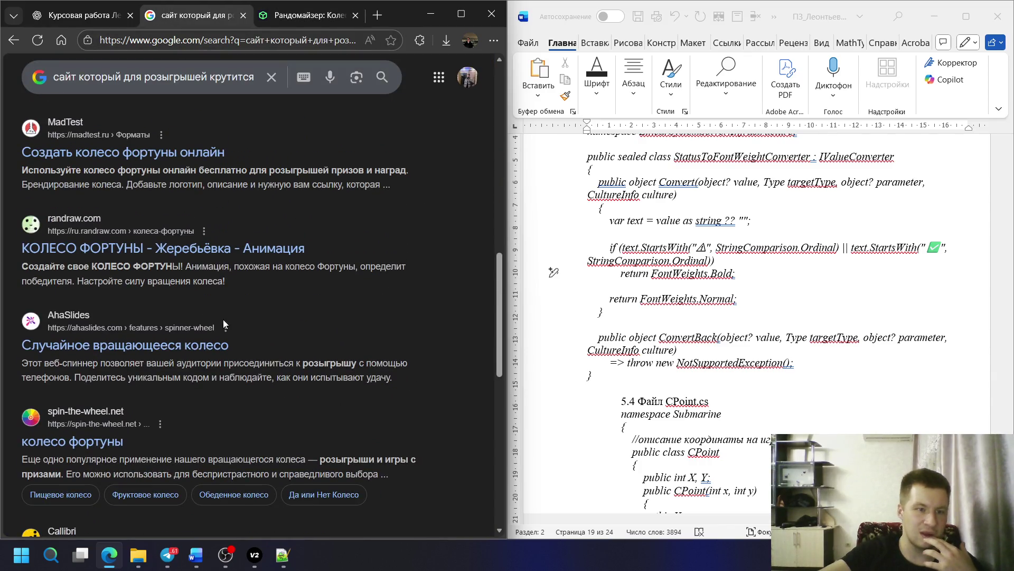
pyautogui.moveTo(125, 345)
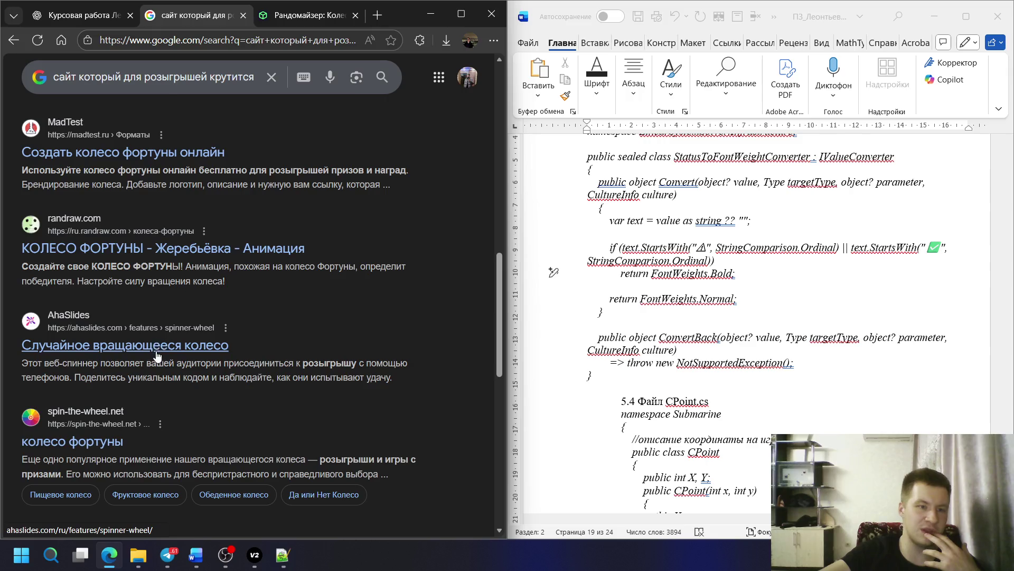
pyautogui.scroll(-3, 156, 356)
pyautogui.scroll(3, 150, 348)
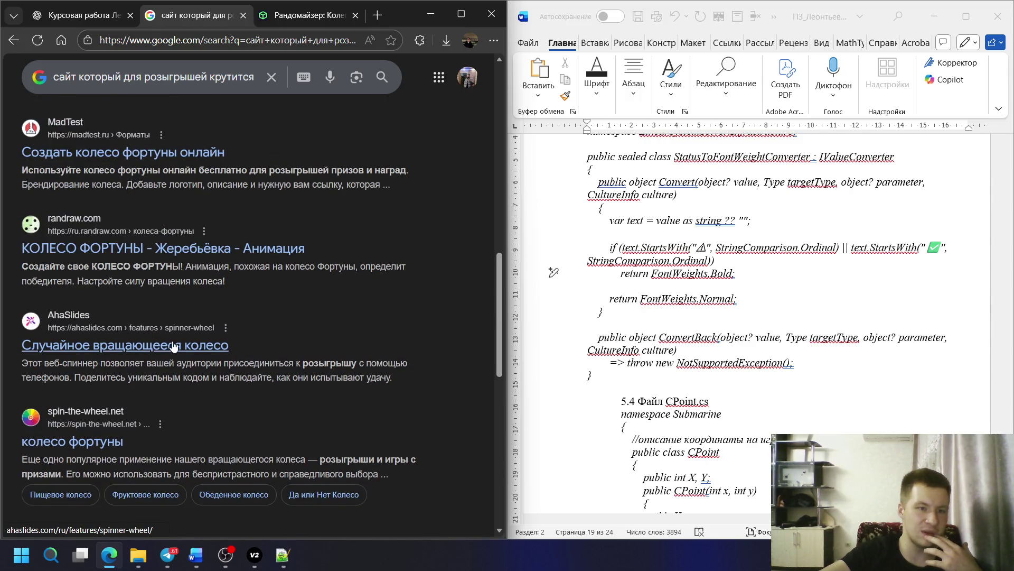
pyautogui.scroll(4, 173, 346)
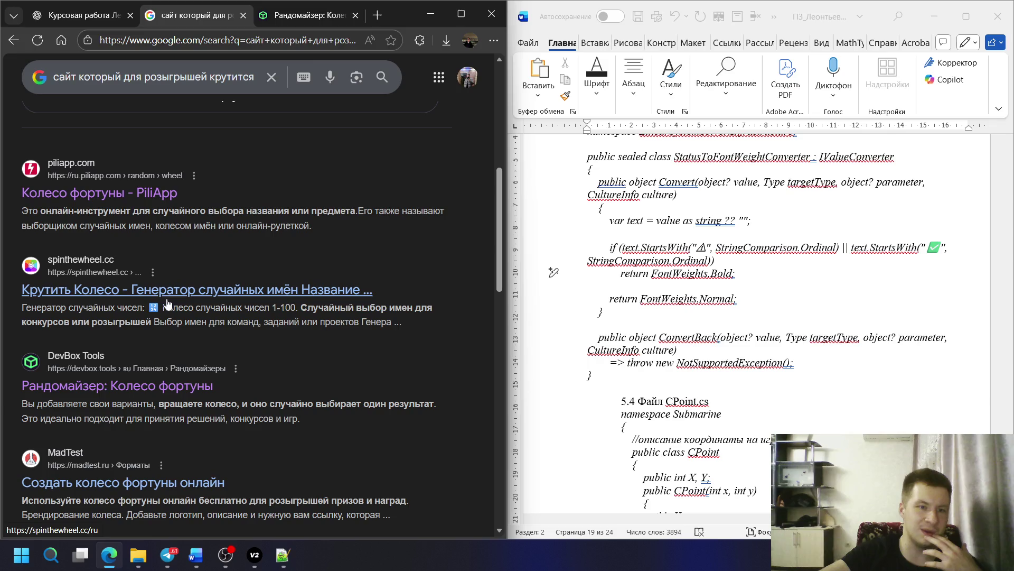
pyautogui.click(309, 15)
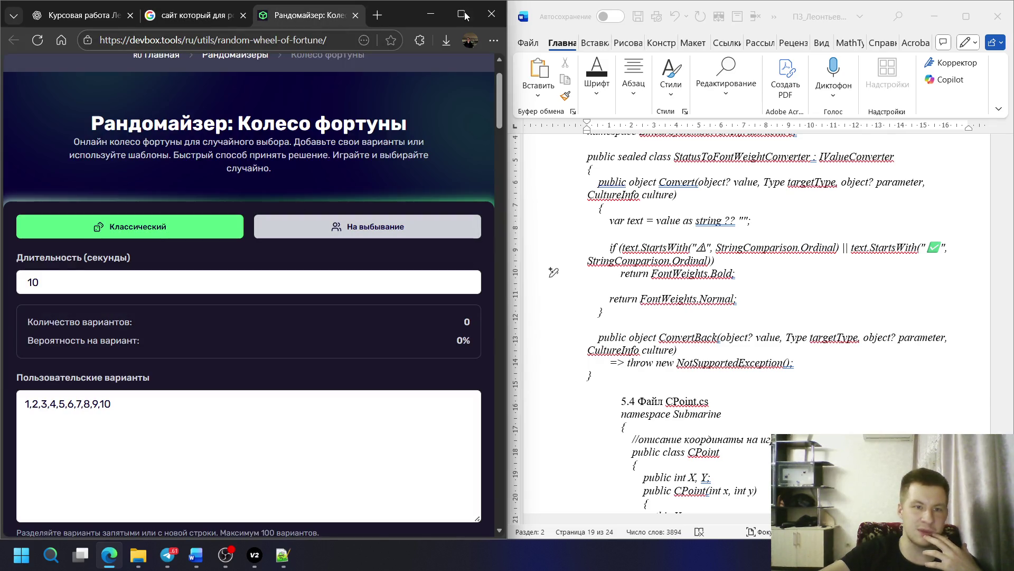
# - Maximize the browser to inspect the DevBox wheel of fortune, then close its tab
pyautogui.click(462, 13)
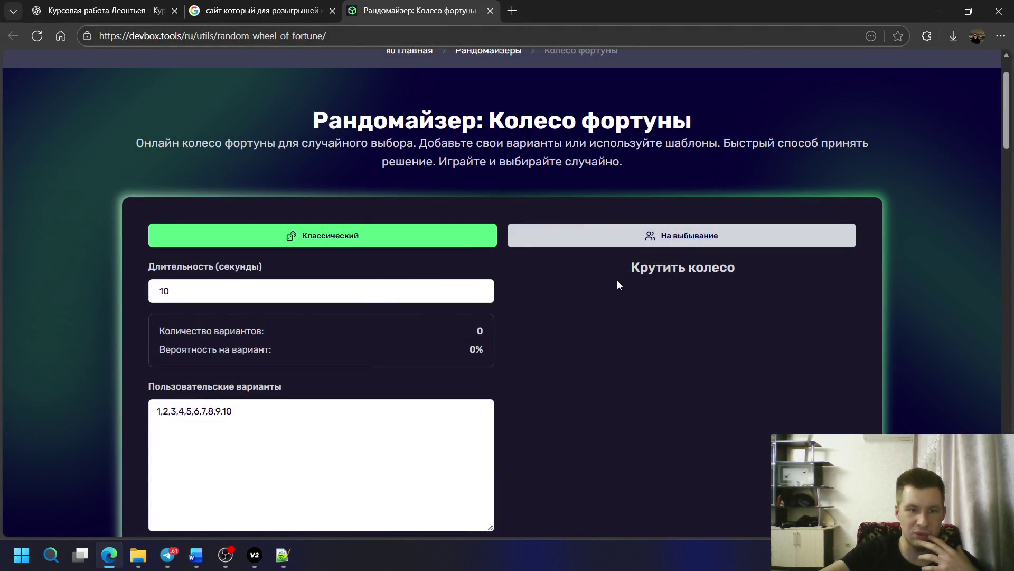
pyautogui.doubleClick(658, 268)
pyautogui.scroll(-5, 437, 284)
pyautogui.scroll(2, 437, 288)
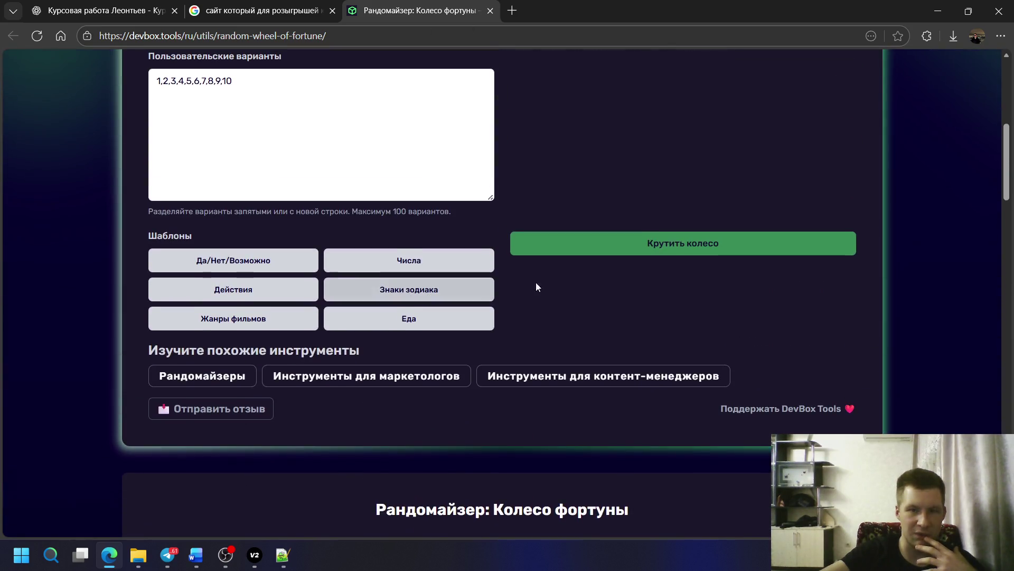
pyautogui.middleClick(428, 5)
# - Open the spinthewheel.cc result in a new tab and switch to it
pyautogui.middleClick(270, 285)
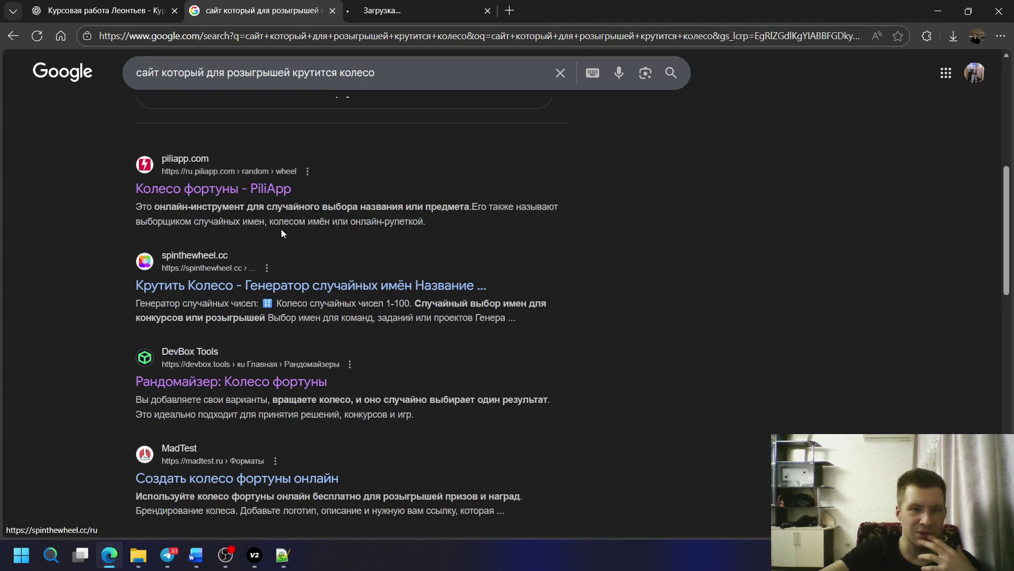
pyautogui.hotkey('ctrl', 'Tab')
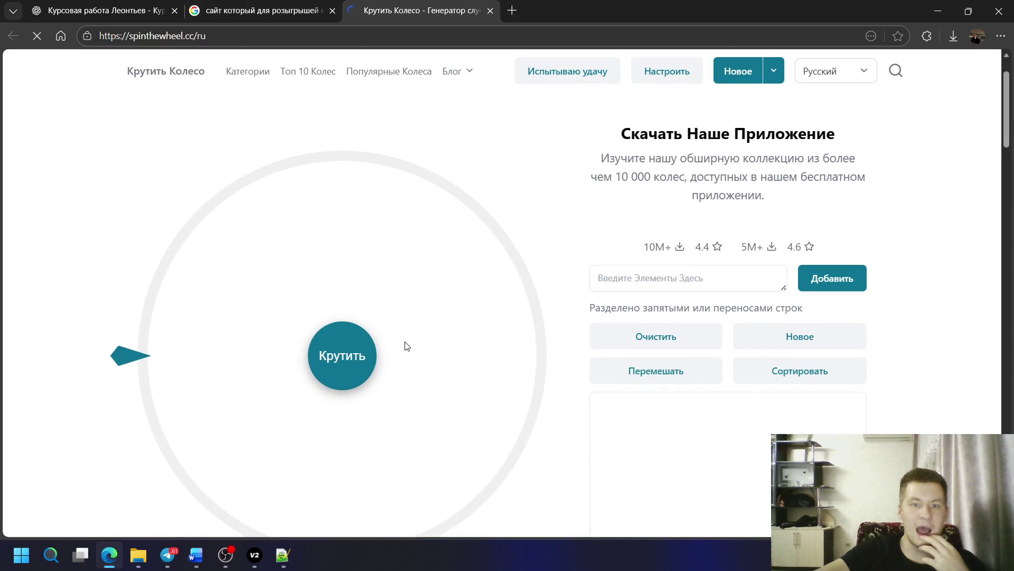
# - Return to the spinthewheel page of conversation questions, then bring Telegram to the front
pyautogui.click(323, 5)
pyautogui.click(373, 10)
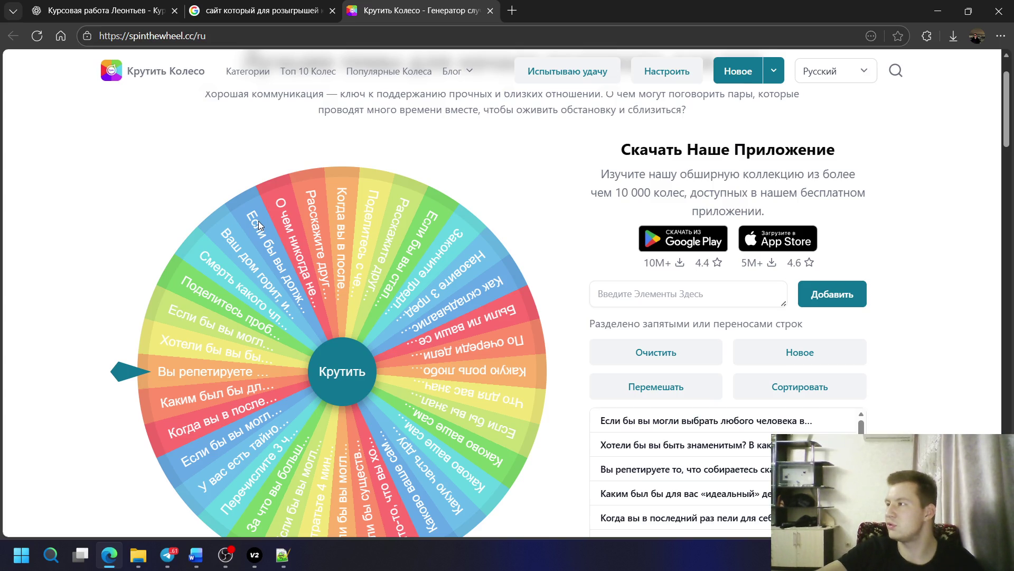
pyautogui.click(167, 556)
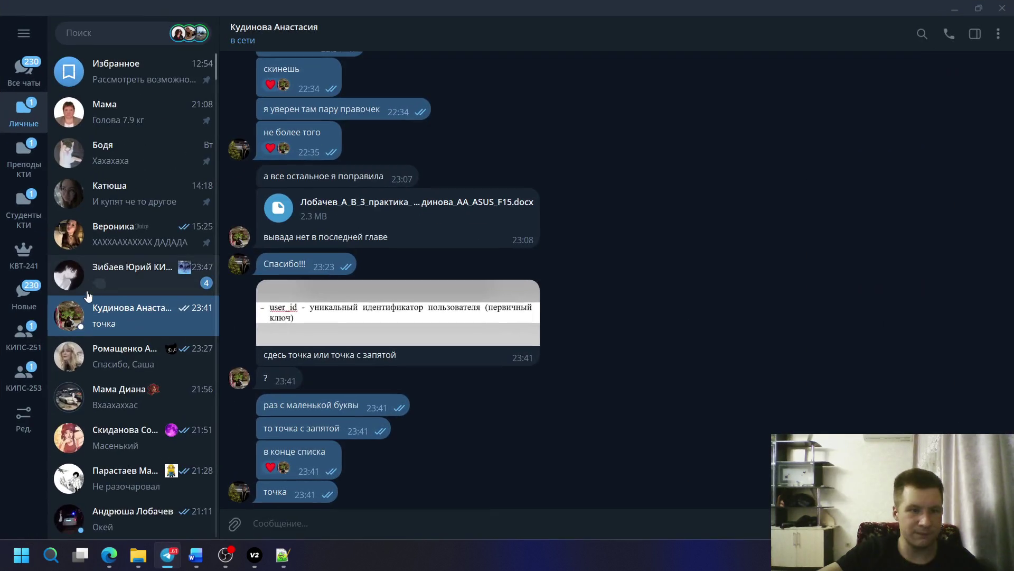
pyautogui.scroll(-2, 106, 293)
pyautogui.scroll(-1, 105, 289)
pyautogui.click(114, 319)
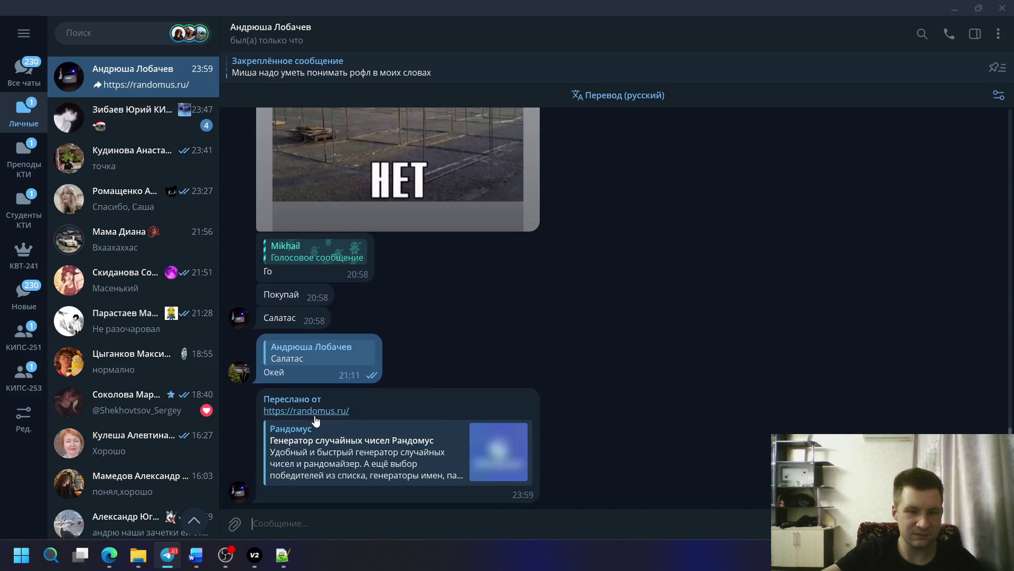
pyautogui.click(314, 418)
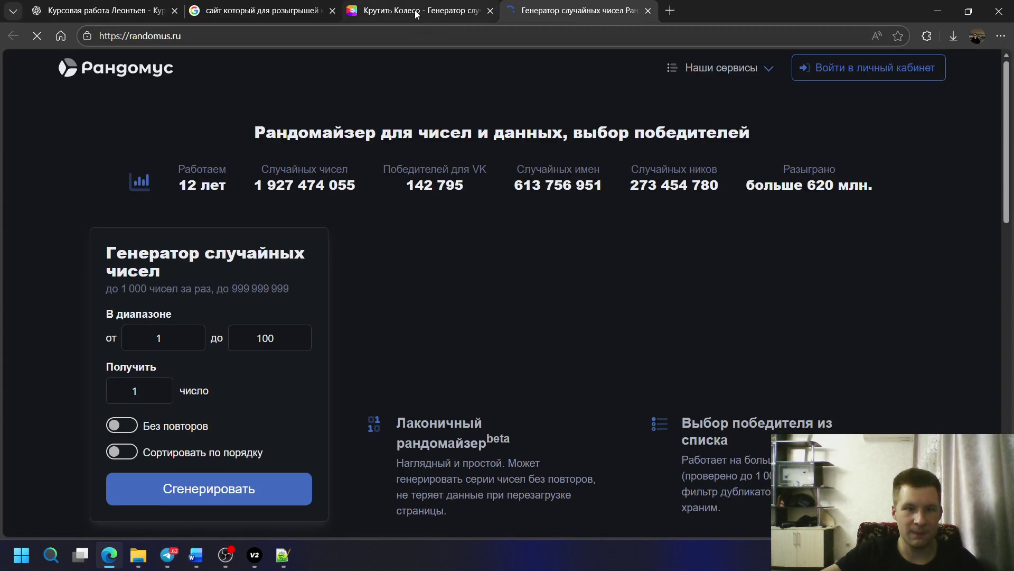
# - Close the Крутить Колесо tab, browse Randomus's Наши сервисы list, and return to Google
pyautogui.middleClick(415, 3)
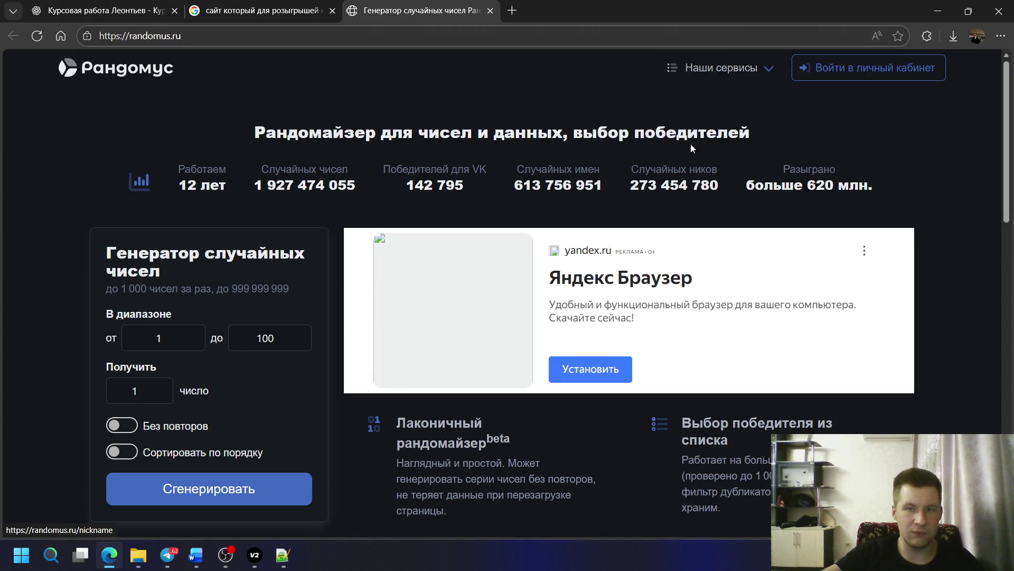
pyautogui.click(717, 70)
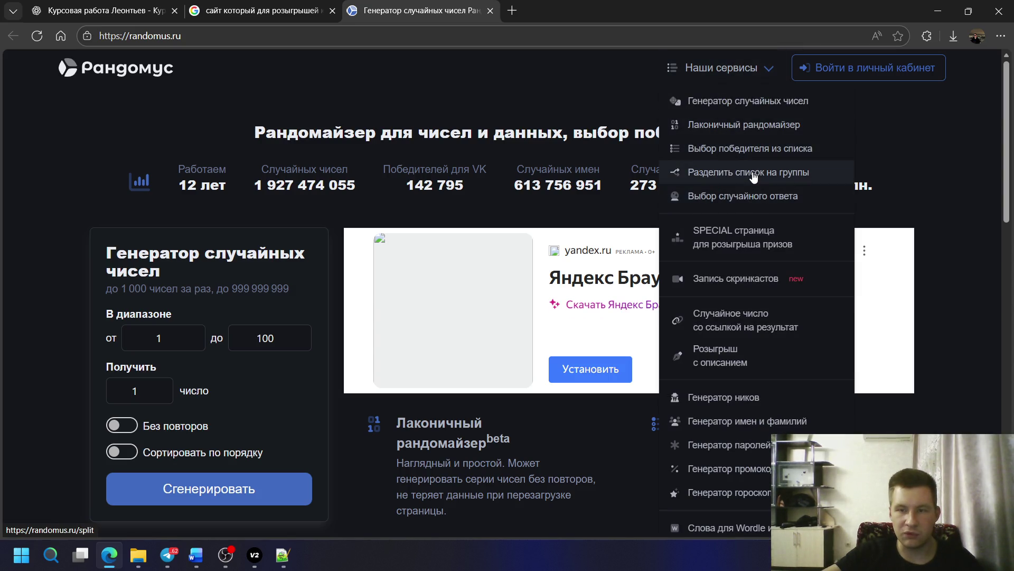
pyautogui.scroll(-3, 249, 288)
pyautogui.scroll(-3, 252, 284)
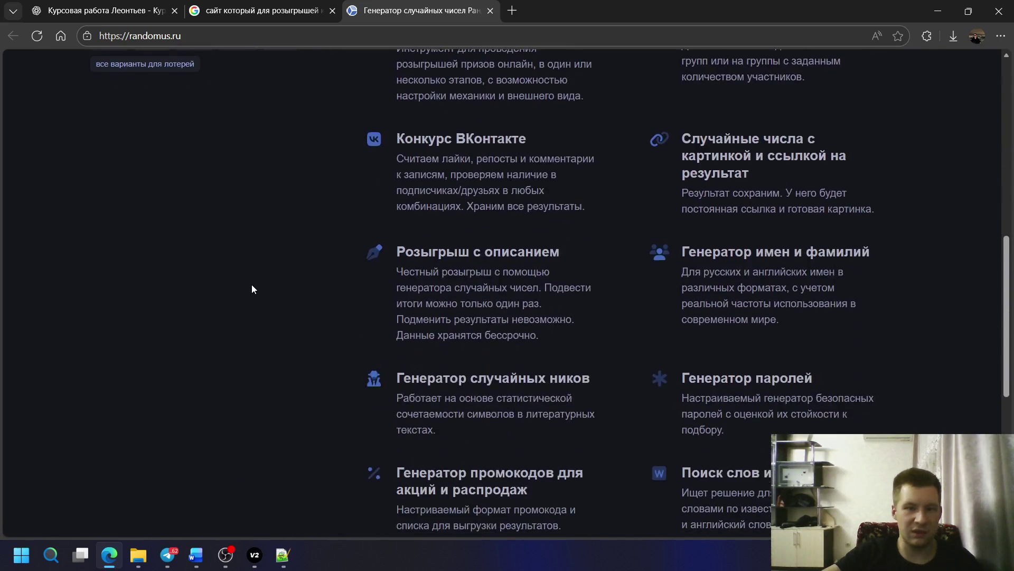
pyautogui.scroll(5, 508, 343)
pyautogui.scroll(-2, 508, 343)
pyautogui.scroll(-1, 508, 338)
pyautogui.scroll(-1, 507, 336)
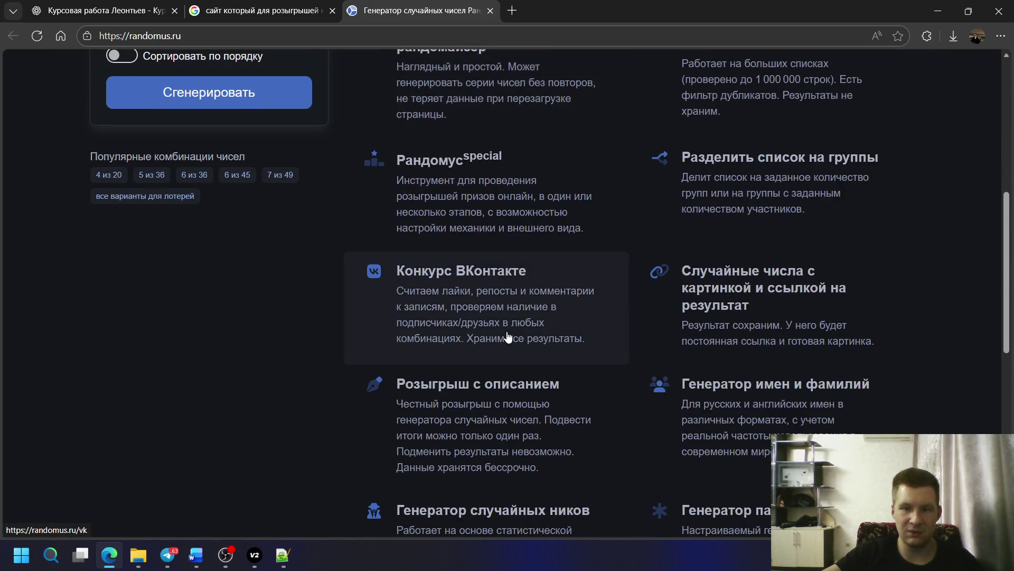
pyautogui.scroll(-4, 504, 331)
pyautogui.scroll(-1, 504, 331)
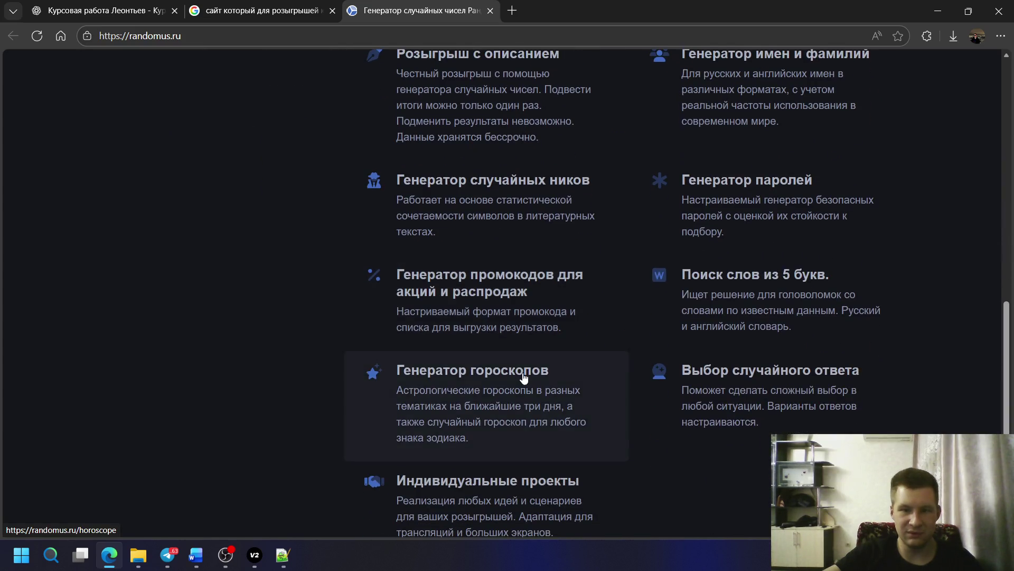
pyautogui.scroll(3, 507, 373)
pyautogui.scroll(2, 523, 373)
pyautogui.scroll(4, 522, 373)
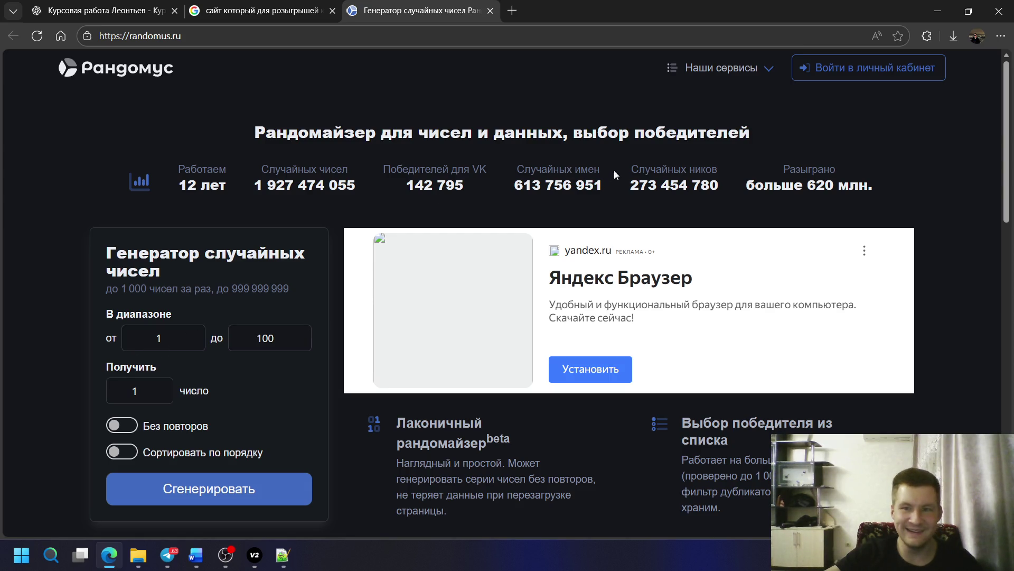
pyautogui.click(312, 6)
# - Open the PiliApp and spinthewheel results in background tabs and peek at the loading page
pyautogui.middleClick(218, 192)
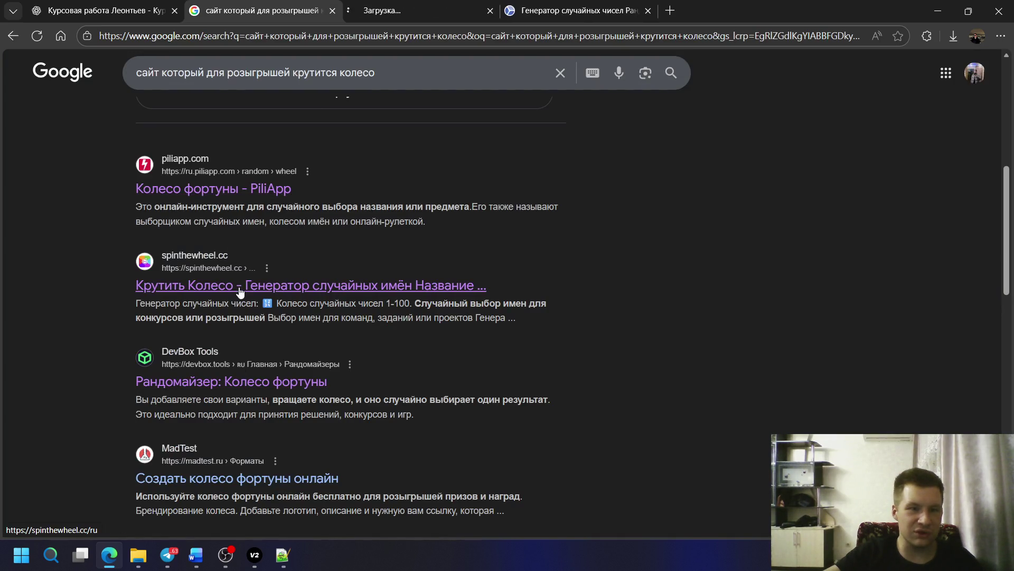
pyautogui.middleClick(240, 293)
pyautogui.click(528, 12)
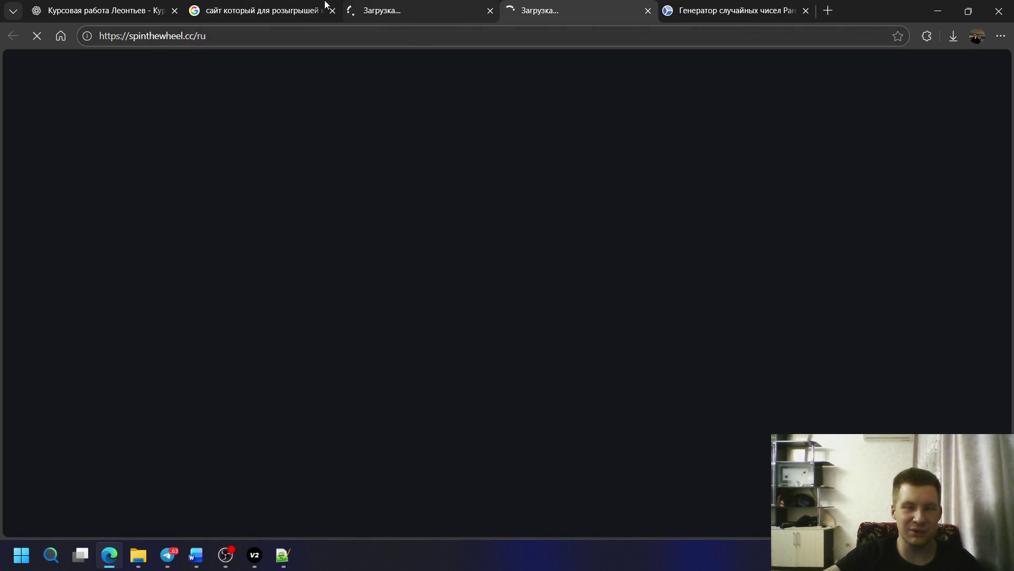
pyautogui.click(261, 11)
pyautogui.scroll(-2, 309, 285)
pyautogui.scroll(-2, 272, 346)
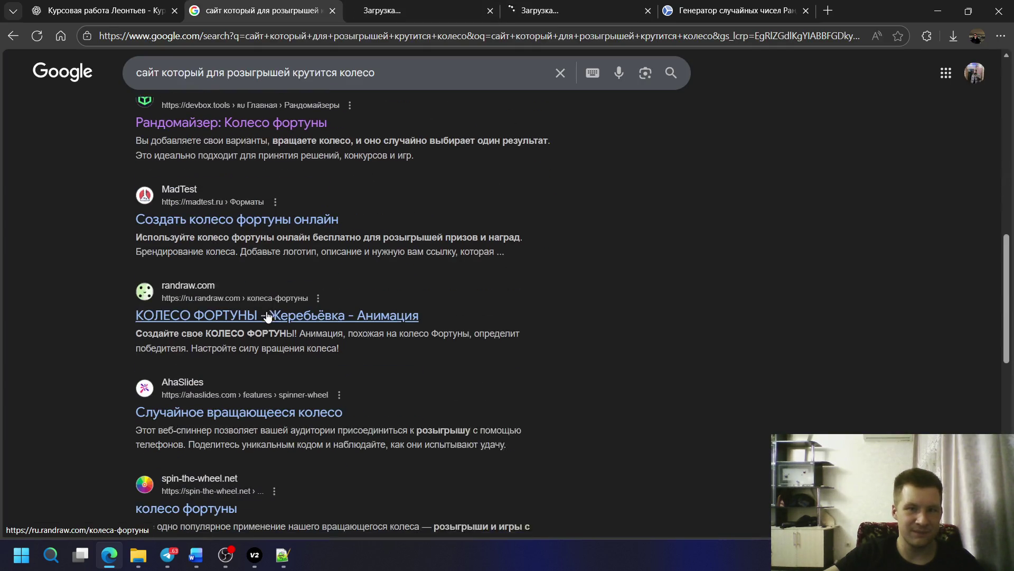
pyautogui.scroll(-1, 317, 270)
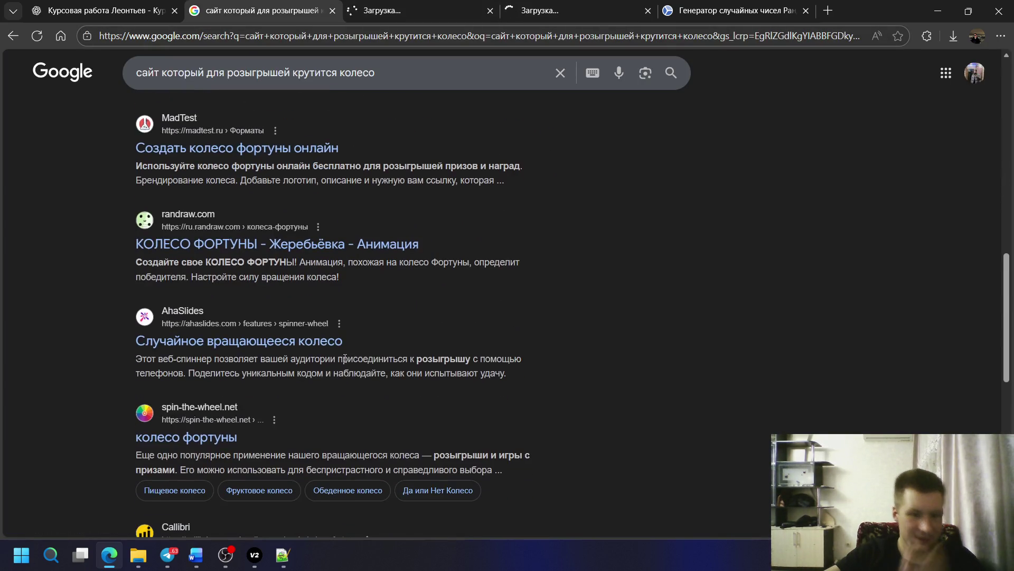
pyautogui.scroll(-2, 280, 345)
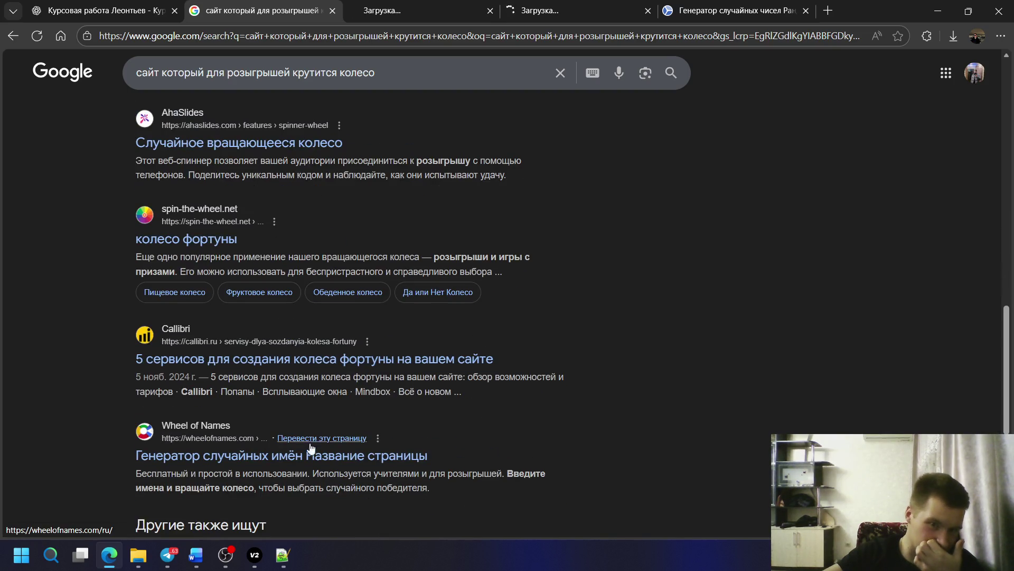
pyautogui.scroll(5, 348, 327)
pyautogui.scroll(5, 292, 320)
pyautogui.scroll(3, 291, 322)
pyautogui.scroll(-5, 269, 325)
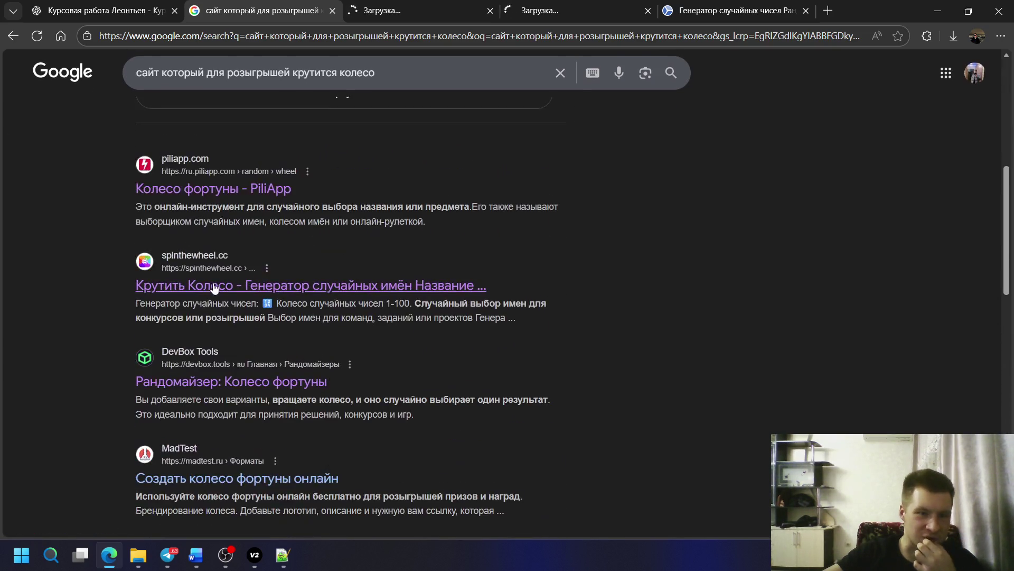
pyautogui.scroll(-3, 234, 337)
# - Check the PiliApp and spinthewheel tabs, then settle on the Randomus generator
pyautogui.click(396, 9)
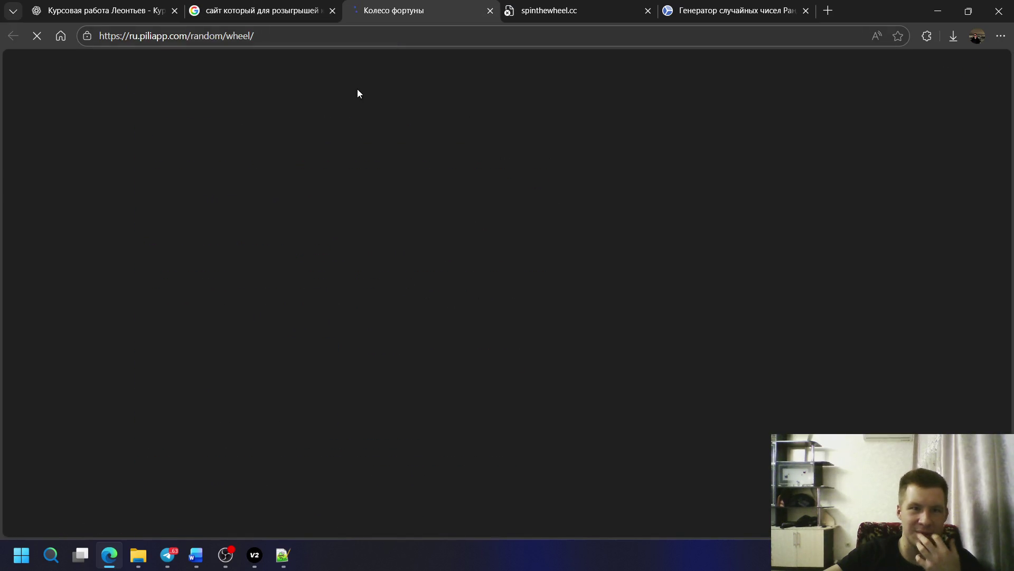
pyautogui.click(535, 7)
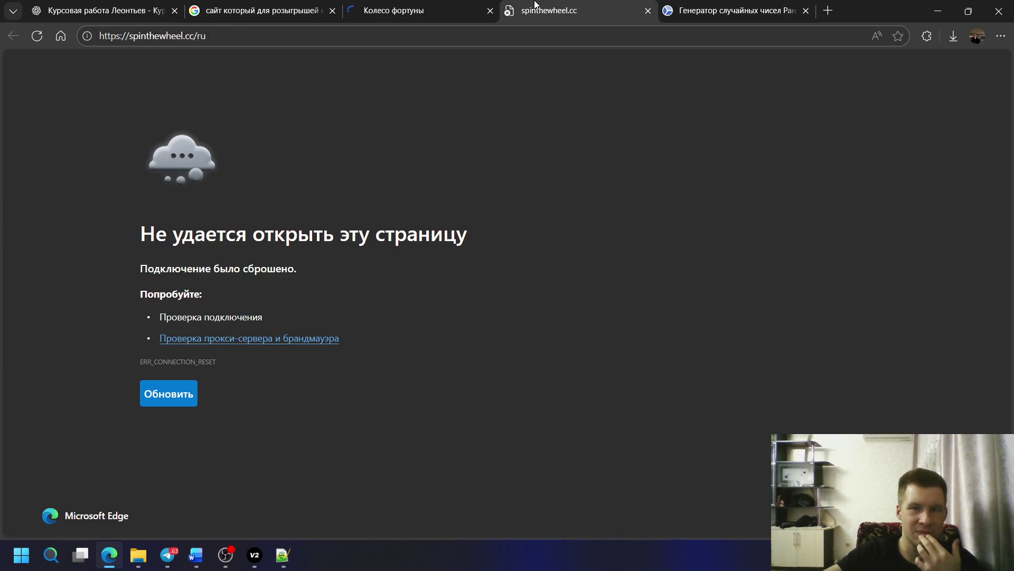
pyautogui.click(403, 5)
pyautogui.click(680, 4)
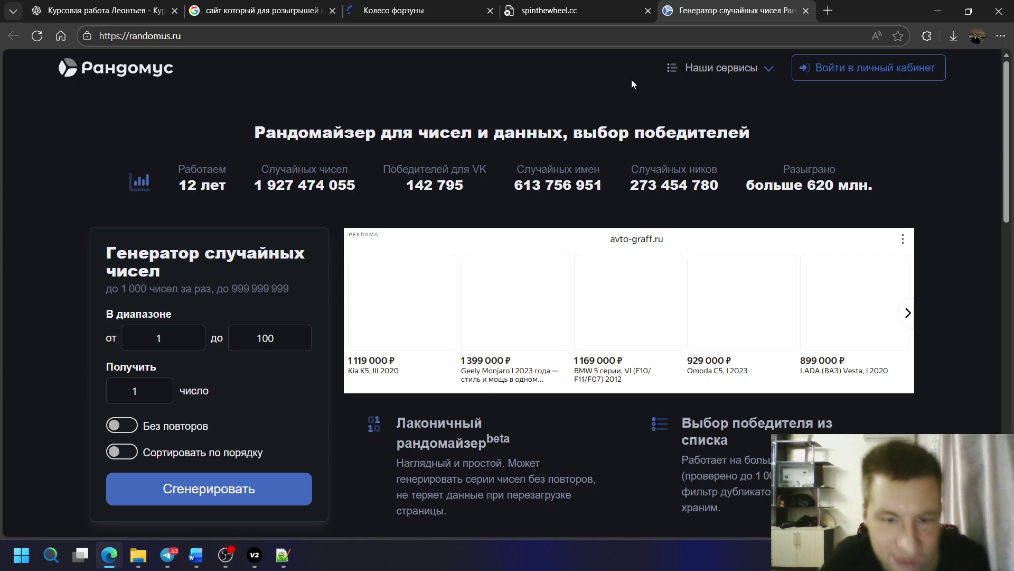
# - Switch to the PiliApp wheel of fortune and close the Randomus and spinthewheel pages
pyautogui.click(342, 6)
pyautogui.click(754, 253)
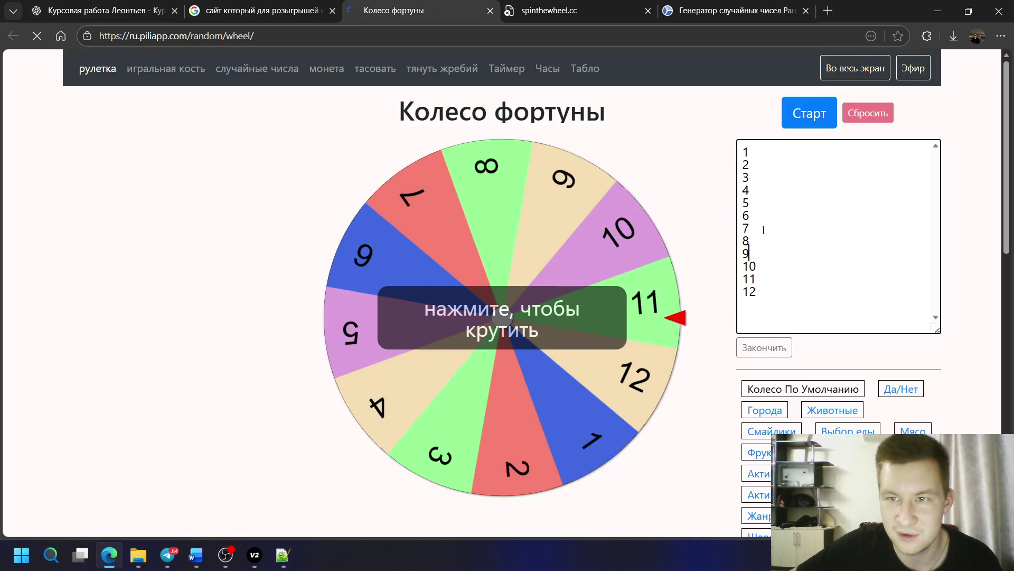
pyautogui.click(806, 10)
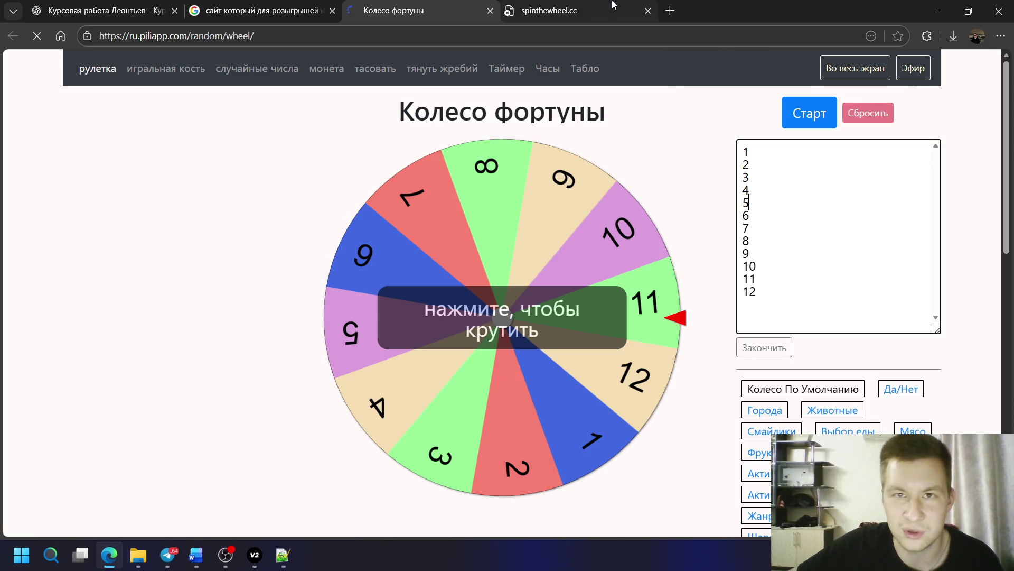
pyautogui.click(646, 11)
pyautogui.scroll(-1, 832, 363)
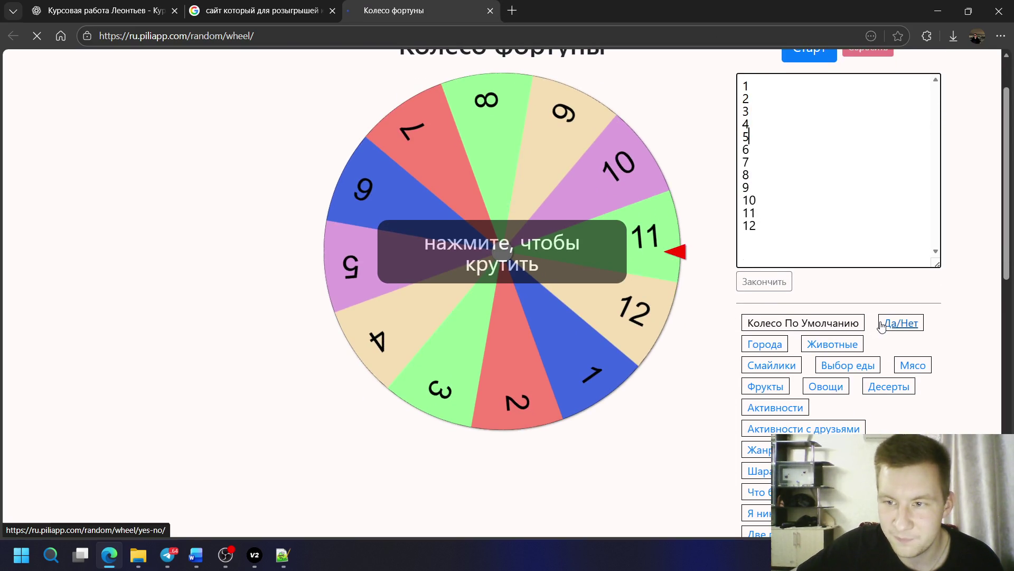
pyautogui.scroll(-2, 880, 323)
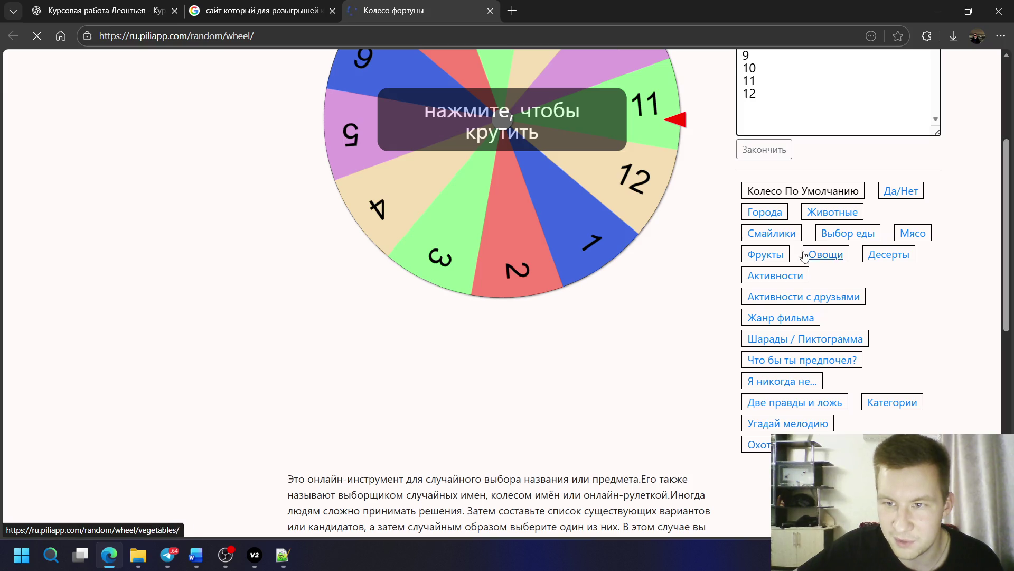
pyautogui.scroll(2, 808, 254)
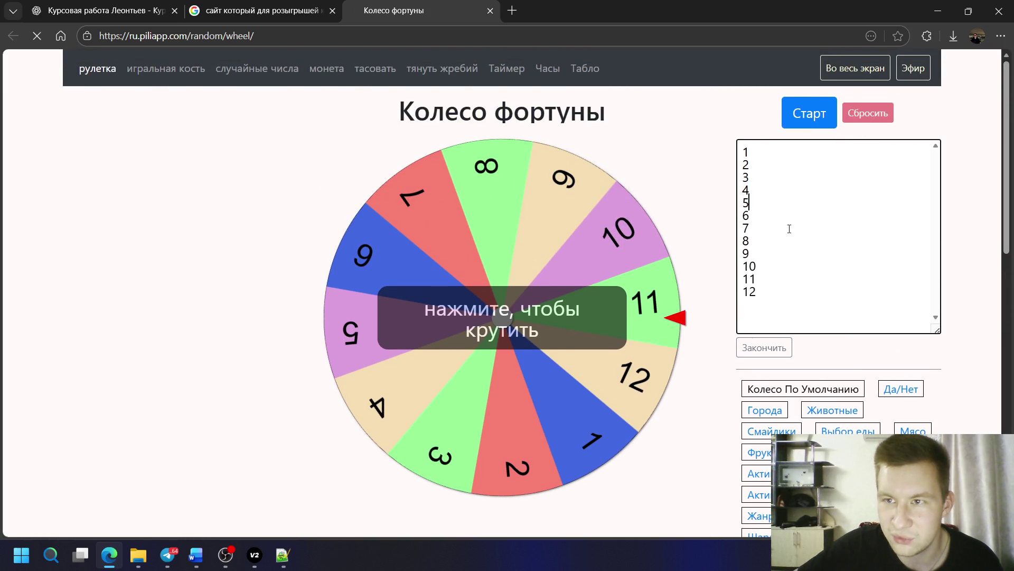
# - Spin the 1–12 wheel, hide the winner 7, then reset to restore all twelve numbers
pyautogui.click(539, 305)
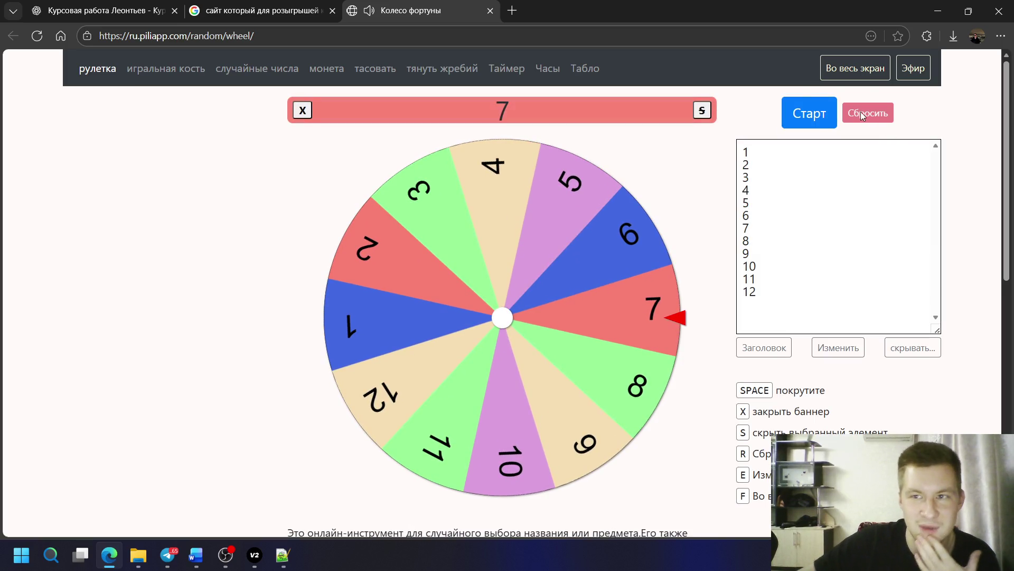
pyautogui.click(701, 110)
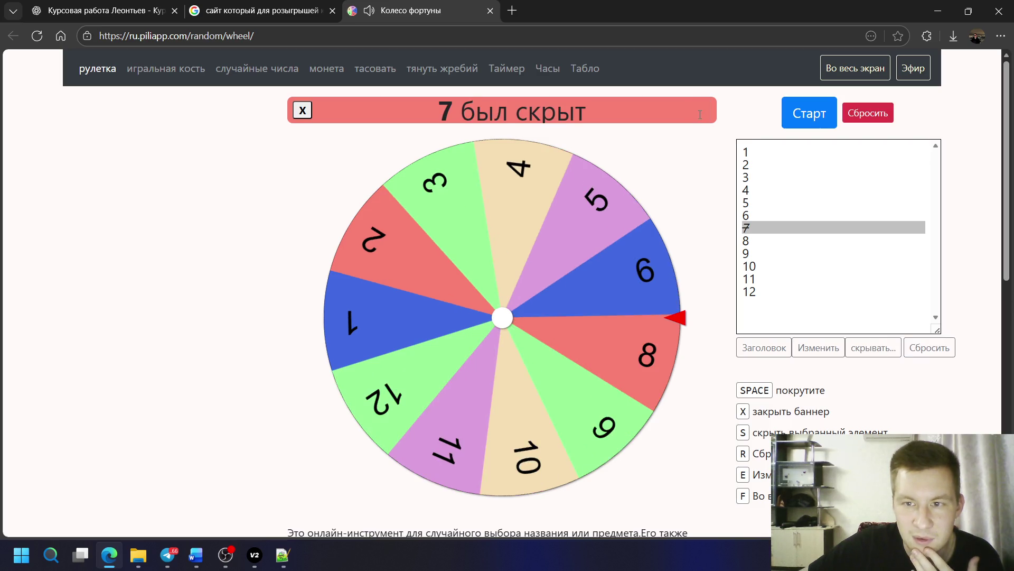
pyautogui.click(860, 119)
pyautogui.click(568, 107)
# - Select all twelve number lines and start the name list with Миша, Андрей, Аня
pyautogui.click(837, 348)
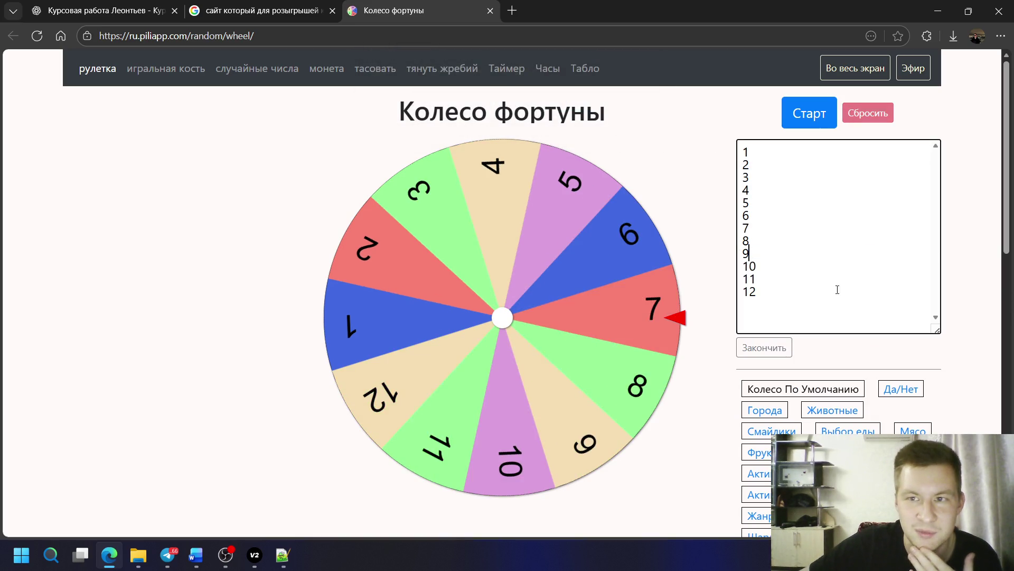
pyautogui.moveTo(838, 290); pyautogui.dragTo(736, 155)
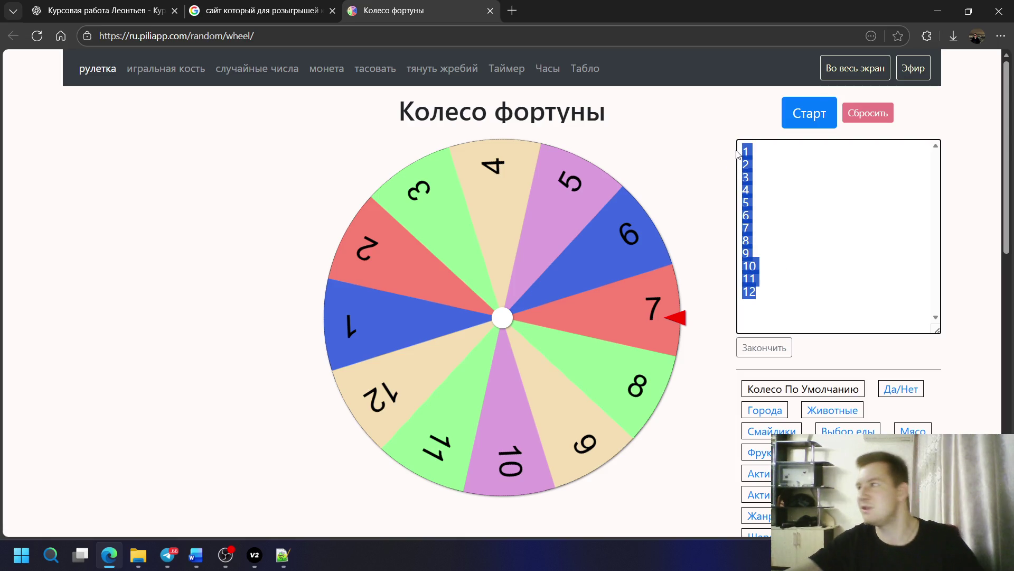
pyautogui.write('Ми')
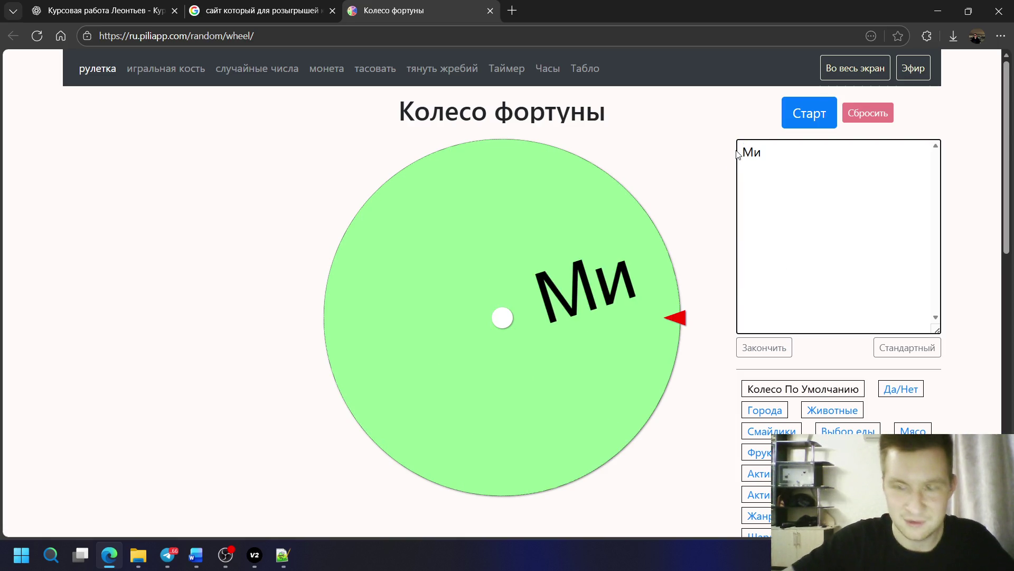
pyautogui.write('шв')
pyautogui.press('BackSpace')
pyautogui.write('а ')
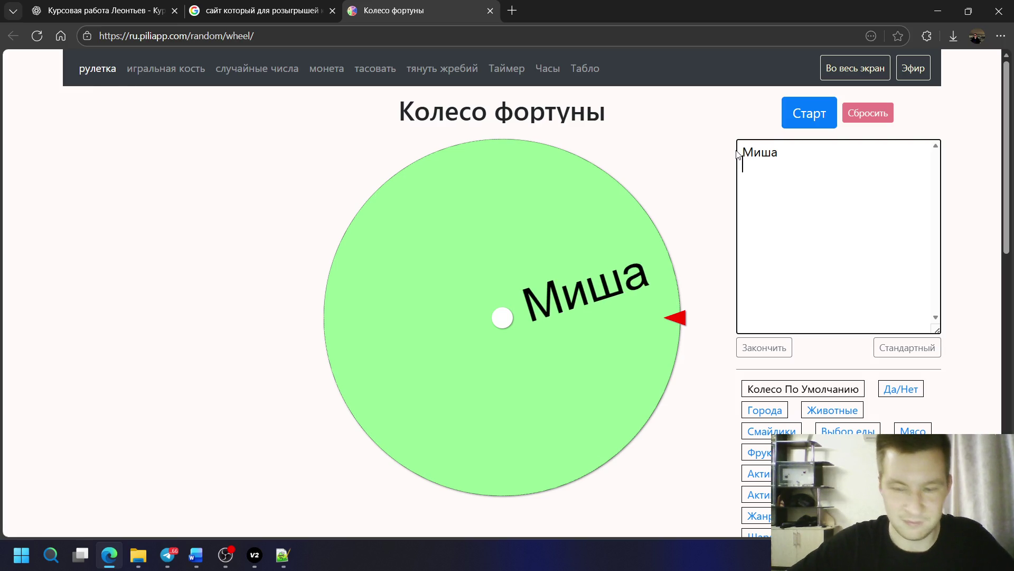
pyautogui.write('Анд')
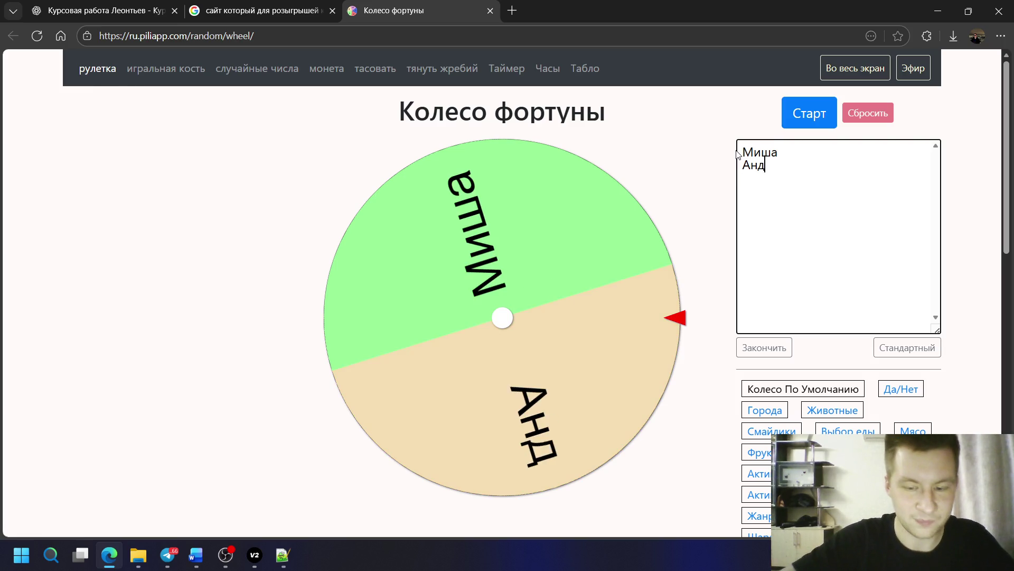
pyautogui.write('рей ')
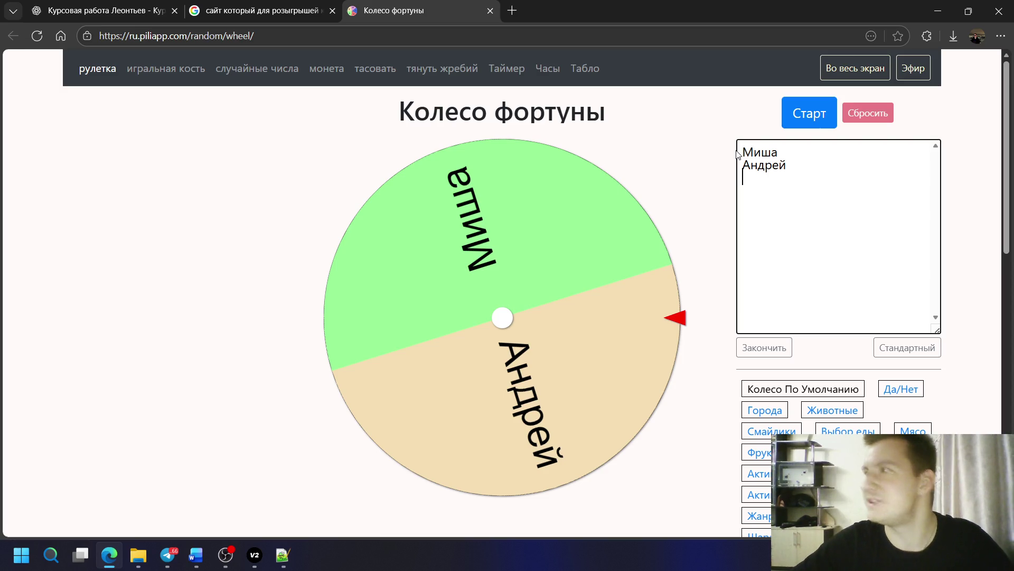
pyautogui.write('Аня ')
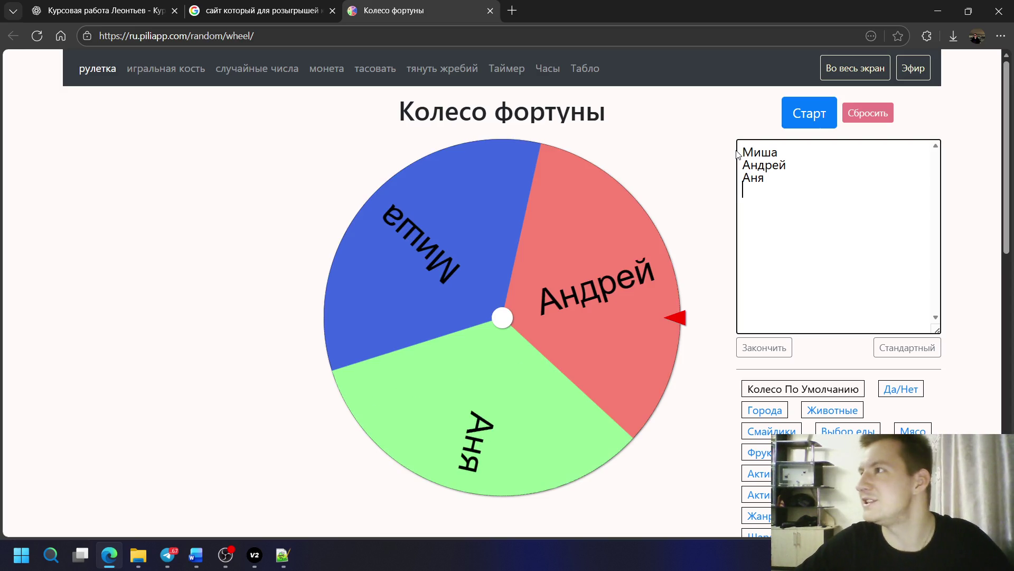
pyautogui.write('Данил ')
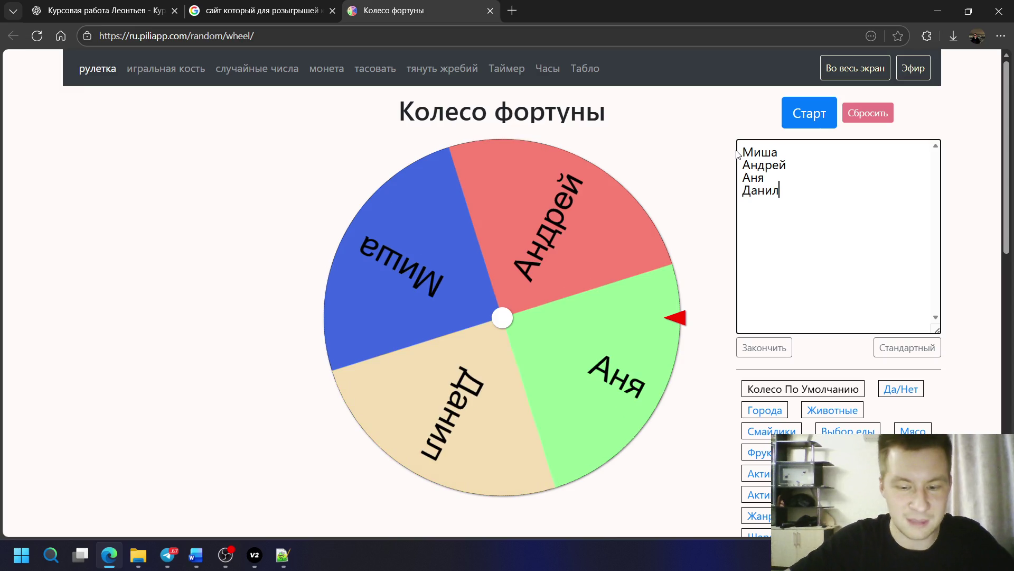
pyautogui.write('Пушкка')
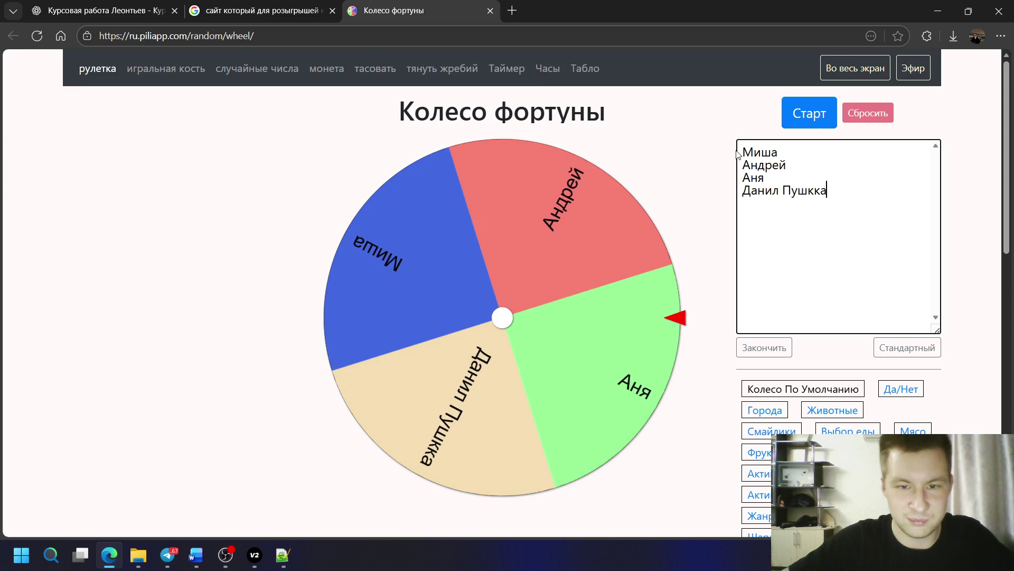
pyautogui.write('рев')
pyautogui.press('Return')
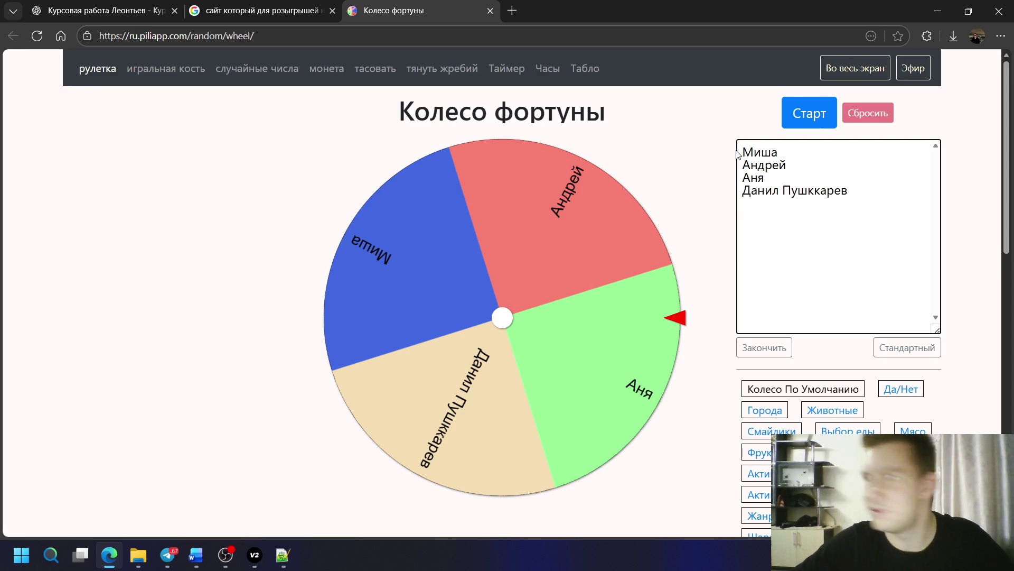
pyautogui.write('Никит')
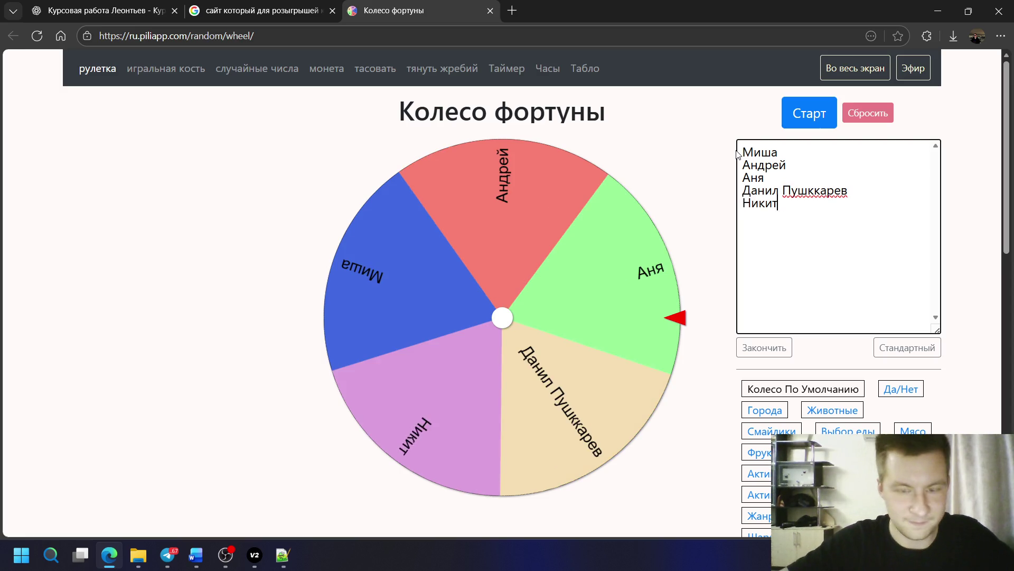
pyautogui.write('а Хве')
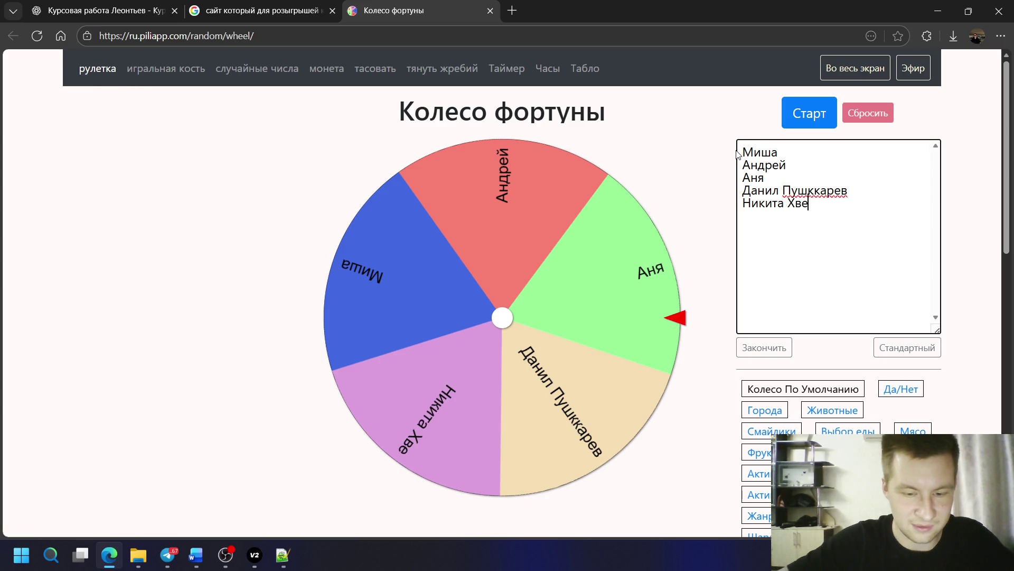
pyautogui.write('дченя ')
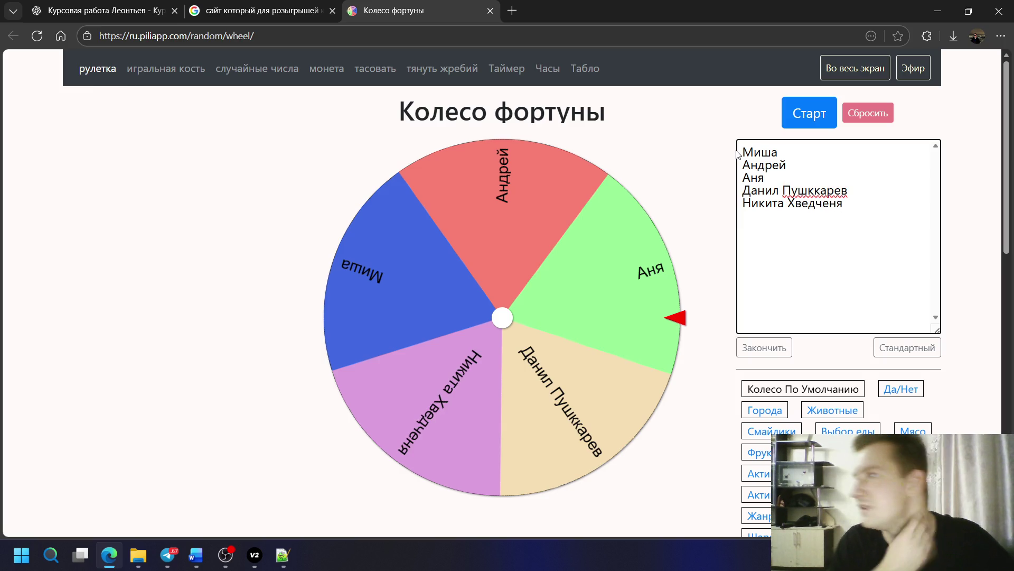
pyautogui.write('масончи')
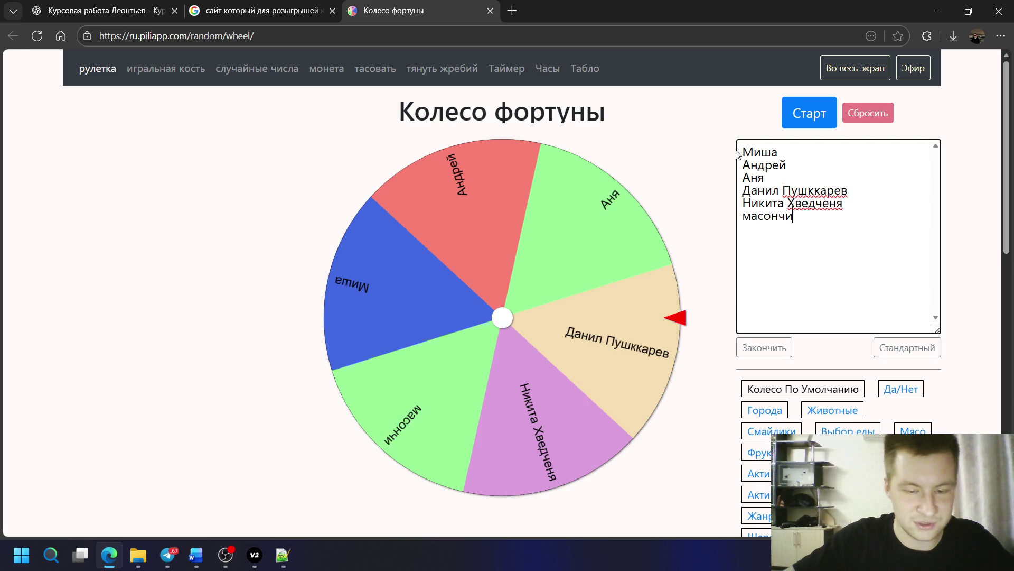
pyautogui.write('к')
pyautogui.press('Return')
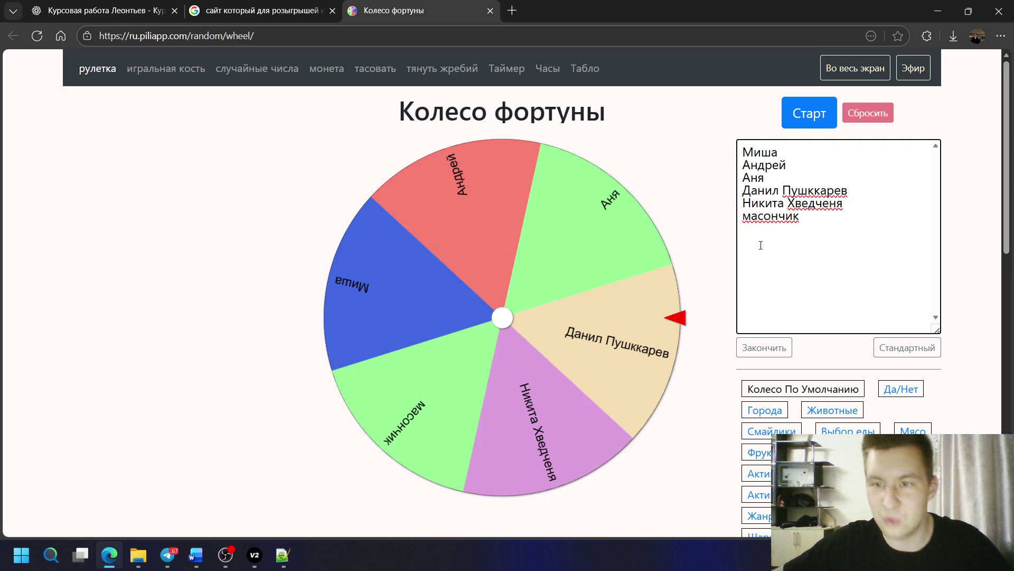
pyautogui.hotkey('shift', 'Left')
pyautogui.write('М')
pyautogui.press('Down')
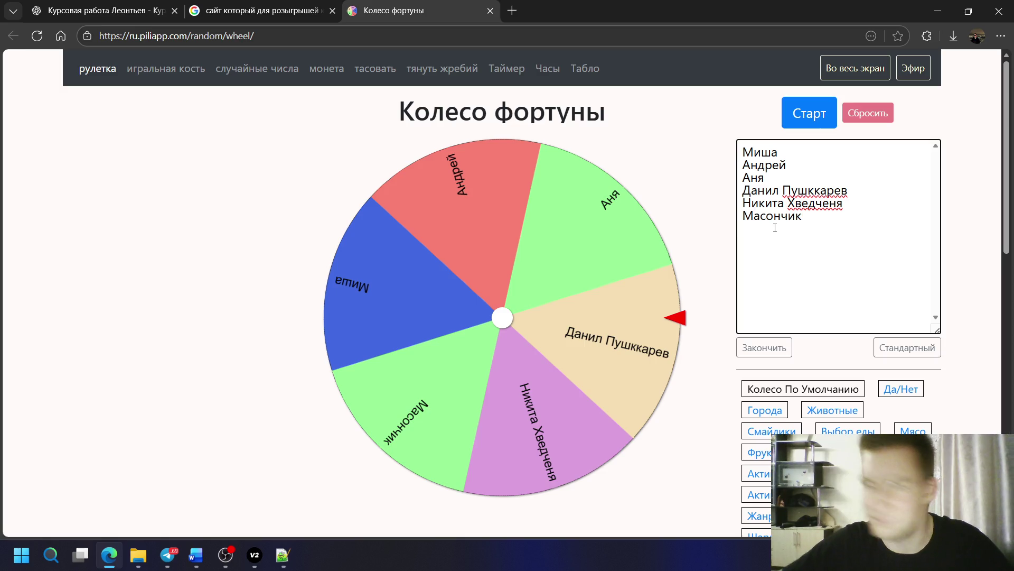
pyautogui.write('Ма')
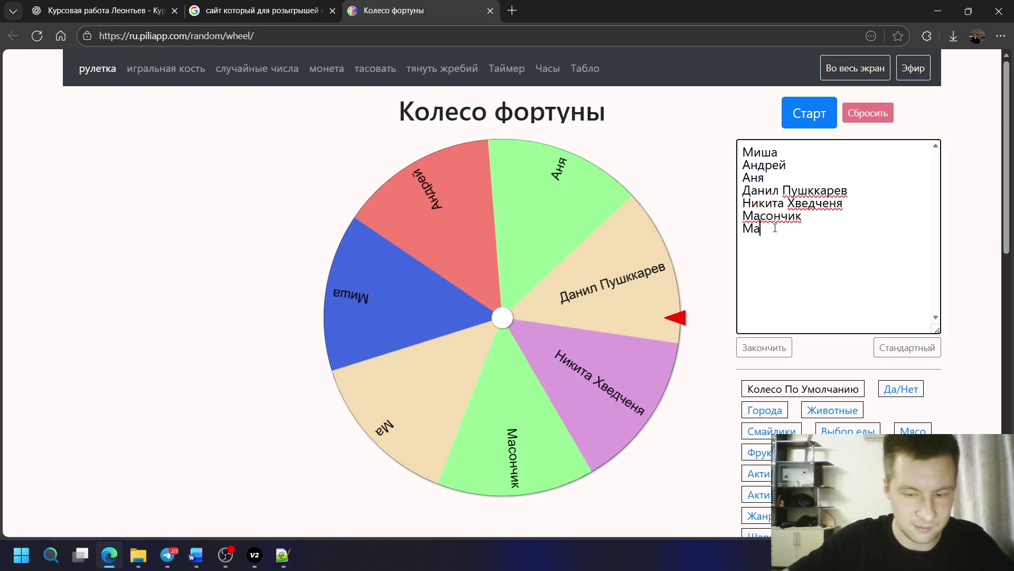
pyautogui.write('шенька')
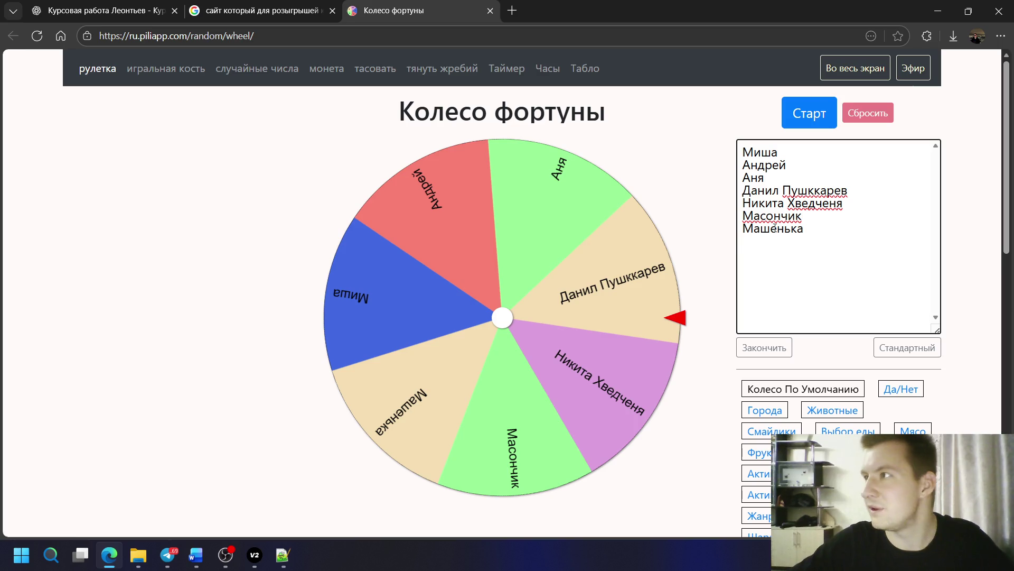
pyautogui.press('Return')
pyautogui.write('Матвей Ш')
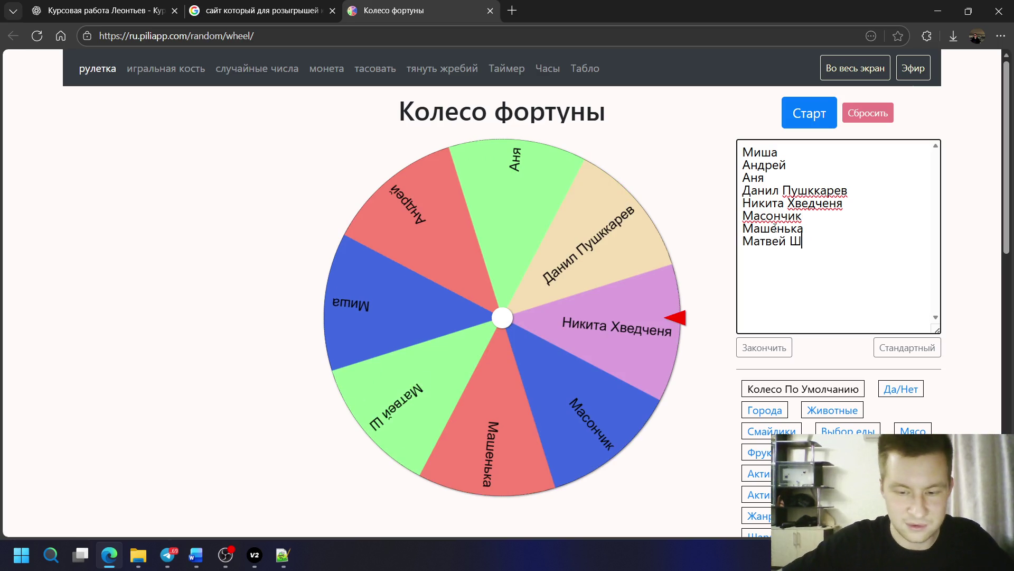
pyautogui.write('абалттн')
pyautogui.press('BackSpace')
pyautogui.press('BackSpace')
pyautogui.press('BackSpace')
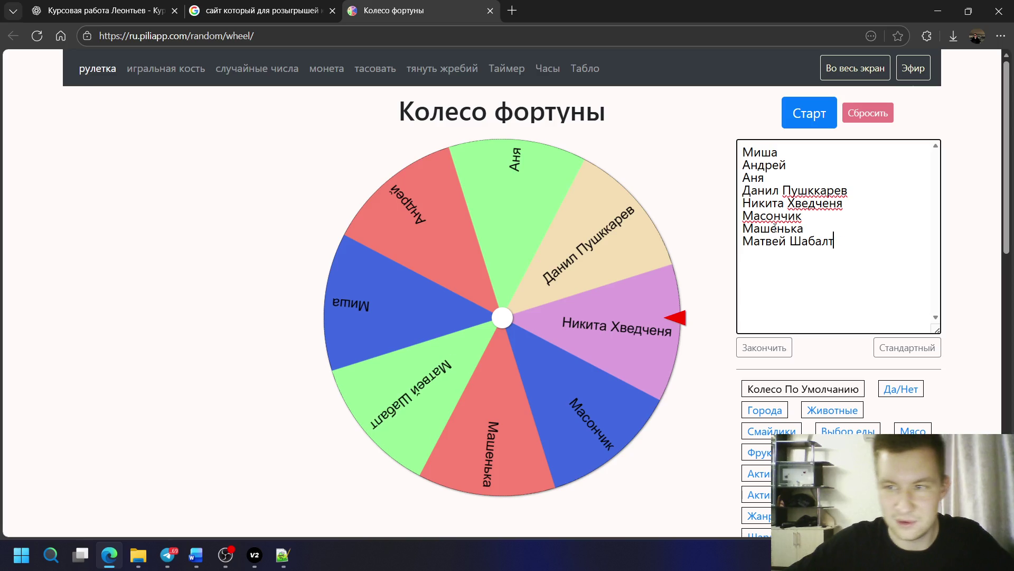
pyautogui.write('ин')
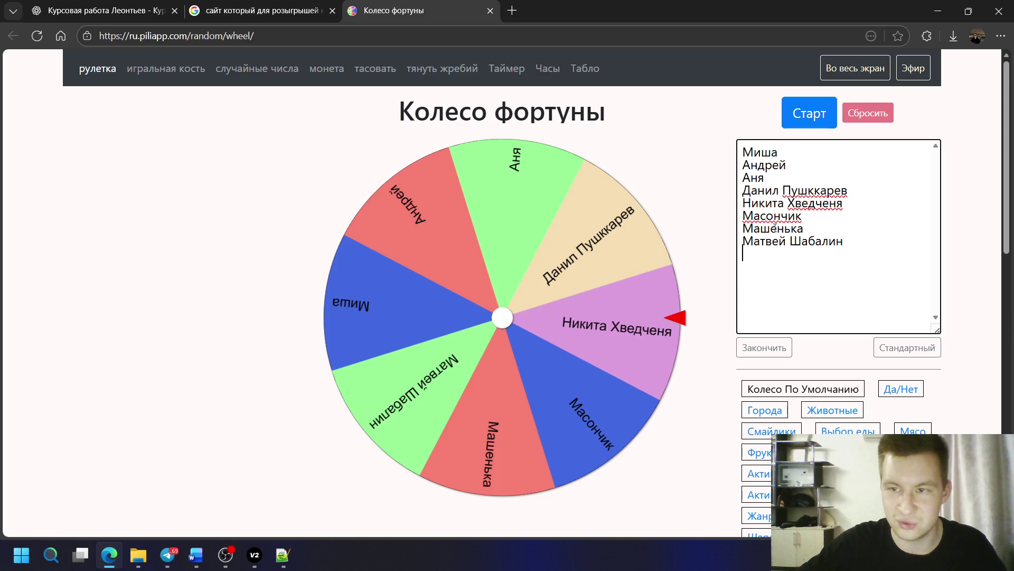
pyautogui.press('Return')
pyautogui.write('Дима')
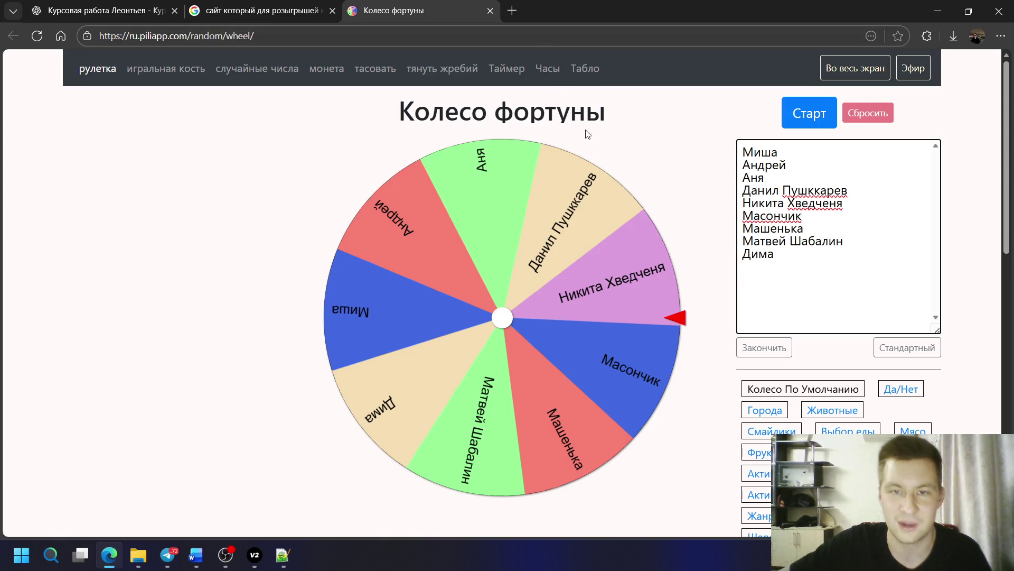
pyautogui.moveTo(225, 555)
pyautogui.click(225, 479)
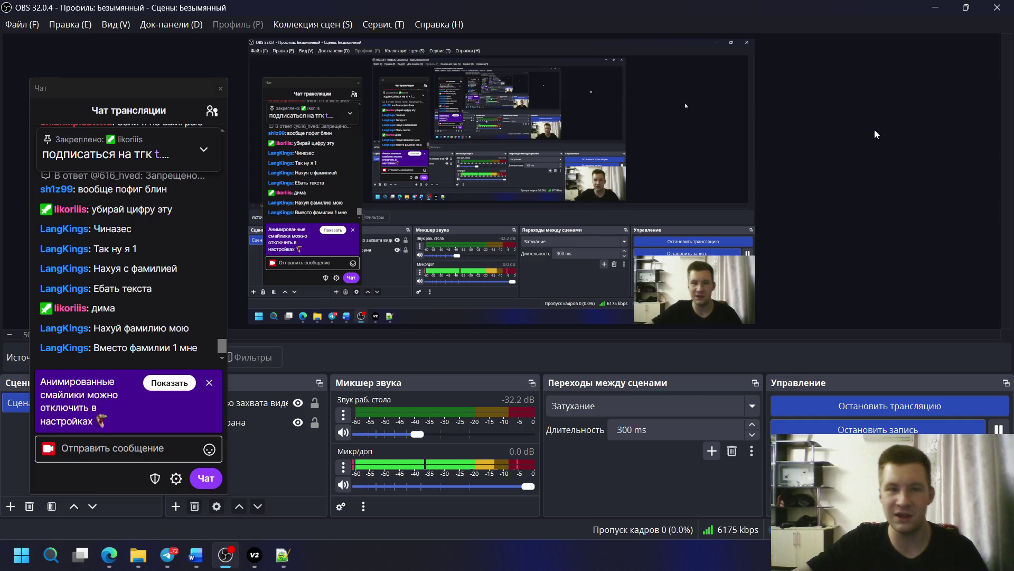
pyautogui.click(937, 6)
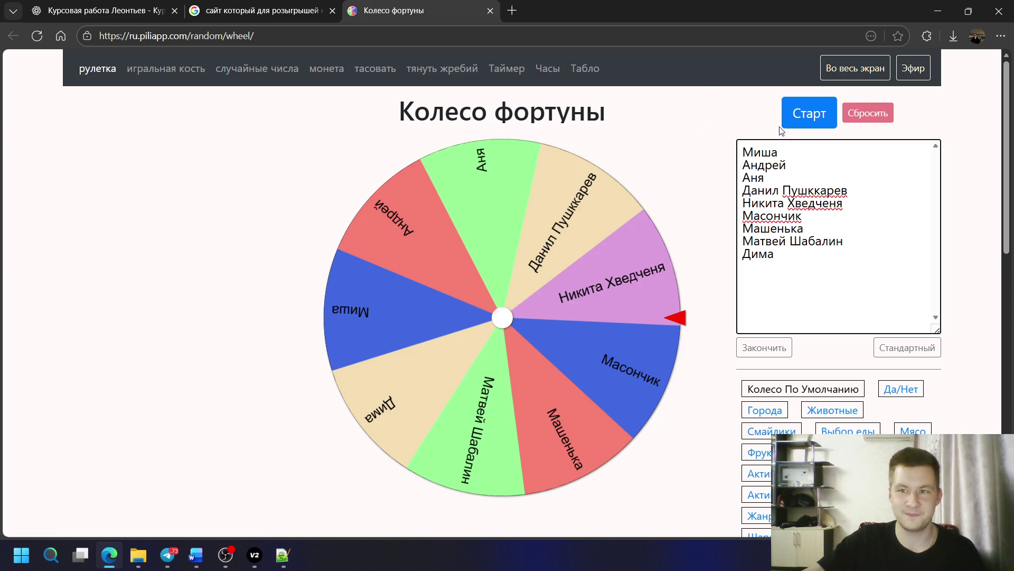
pyautogui.click(807, 120)
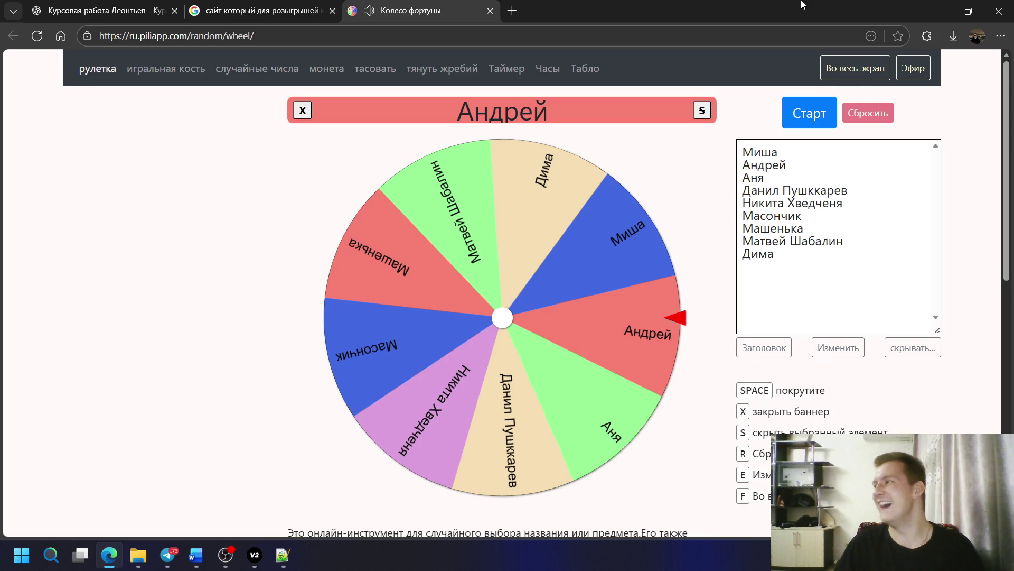
pyautogui.click(701, 112)
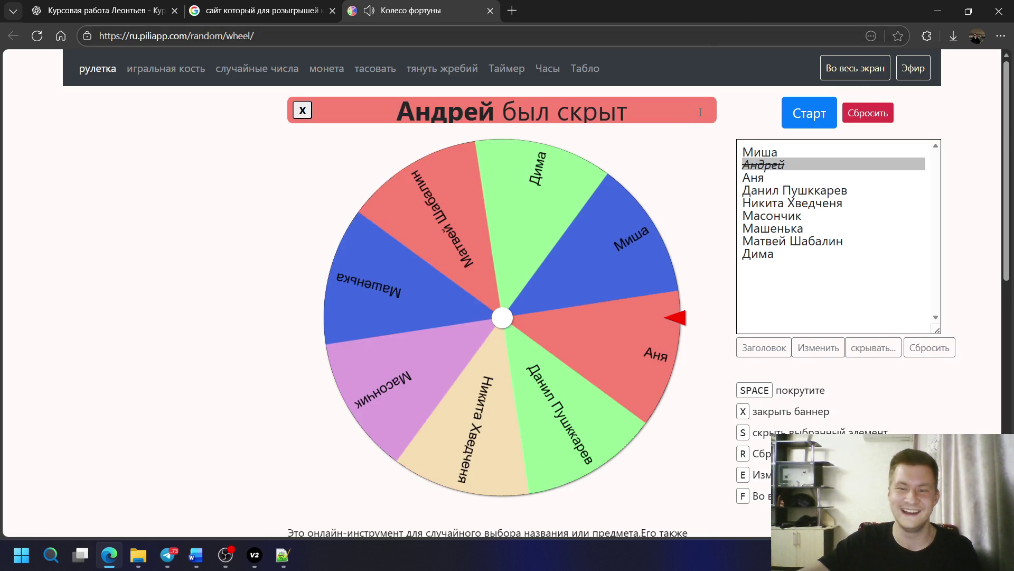
pyautogui.click(801, 118)
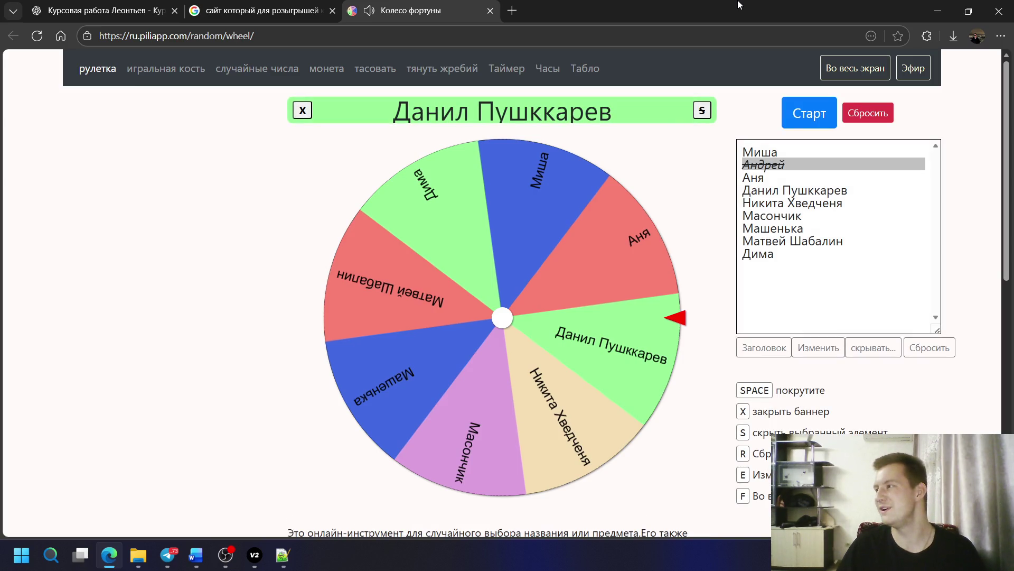
pyautogui.click(702, 110)
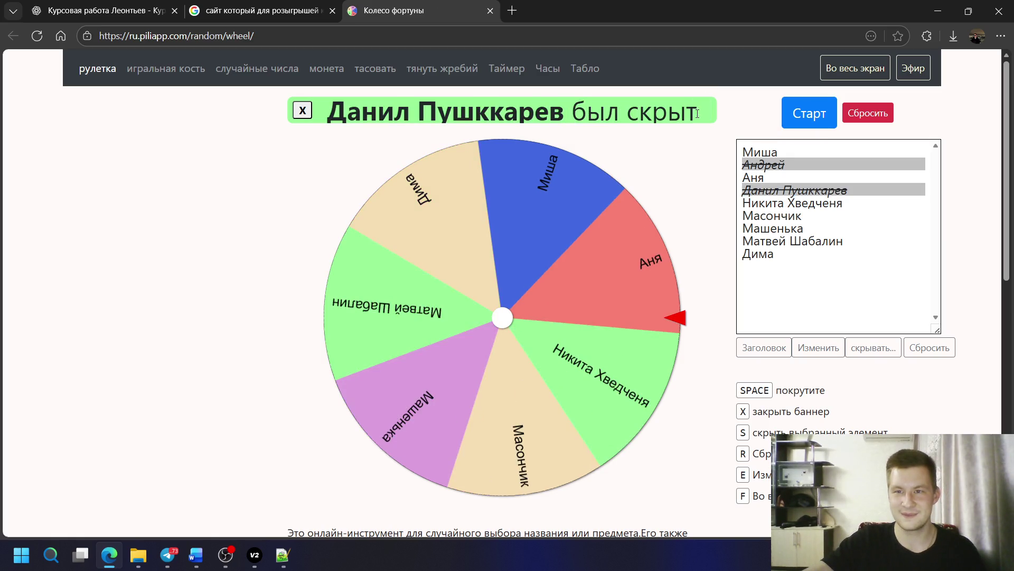
# - Spin twice more, hiding the winners Аня and Масончик
pyautogui.click(803, 116)
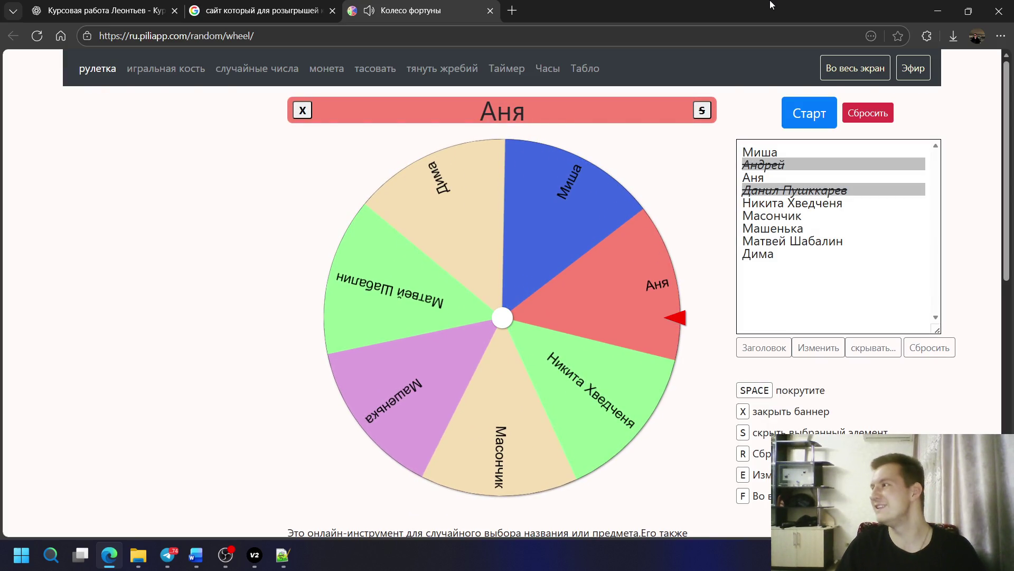
pyautogui.click(700, 113)
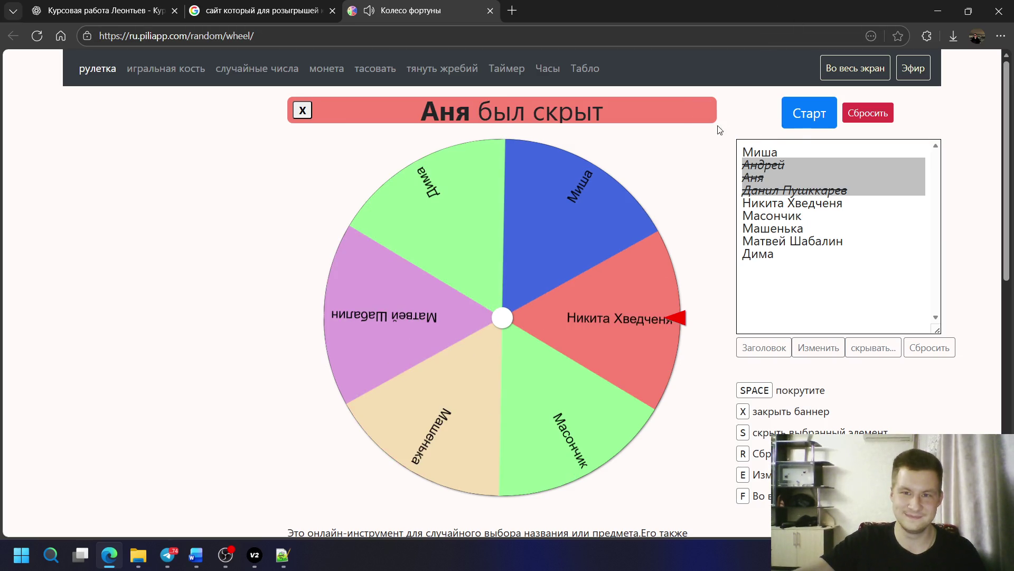
pyautogui.click(808, 113)
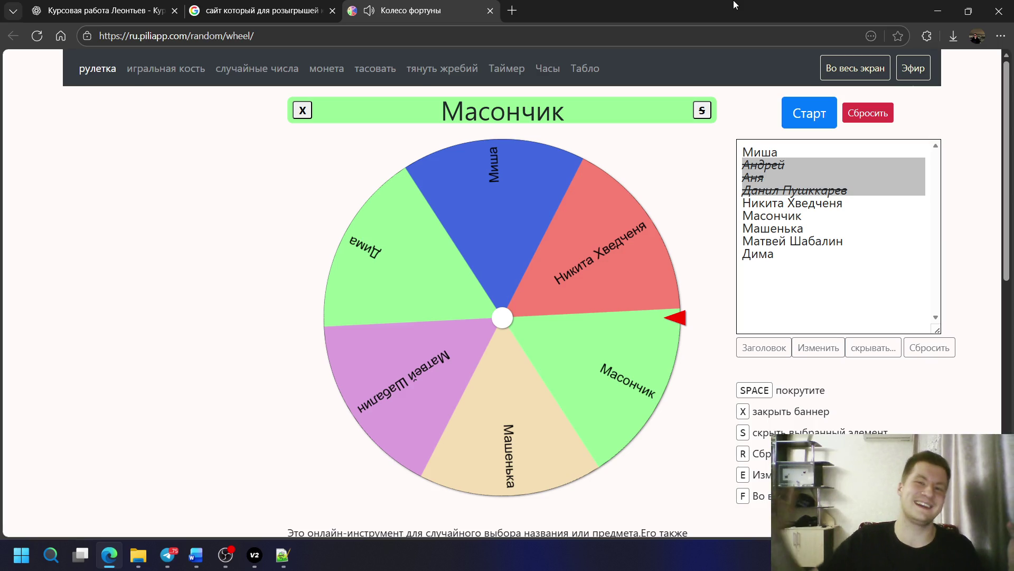
pyautogui.click(701, 111)
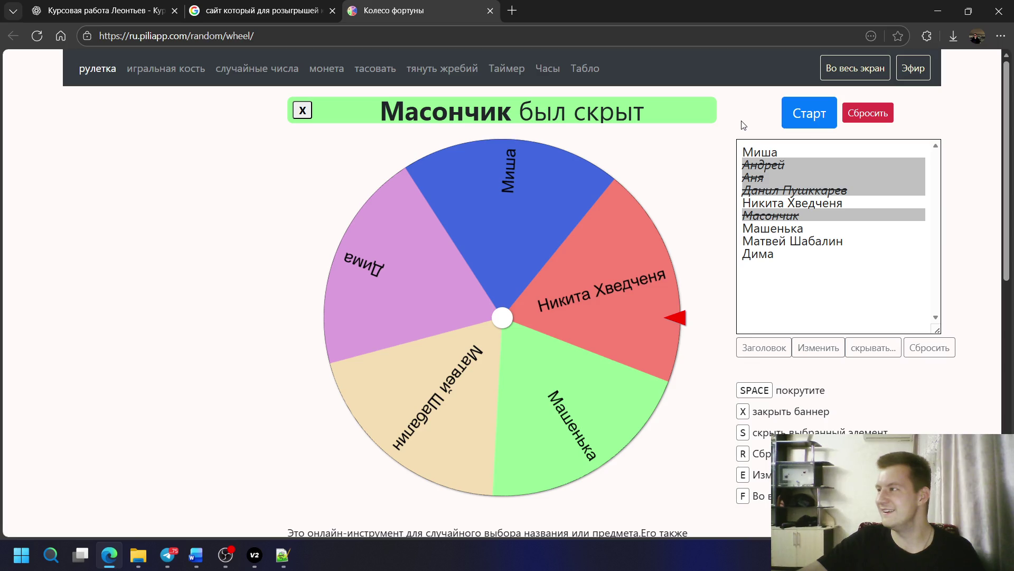
pyautogui.click(821, 116)
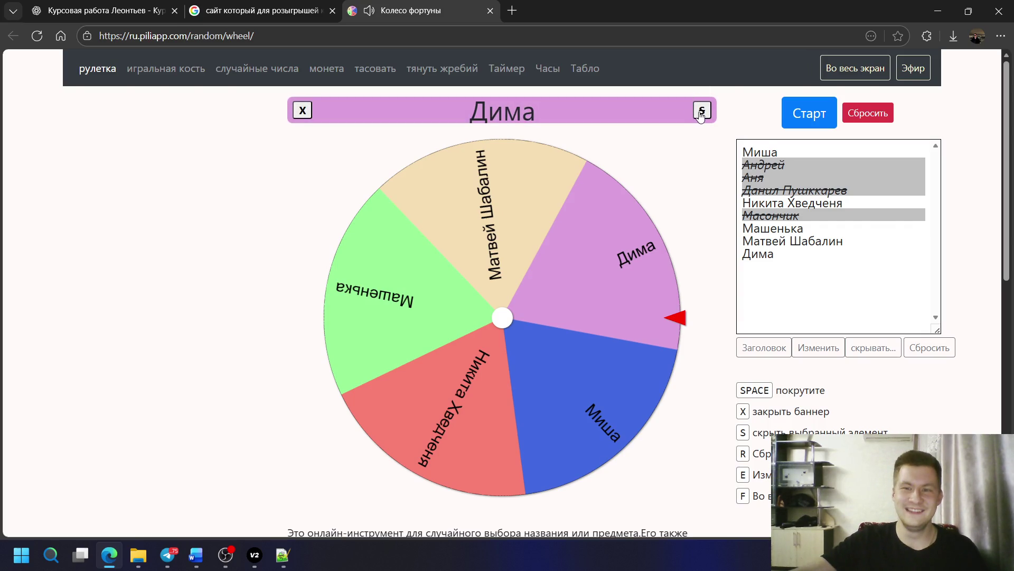
pyautogui.click(700, 112)
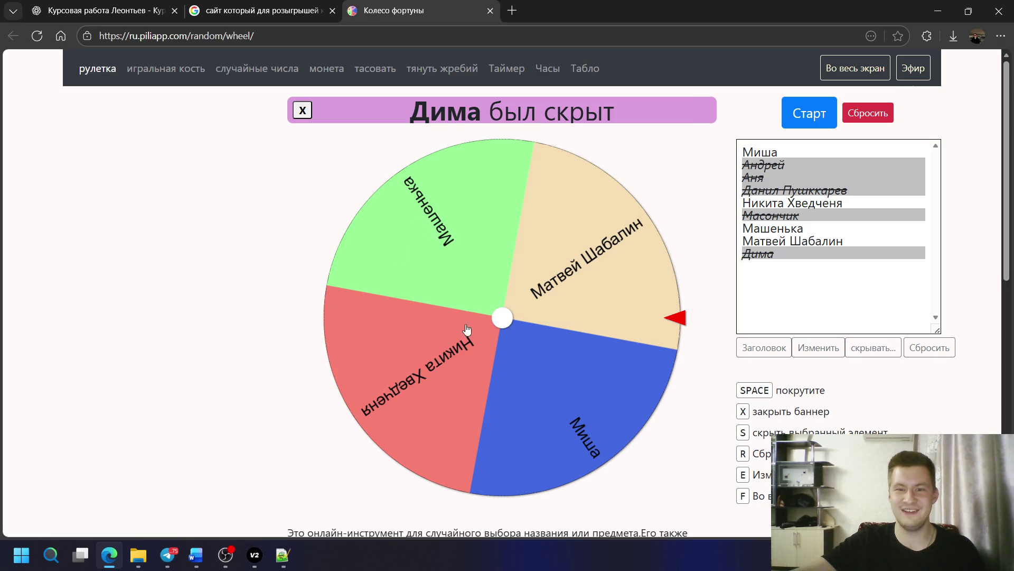
pyautogui.click(816, 119)
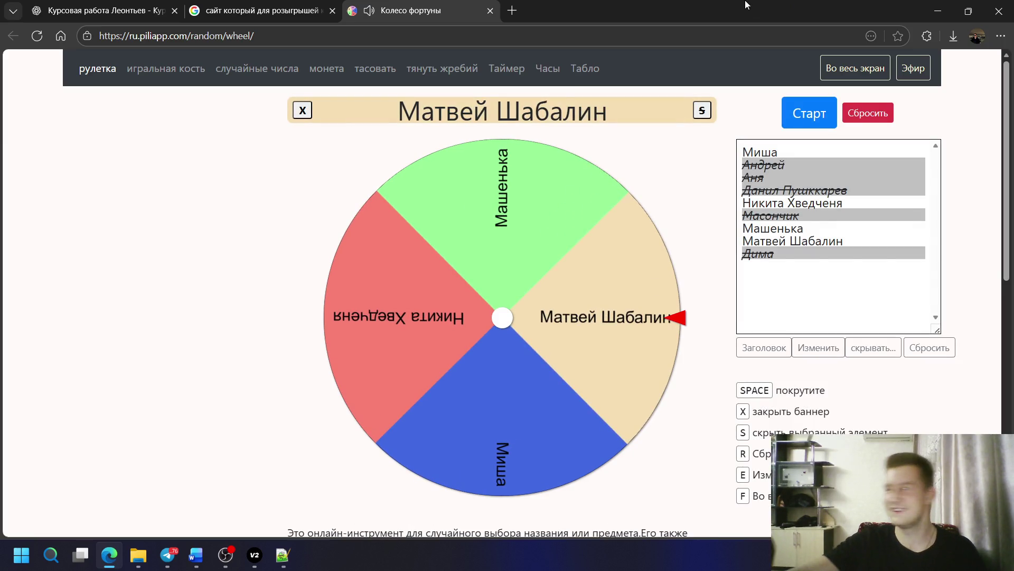
pyautogui.click(700, 112)
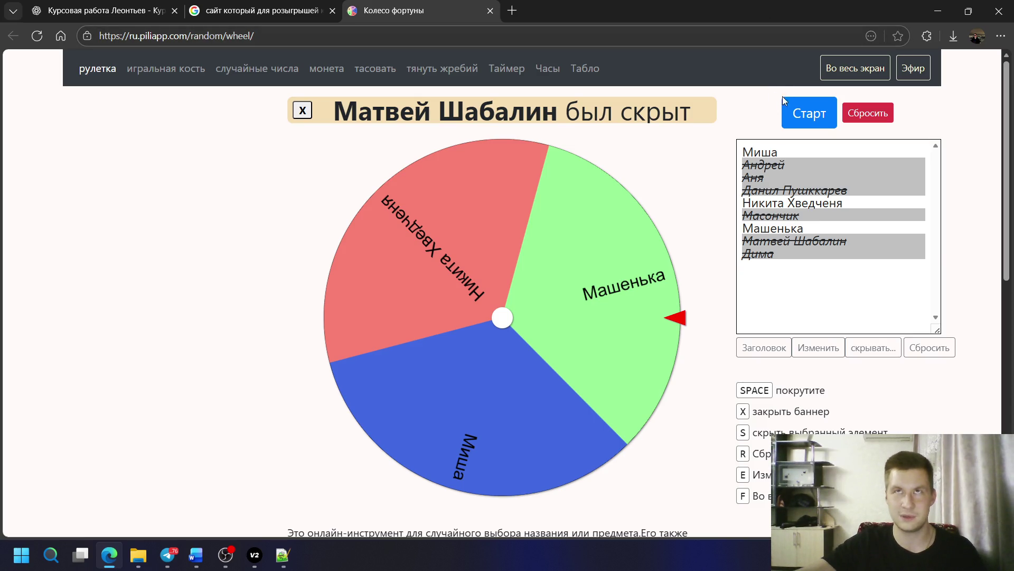
pyautogui.click(794, 117)
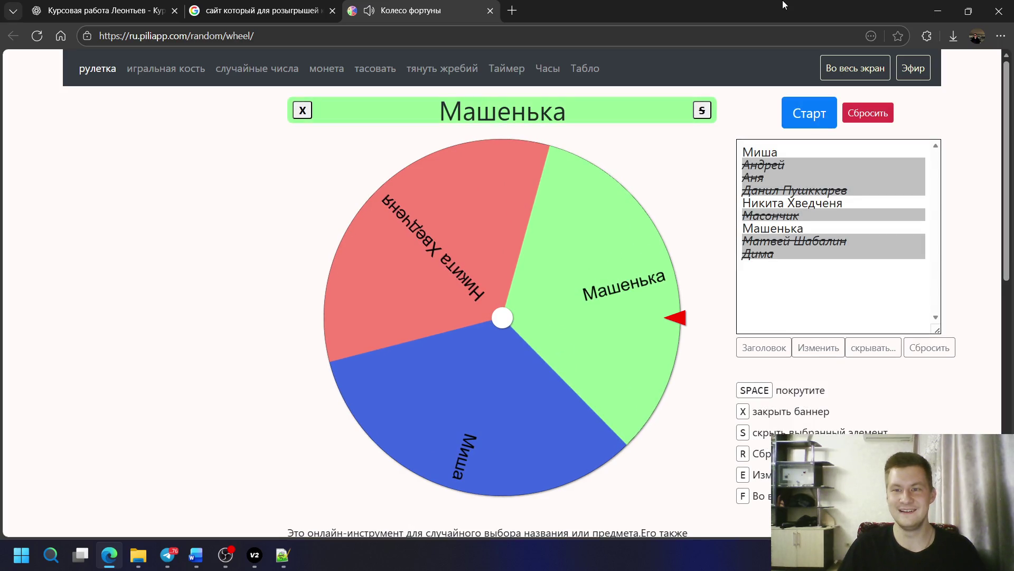
pyautogui.click(701, 111)
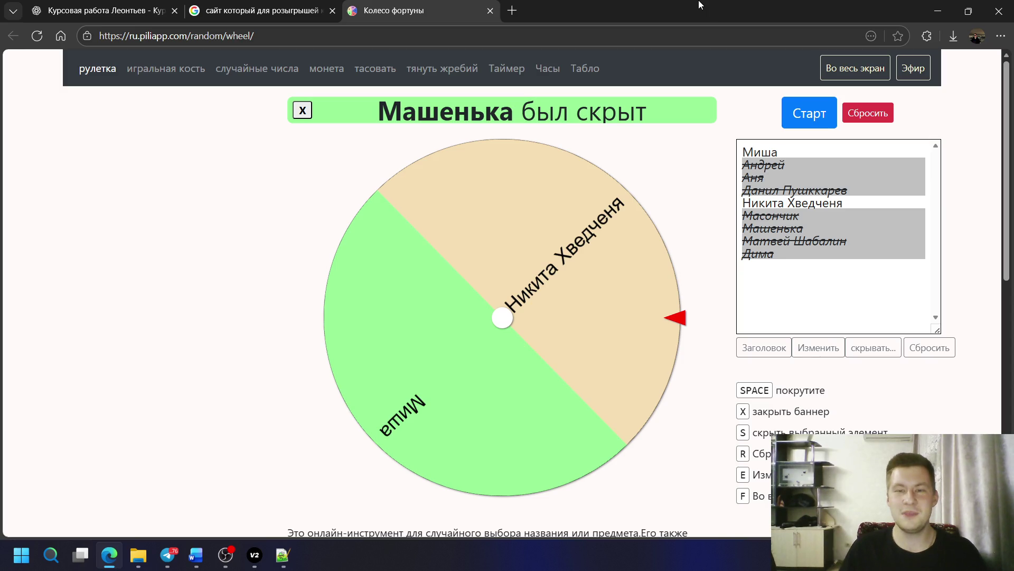
pyautogui.click(804, 118)
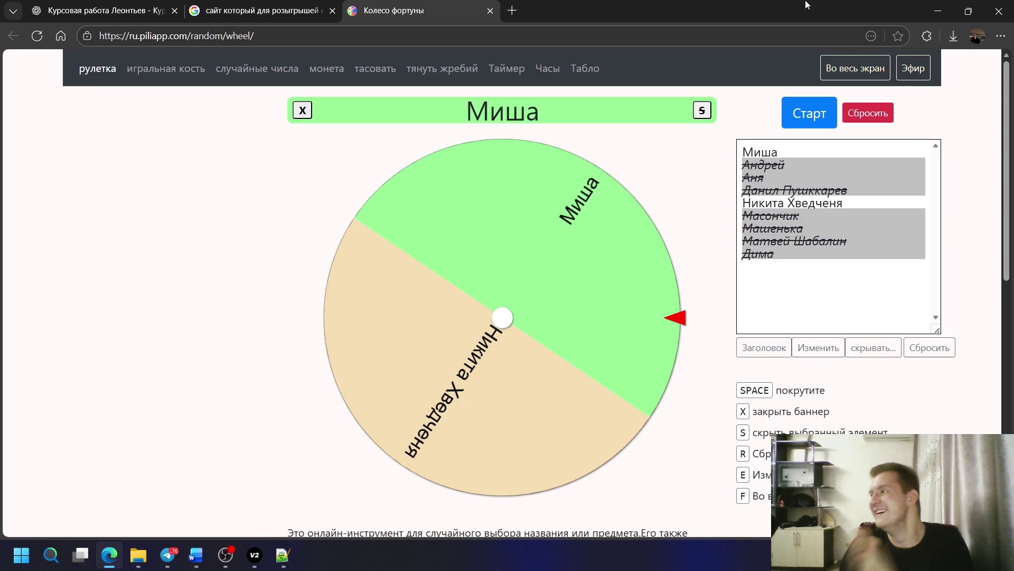
pyautogui.click(702, 111)
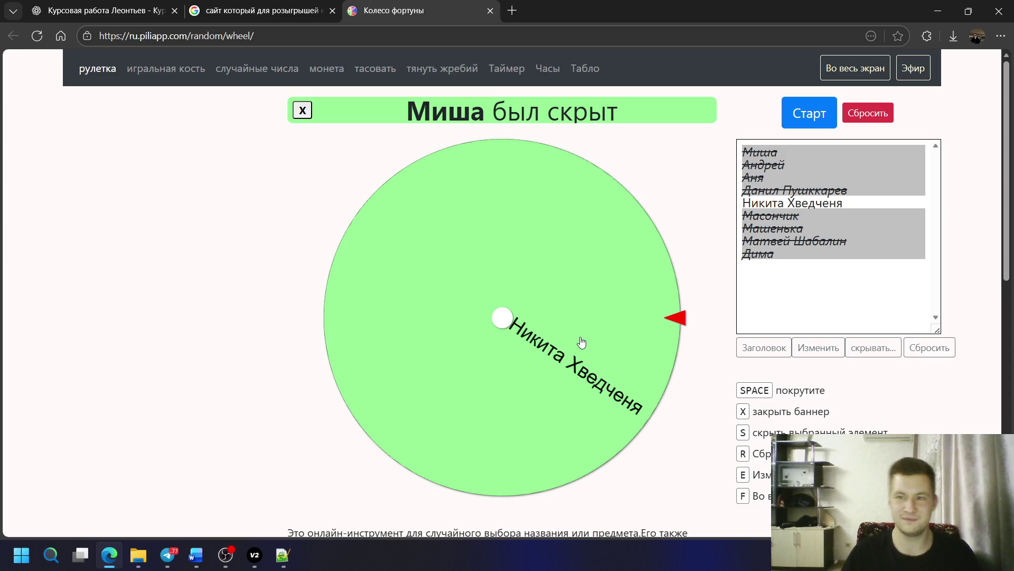
pyautogui.click(235, 557)
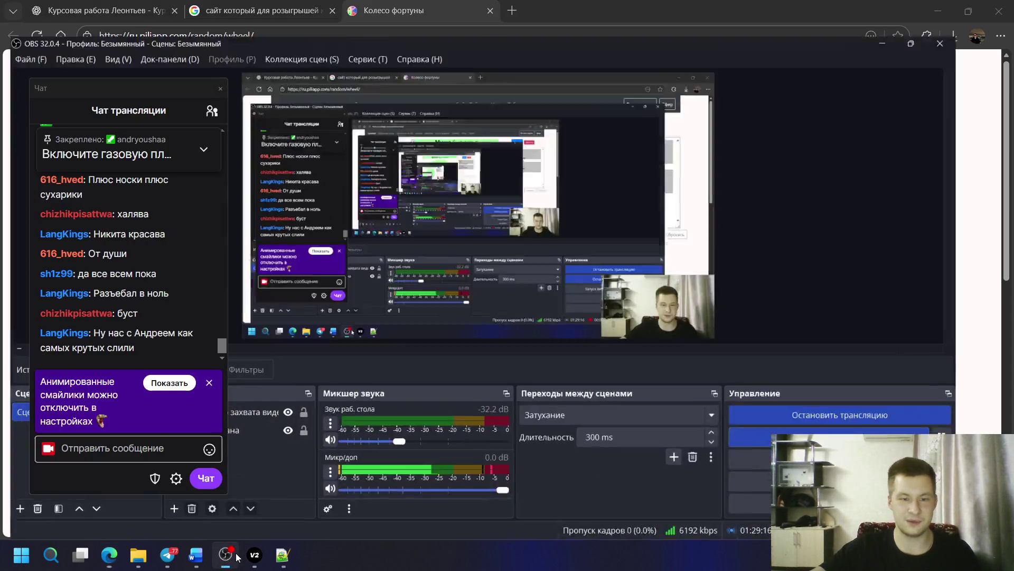
# - Stop the OBS recording to save the file and minimize OBS to show the wheel
pyautogui.click(885, 430)
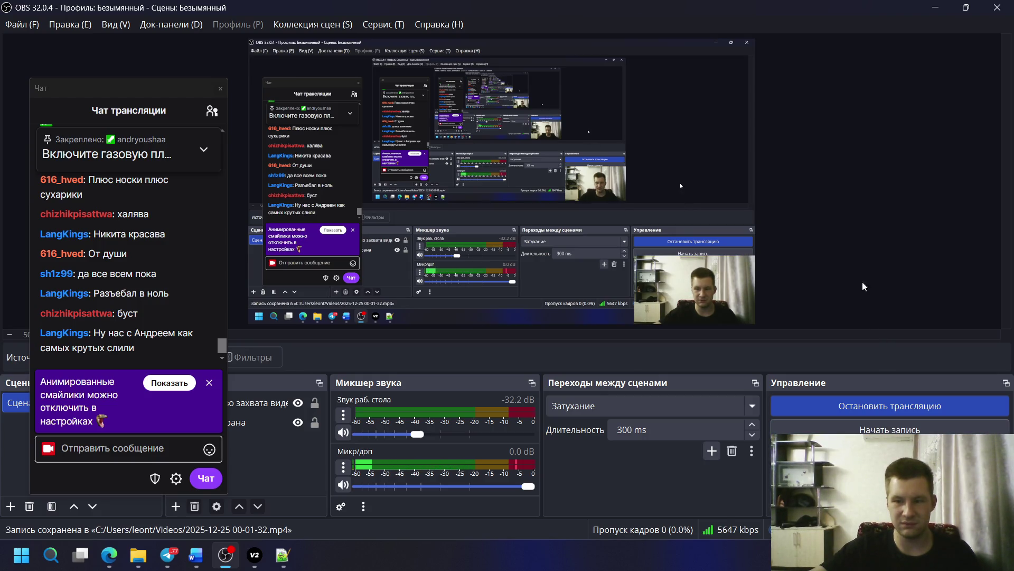
pyautogui.click(938, 7)
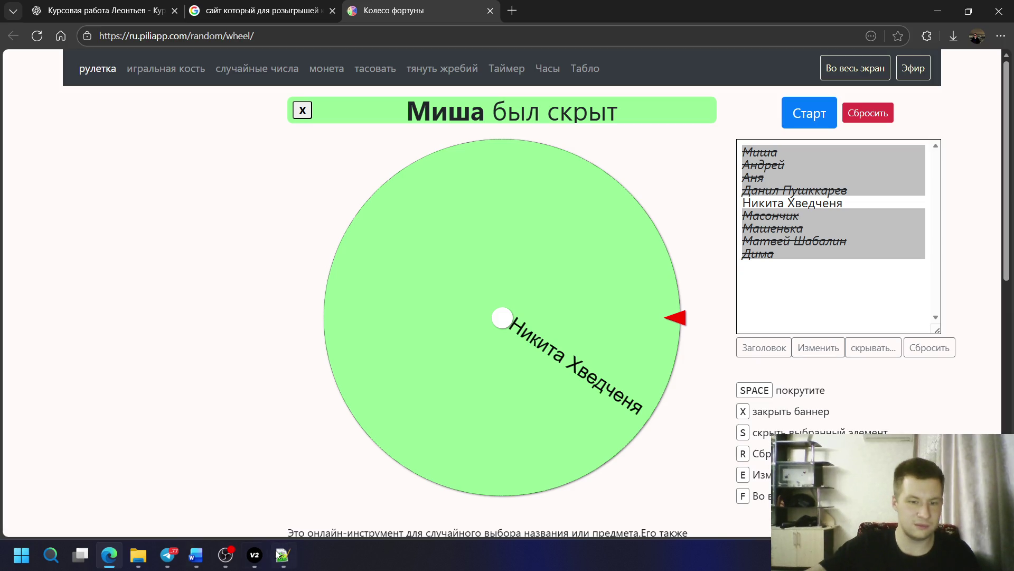
pyautogui.click(254, 555)
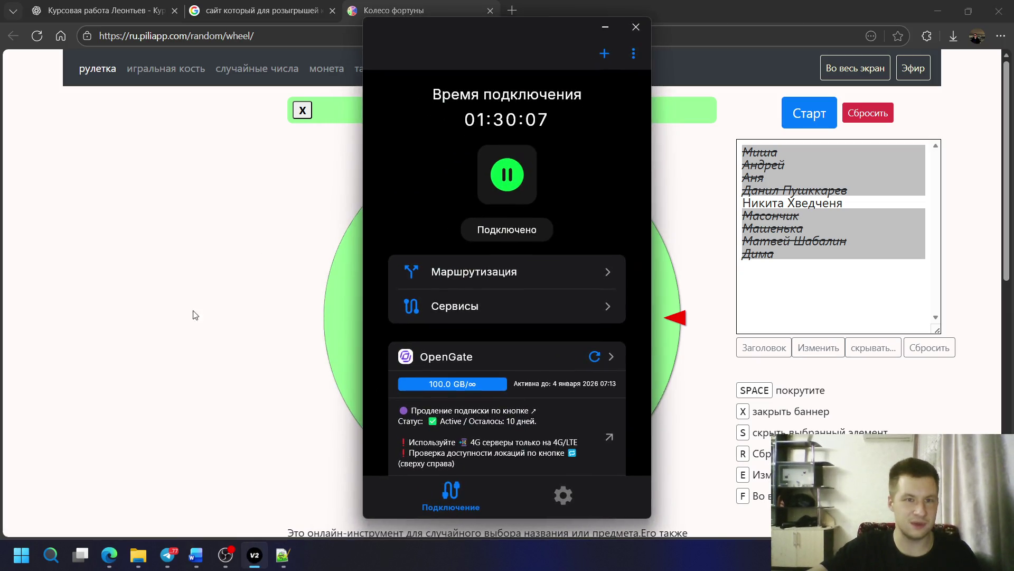
pyautogui.click(227, 556)
pyautogui.click(21, 25)
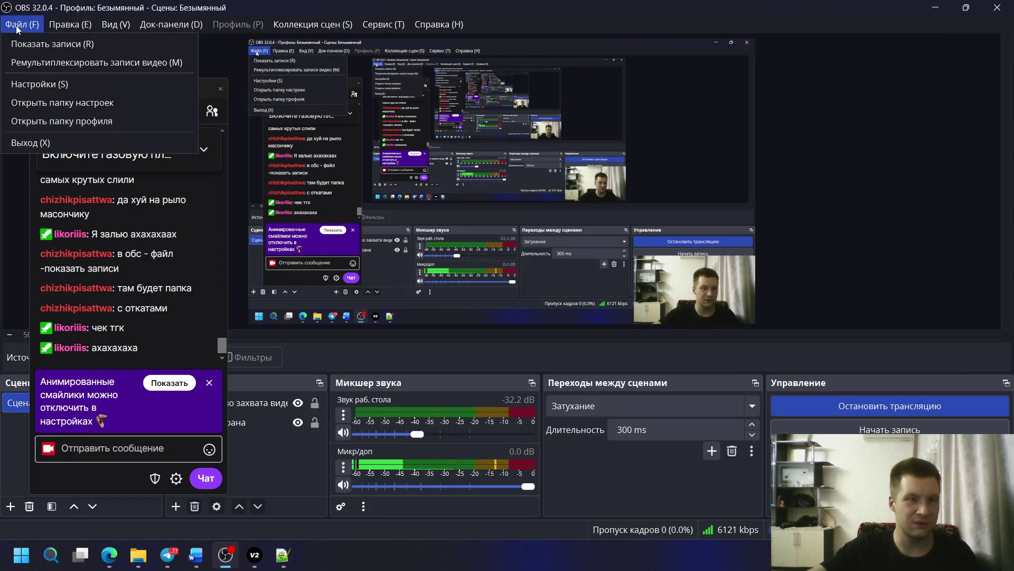
pyautogui.click(23, 48)
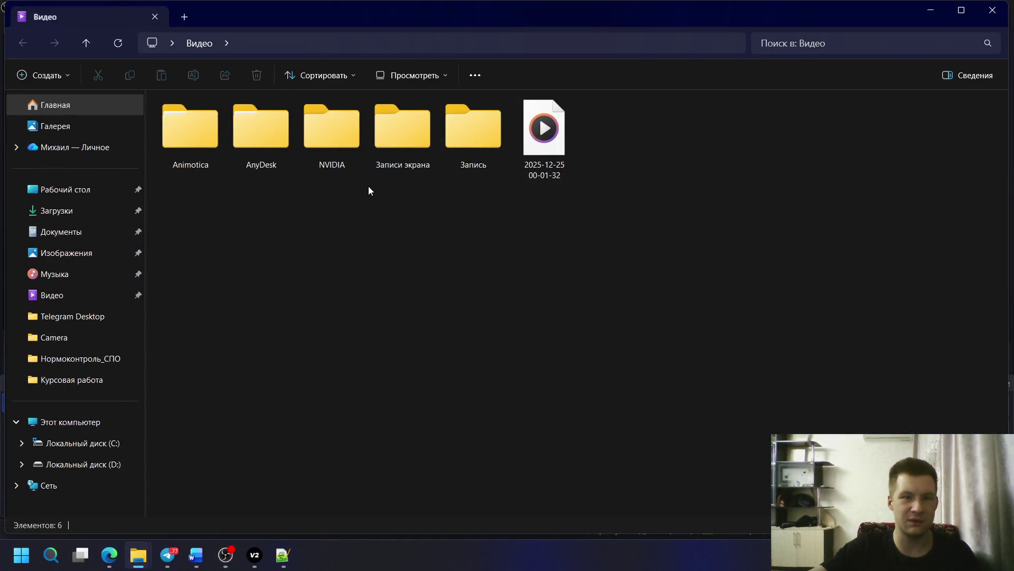
pyautogui.doubleClick(532, 156)
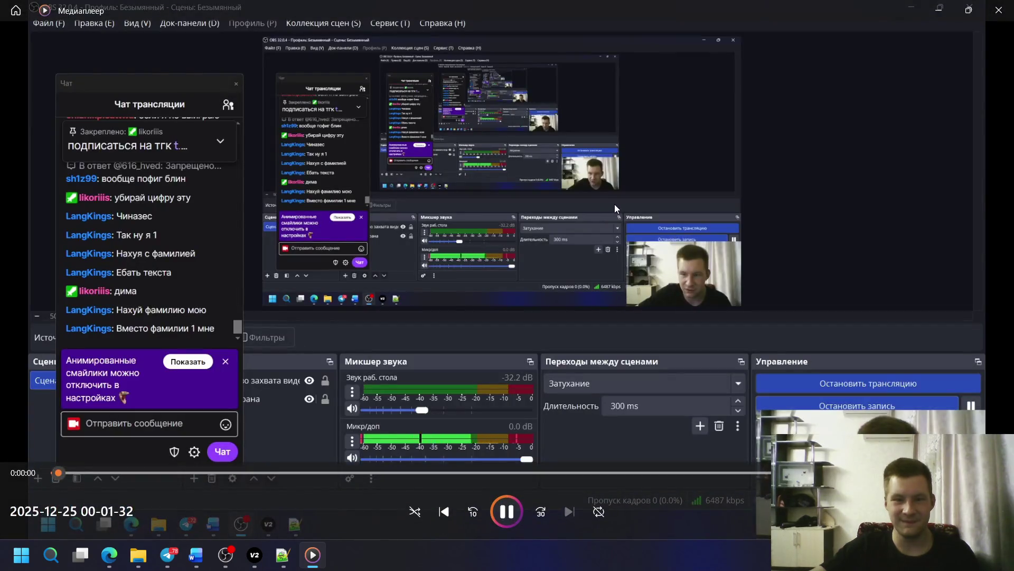
pyautogui.moveTo(507, 511)
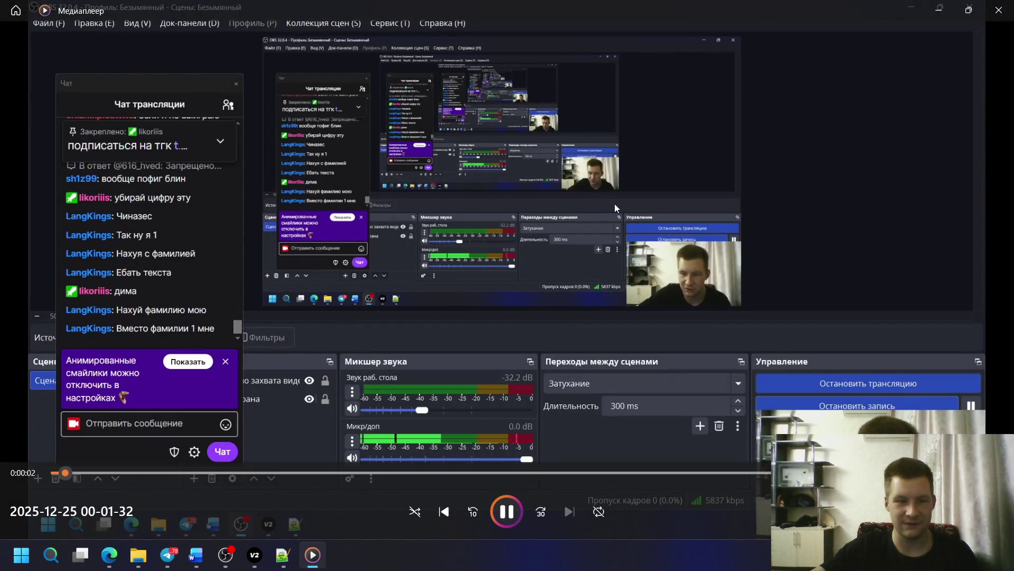
pyautogui.doubleClick(846, 278)
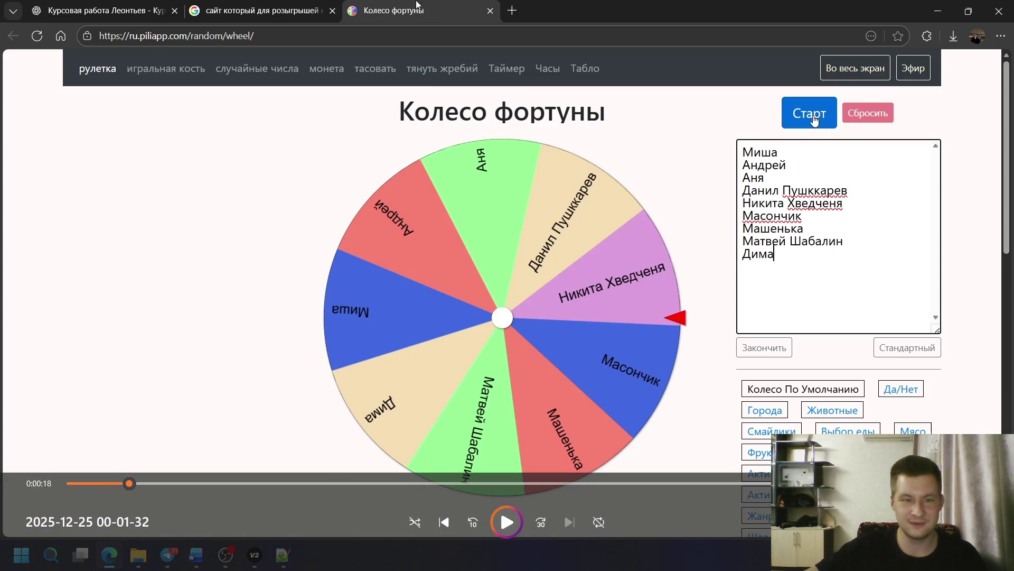
# - Close the video player, then put Explorer and OBS away to return to the wheel
pyautogui.click(1000, 12)
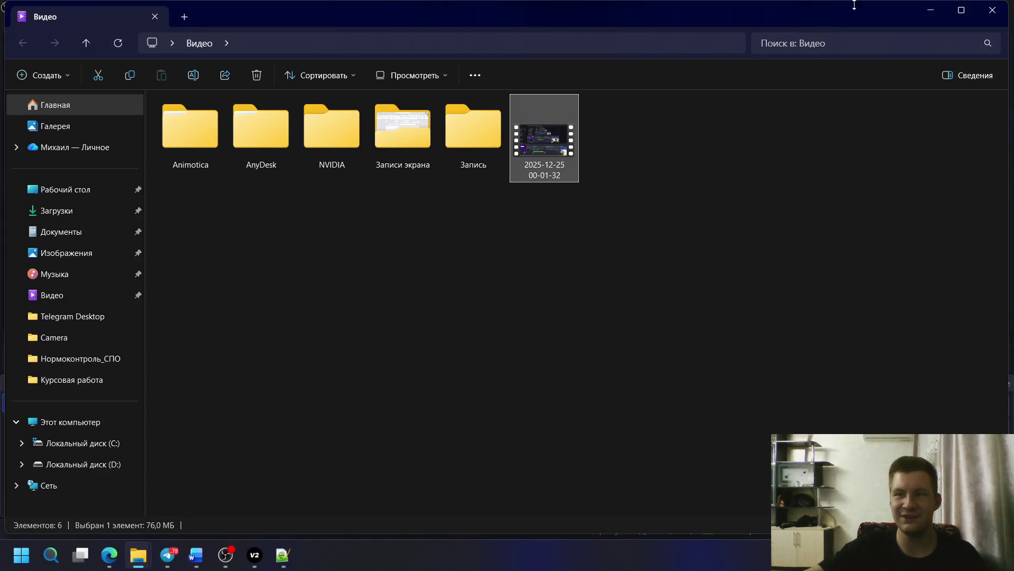
pyautogui.click(933, 11)
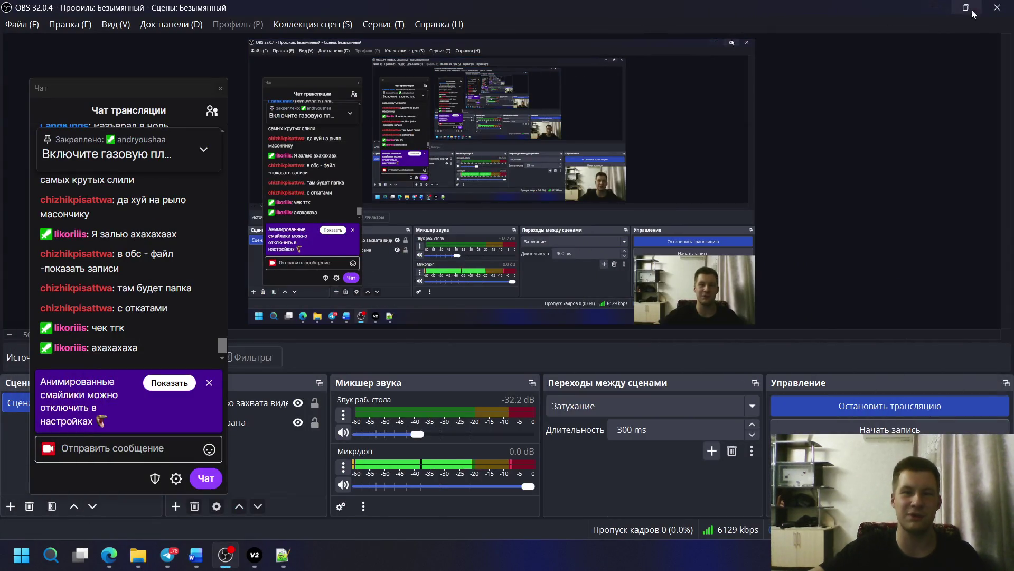
pyautogui.click(934, 8)
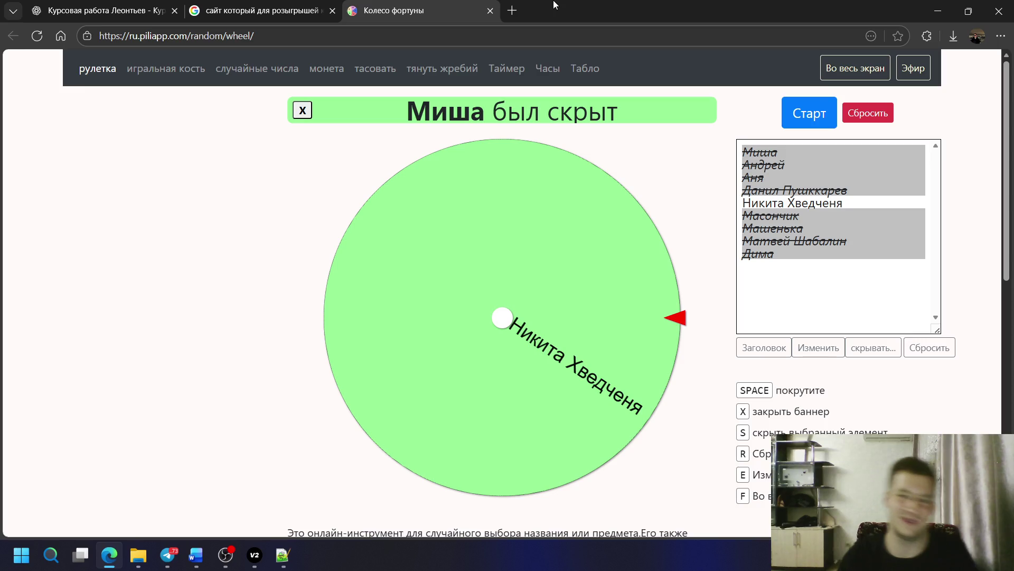
# - Close the wheel and search tabs and bring the source files beside the report
pyautogui.hotkey('ctrl', 'w')
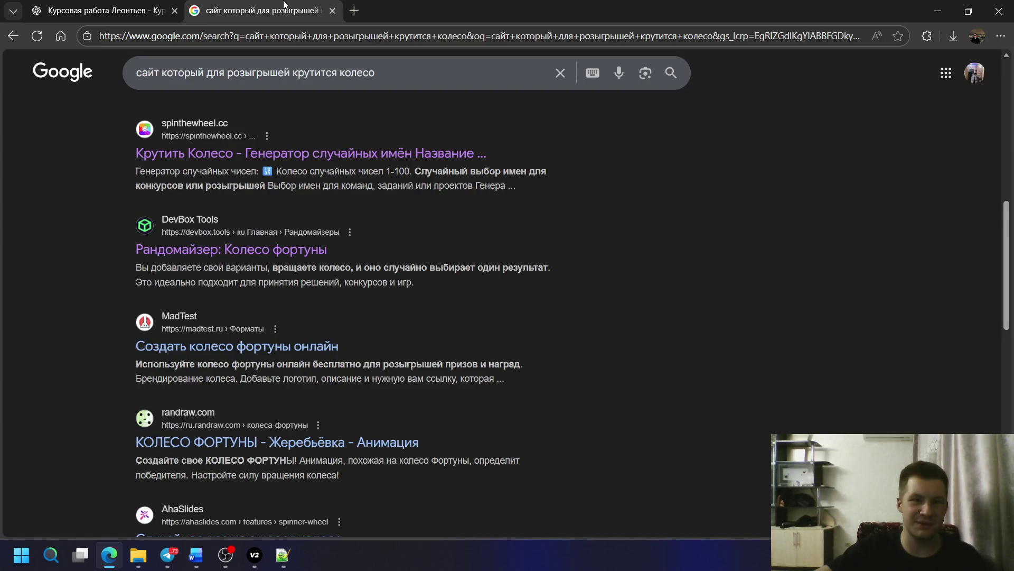
pyautogui.hotkey('ctrl', 'w')
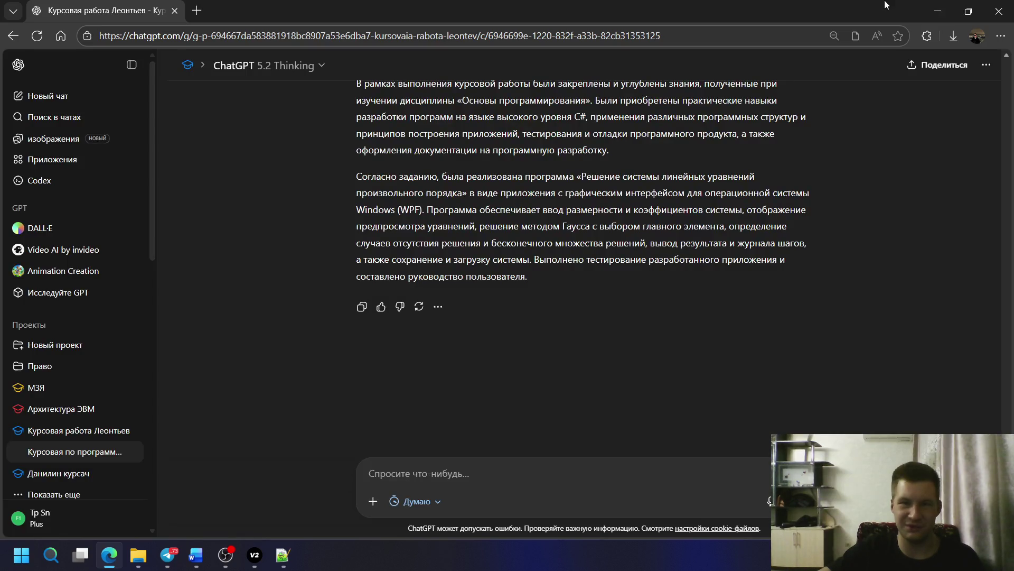
pyautogui.hotkey('alt', 'Tab')
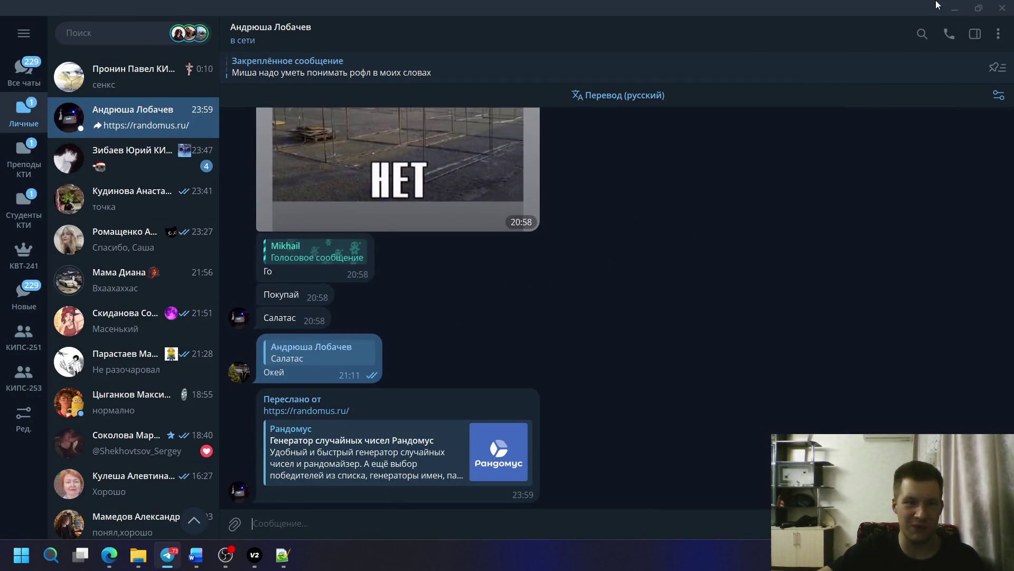
pyautogui.hotkey('alt', 'Tab')
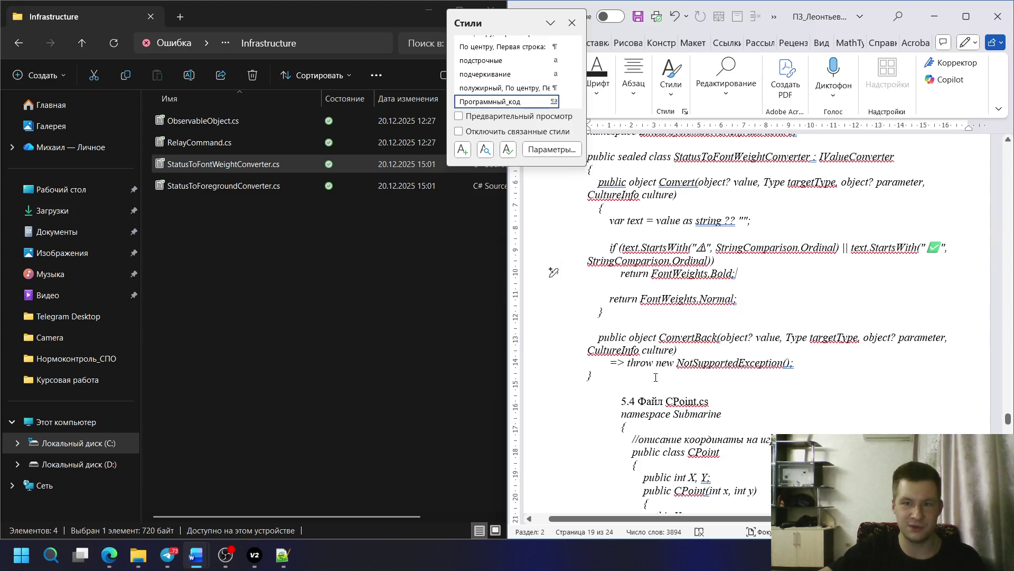
pyautogui.scroll(1, 629, 342)
pyautogui.scroll(3, 630, 342)
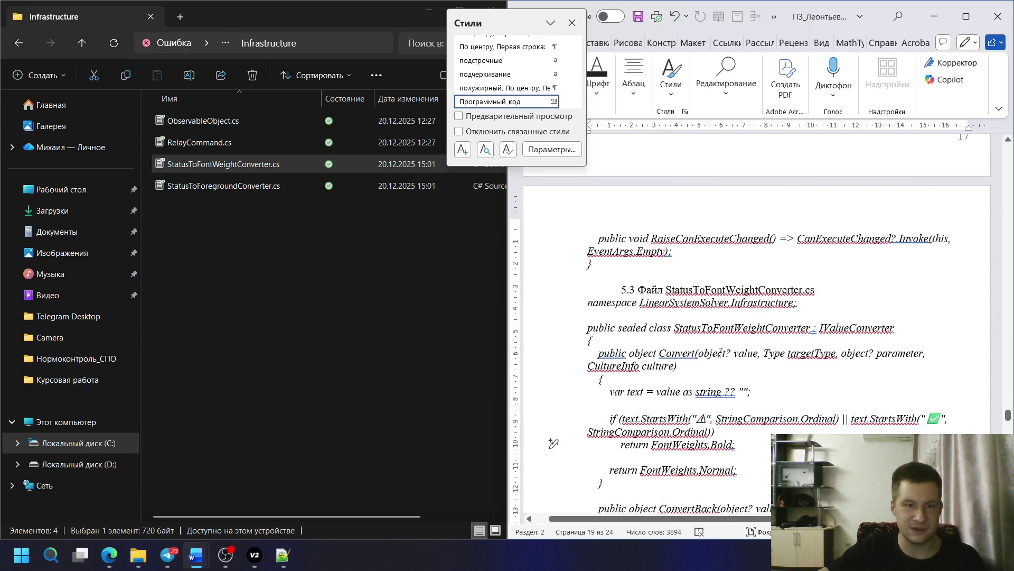
pyautogui.scroll(-8, 674, 342)
pyautogui.scroll(4, 721, 342)
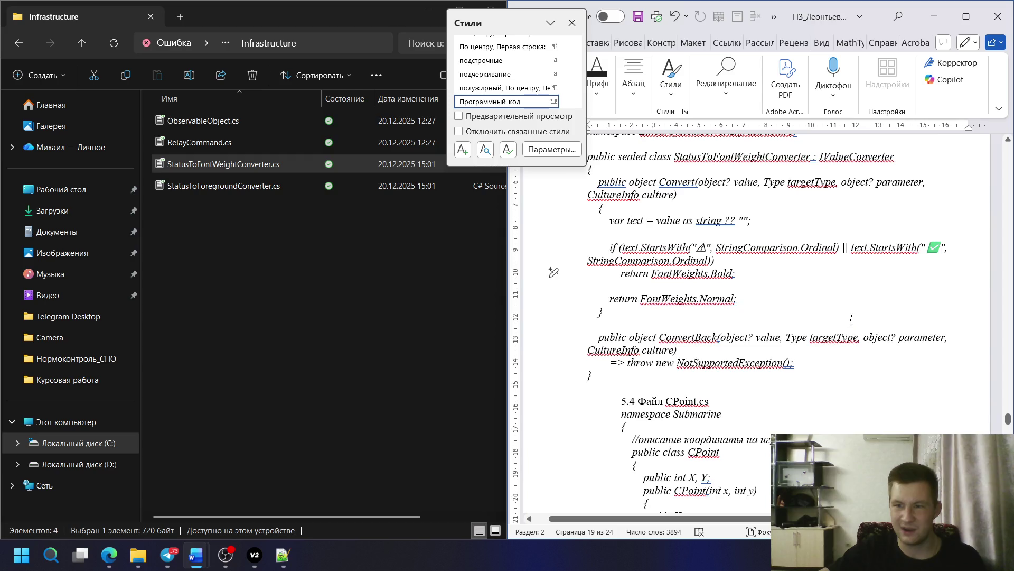
pyautogui.scroll(-1, 720, 341)
# - Copy StatusToForegroundConverter.cs via Rename and paste it over CPoint.cs in the 5.4 heading
pyautogui.rightClick(203, 182)
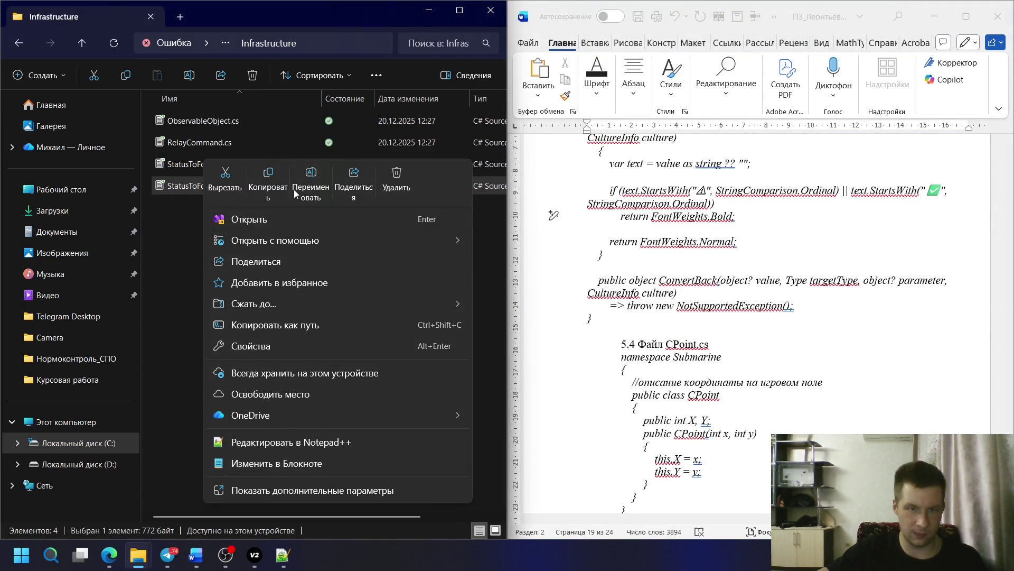
pyautogui.click(294, 193)
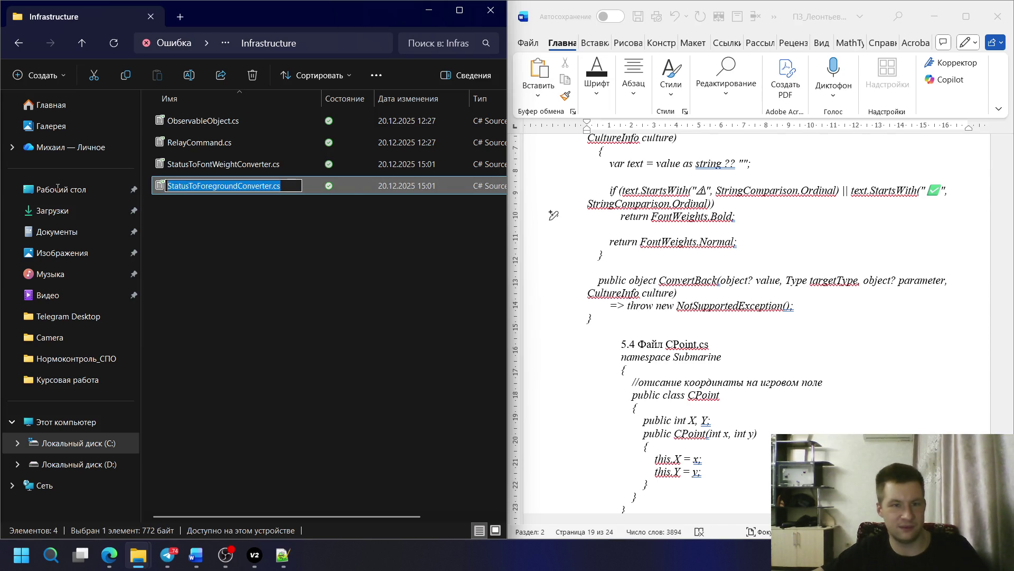
pyautogui.click(427, 383)
pyautogui.hotkey('alt', 'Tab')
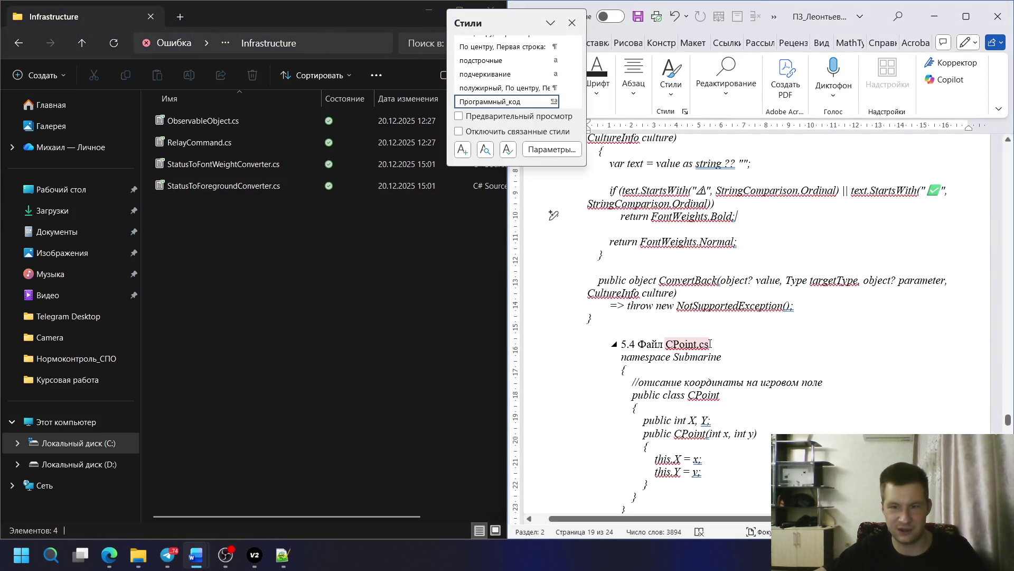
pyautogui.moveTo(711, 343); pyautogui.dragTo(666, 343)
pyautogui.write('StatusToForegroundConverter.cs')
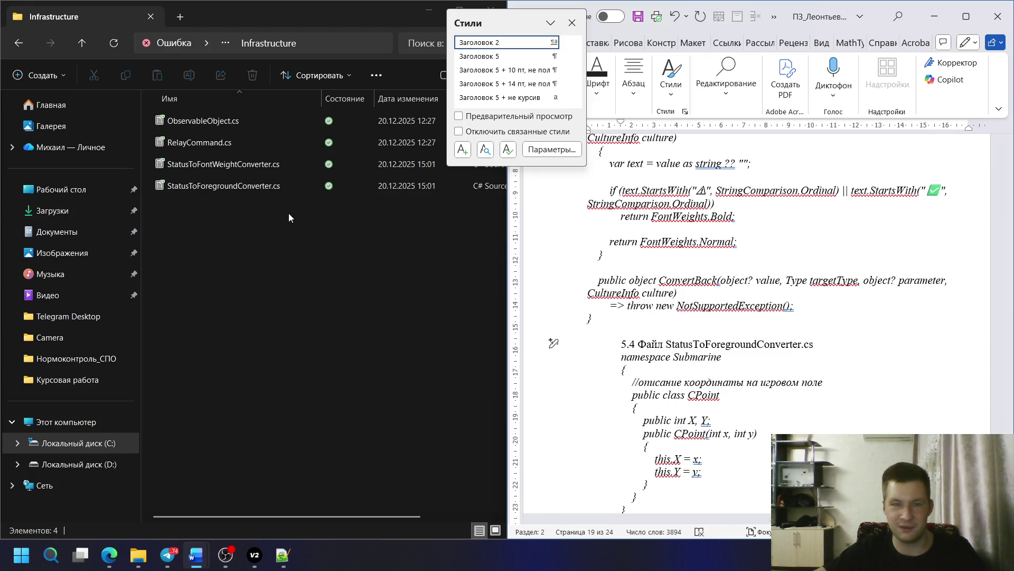
pyautogui.rightClick(253, 184)
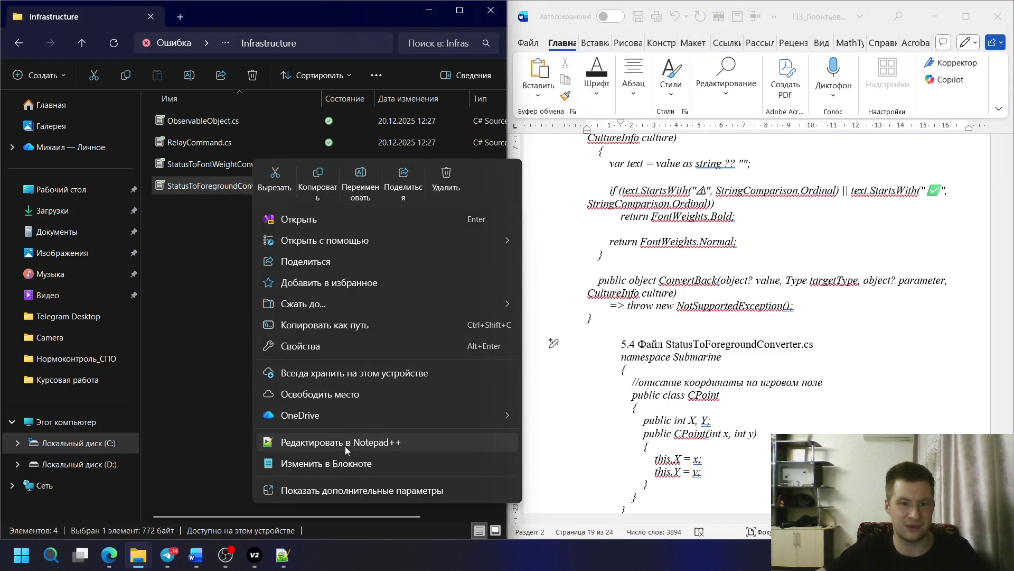
# - Copy the converter code from Notepad++ and paste it over the CPoint code under 5.4
pyautogui.click(345, 446)
pyautogui.moveTo(536, 69); pyautogui.dragTo(0, 192)
pyautogui.moveTo(57, 154); pyautogui.dragTo(394, 400)
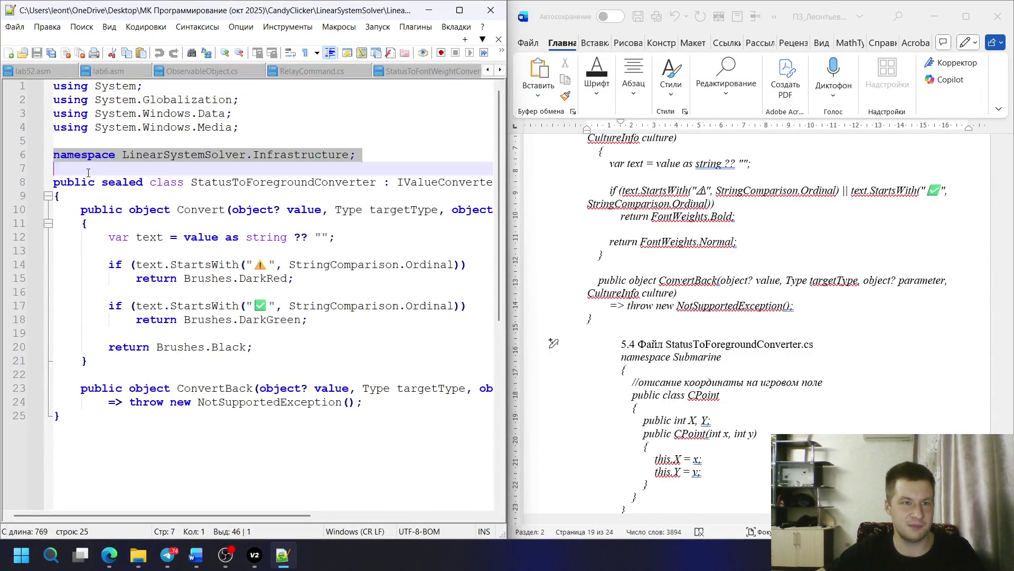
pyautogui.scroll(-3, 675, 318)
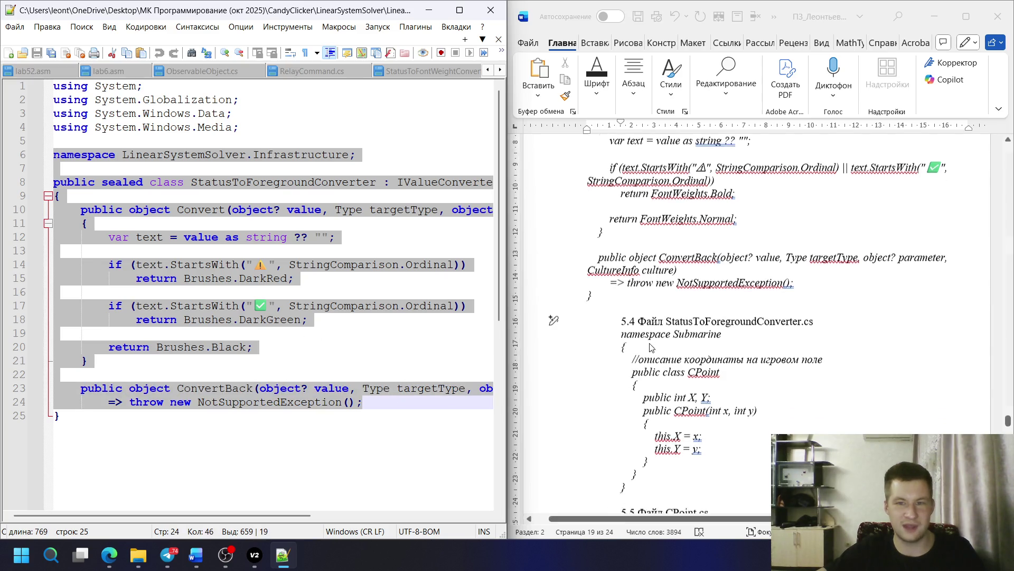
pyautogui.click(620, 236)
pyautogui.moveTo(620, 236); pyautogui.dragTo(630, 441)
pyautogui.hotkey('ctrl', 'v')
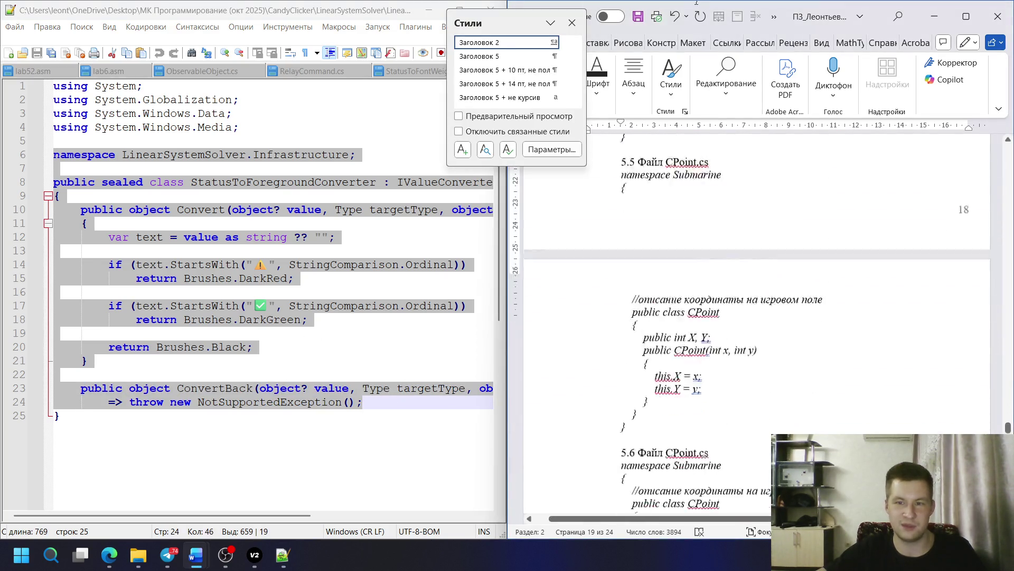
pyautogui.hotkey('ctrl', 'z')
pyautogui.hotkey('ctrl', 'v')
pyautogui.scroll(-2, 661, 372)
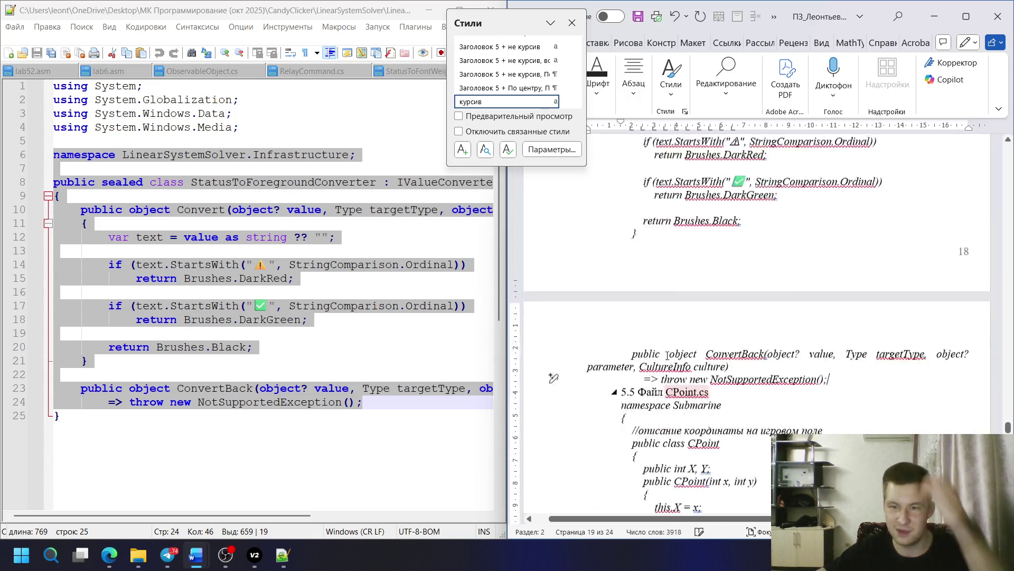
# - Add a blank line before heading 5.5 and check the style used by the existing code
pyautogui.click(620, 418)
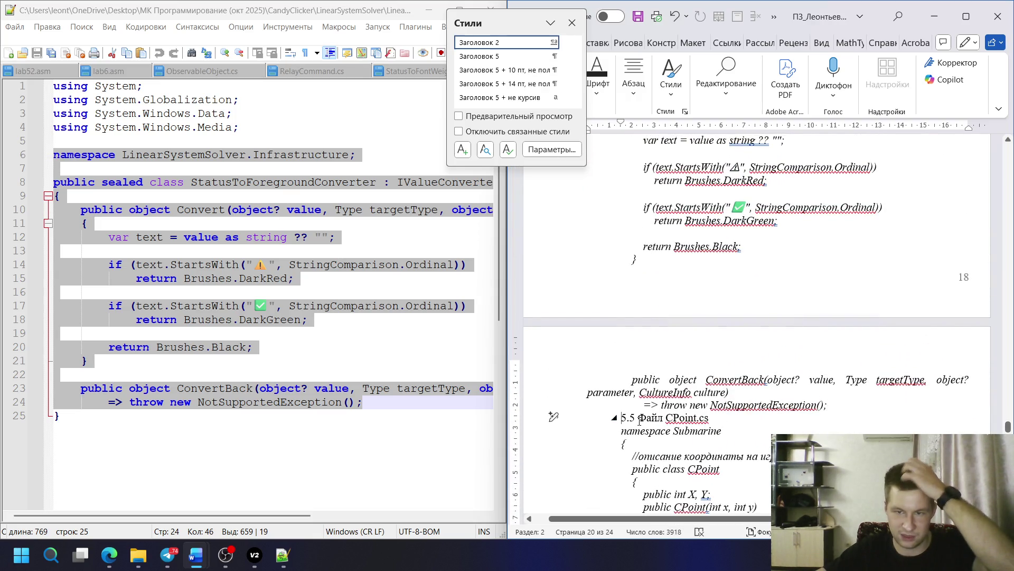
pyautogui.press('Return')
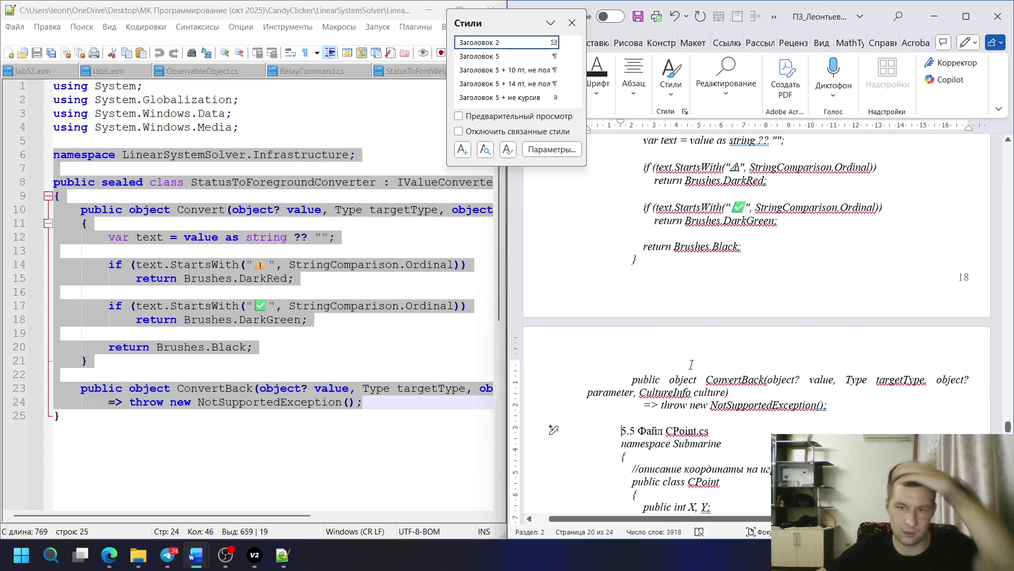
pyautogui.scroll(3, 652, 405)
pyautogui.scroll(4, 743, 343)
pyautogui.scroll(5, 743, 343)
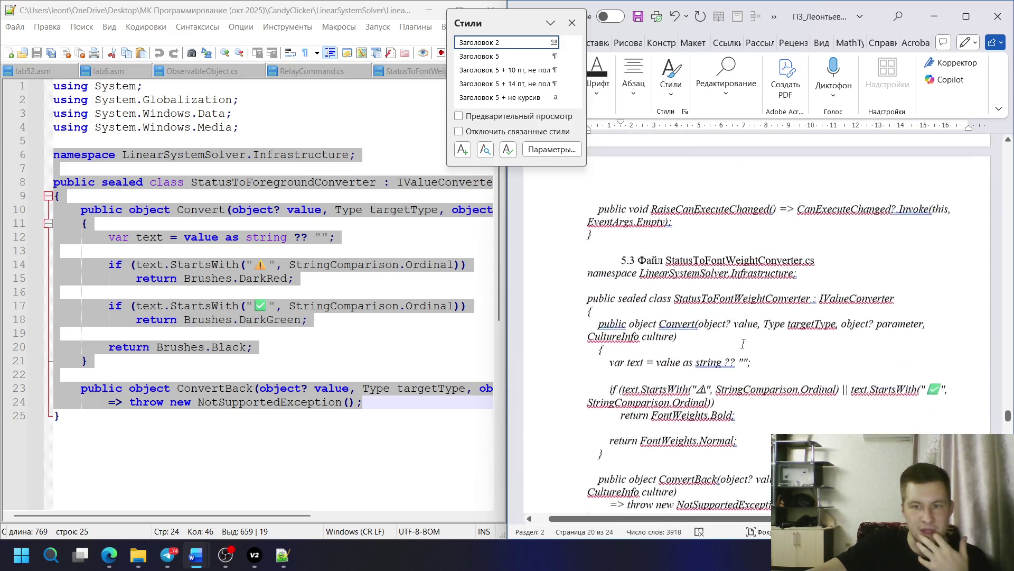
pyautogui.scroll(5, 744, 344)
pyautogui.scroll(5, 743, 343)
pyautogui.scroll(5, 743, 342)
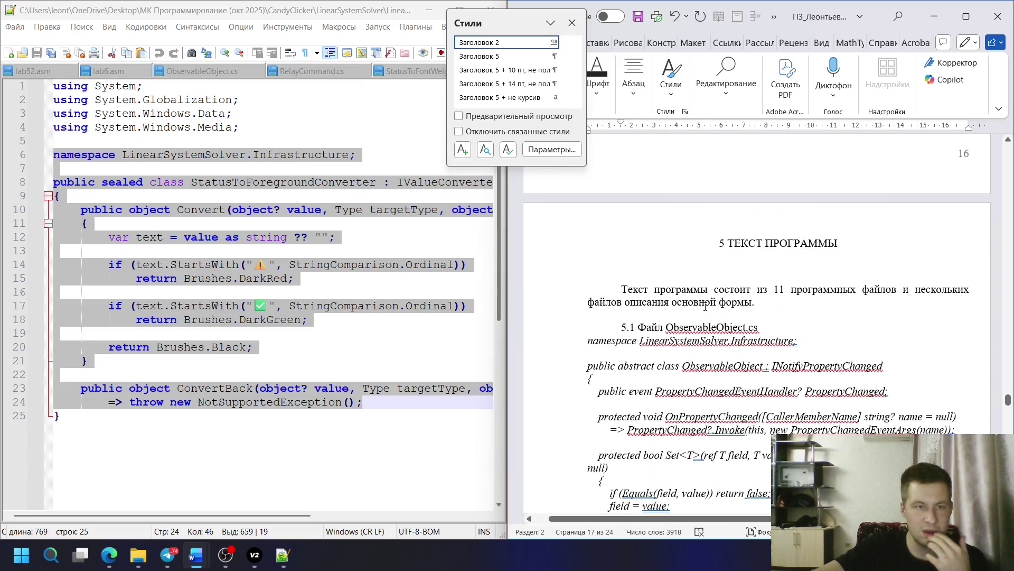
pyautogui.click(679, 352)
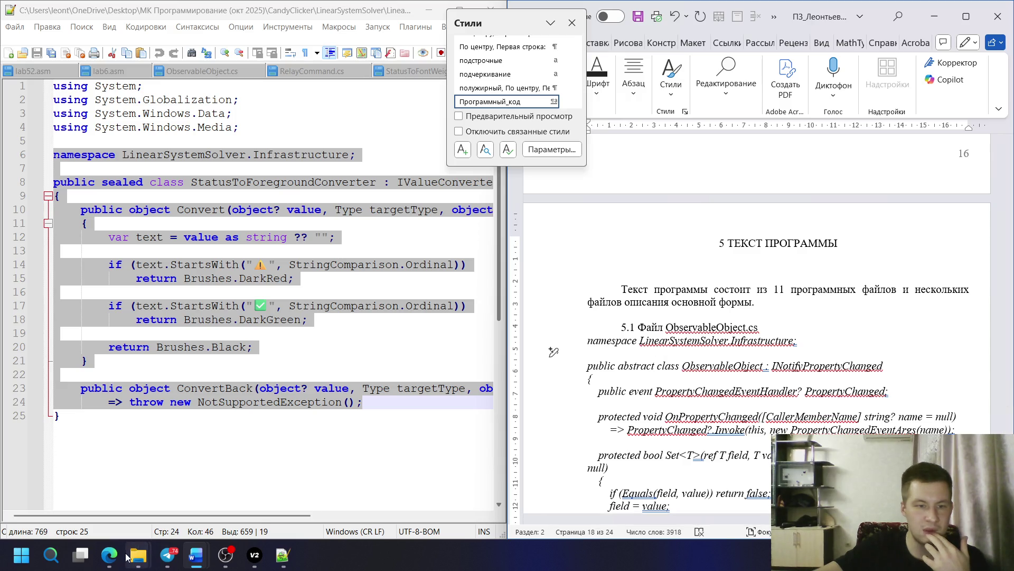
pyautogui.scroll(-3, 586, 364)
pyautogui.scroll(-5, 602, 348)
pyautogui.scroll(-5, 613, 338)
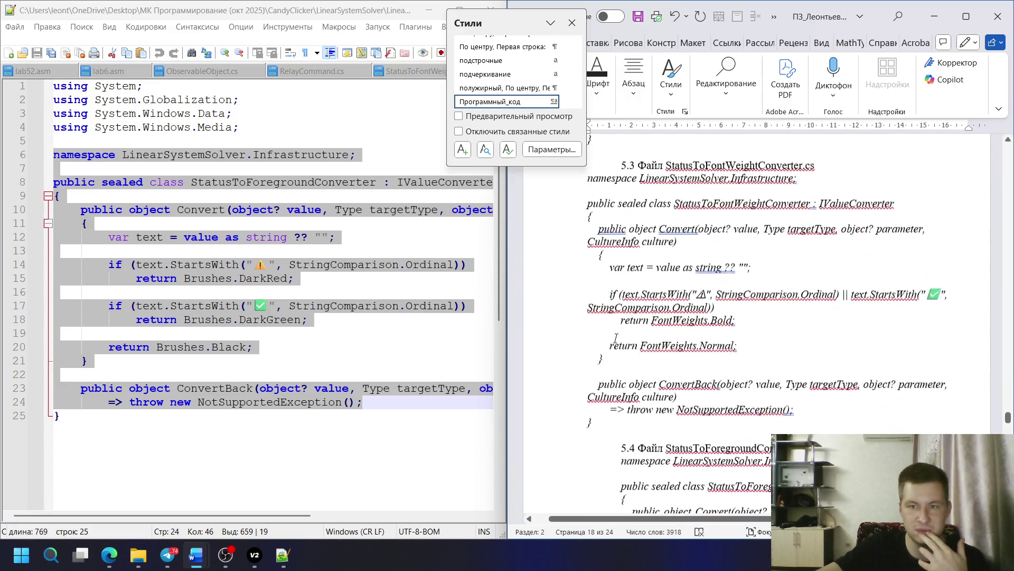
pyautogui.scroll(2, 603, 301)
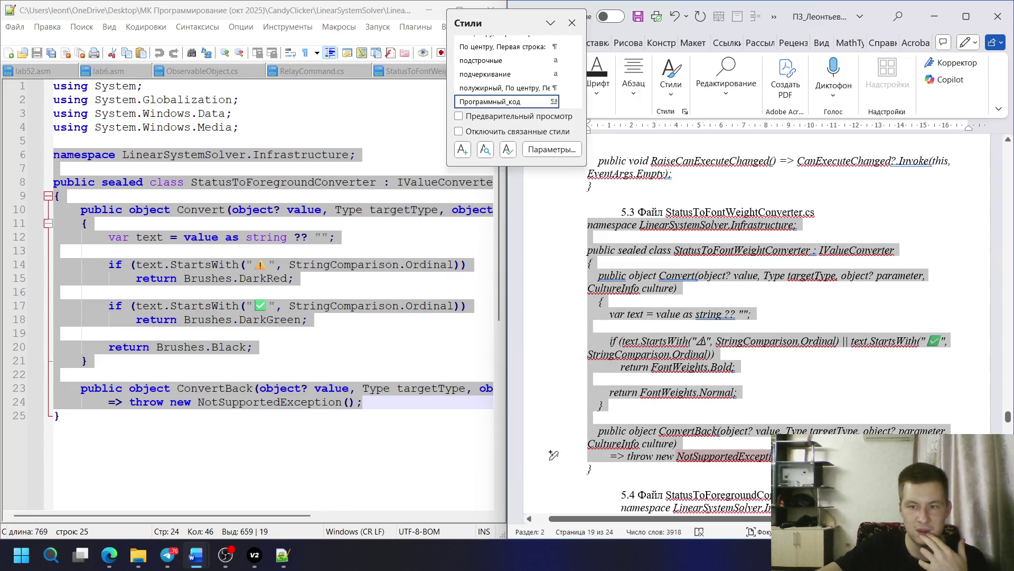
pyautogui.rightClick(608, 470)
pyautogui.click(608, 470)
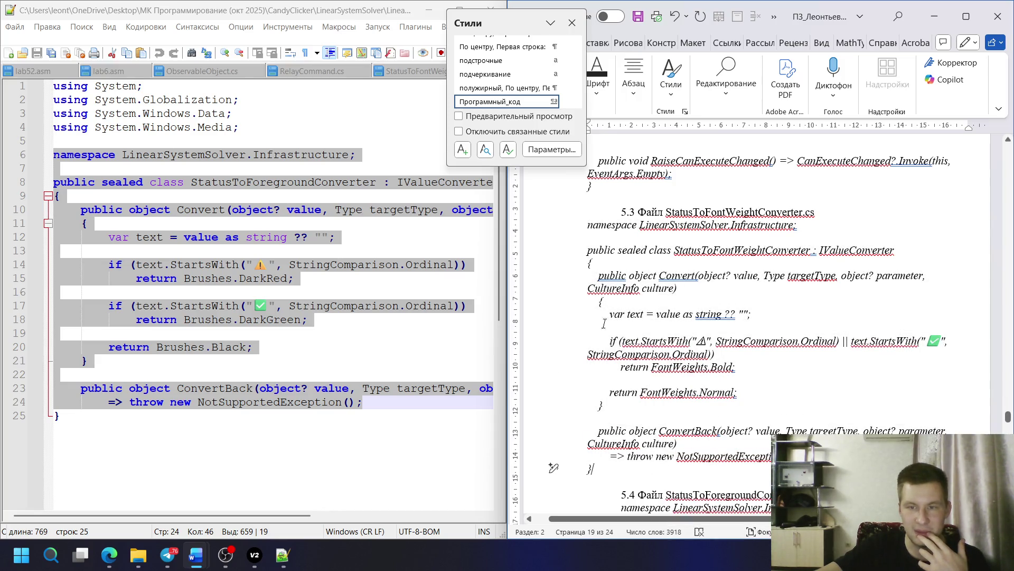
pyautogui.scroll(-5, 615, 341)
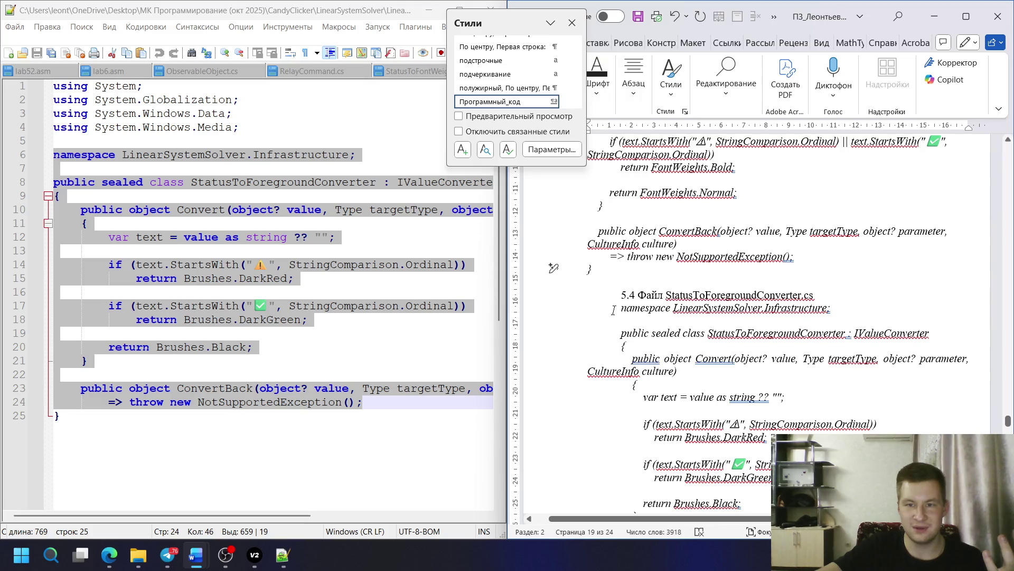
pyautogui.moveTo(616, 339)
pyautogui.mouseDown()
pyautogui.moveTo(723, 333)
pyautogui.moveTo(828, 196)
pyautogui.mouseUp()
pyautogui.scroll(-3, 499, 79)
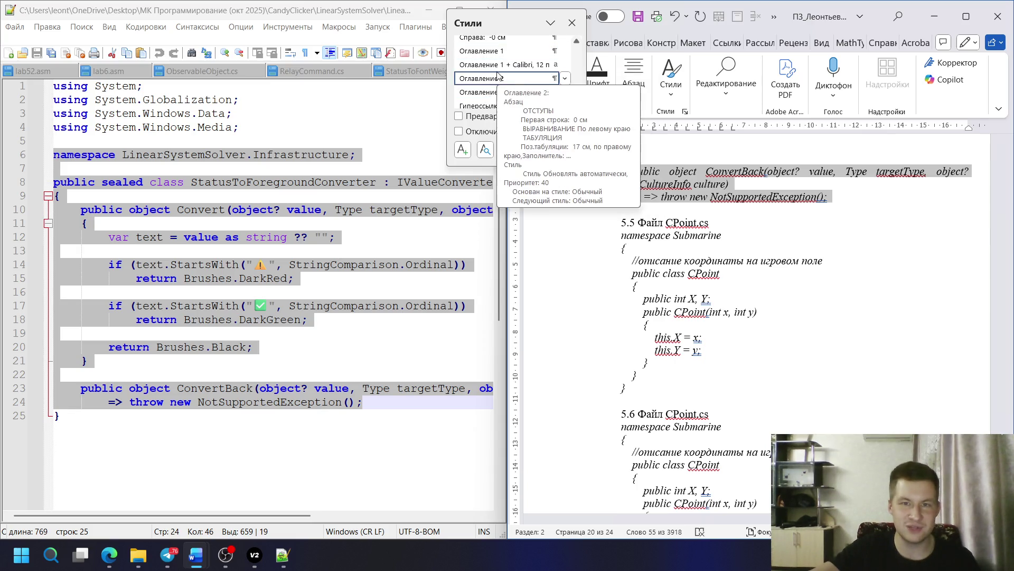
pyautogui.scroll(1, 523, 71)
pyautogui.scroll(-2, 526, 80)
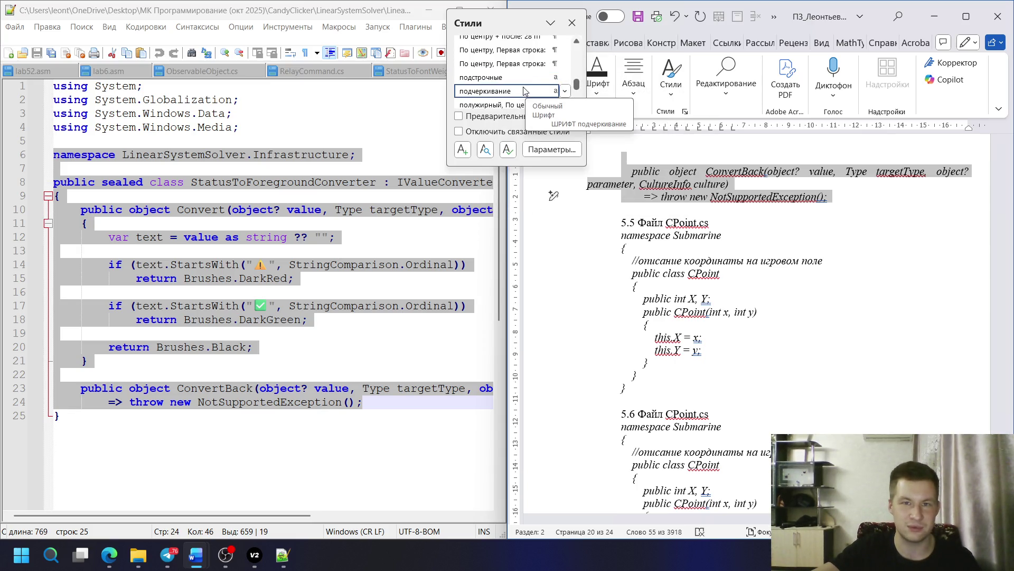
pyautogui.scroll(-2, 525, 83)
pyautogui.scroll(-2, 524, 87)
# - Apply the Программный_код style to the selected converter code and clear the selection
pyautogui.click(521, 87)
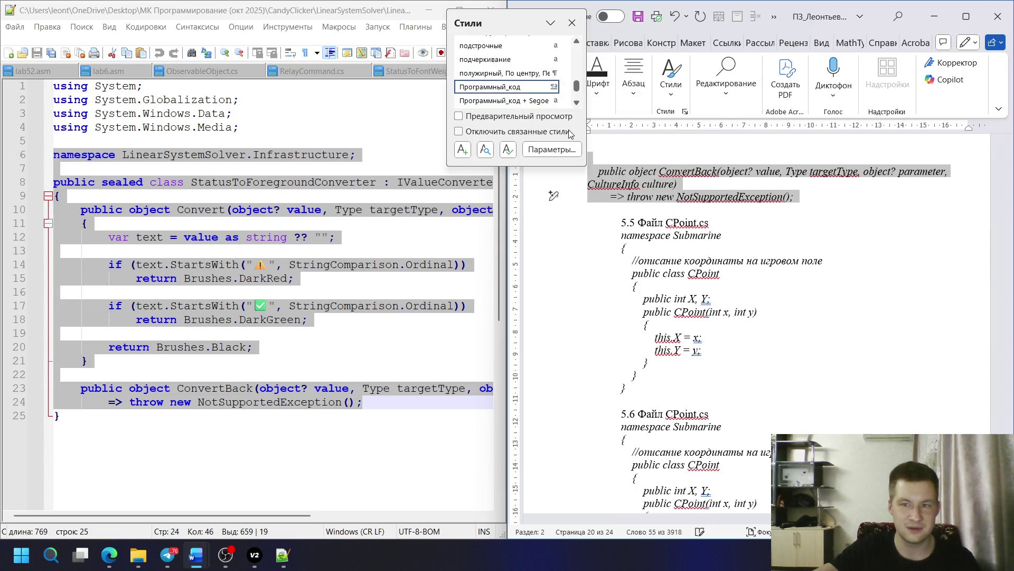
pyautogui.click(695, 205)
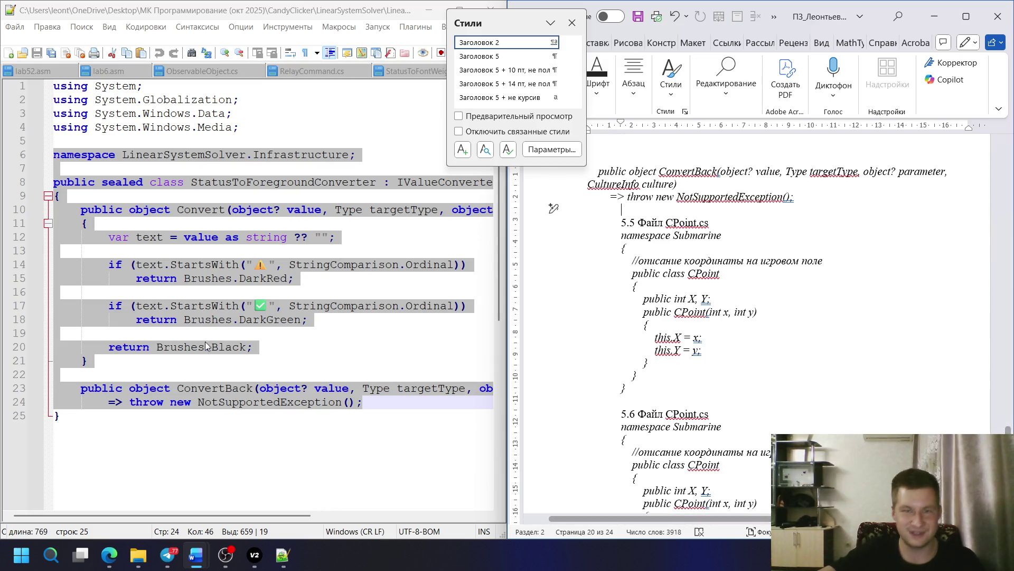
pyautogui.scroll(5, 682, 278)
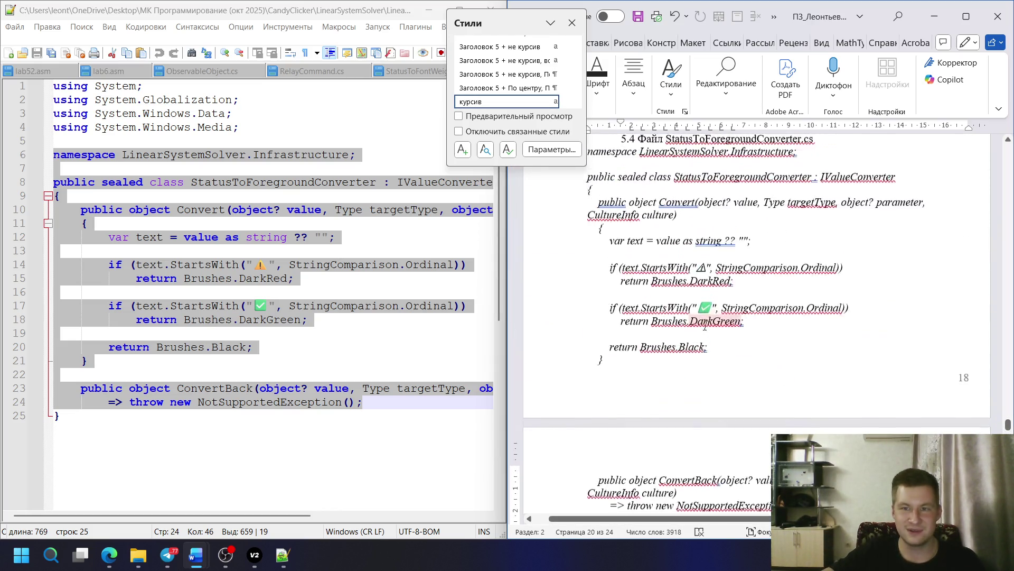
pyautogui.scroll(5, 689, 293)
pyautogui.scroll(5, 702, 317)
pyautogui.scroll(5, 708, 322)
pyautogui.scroll(-3, 682, 334)
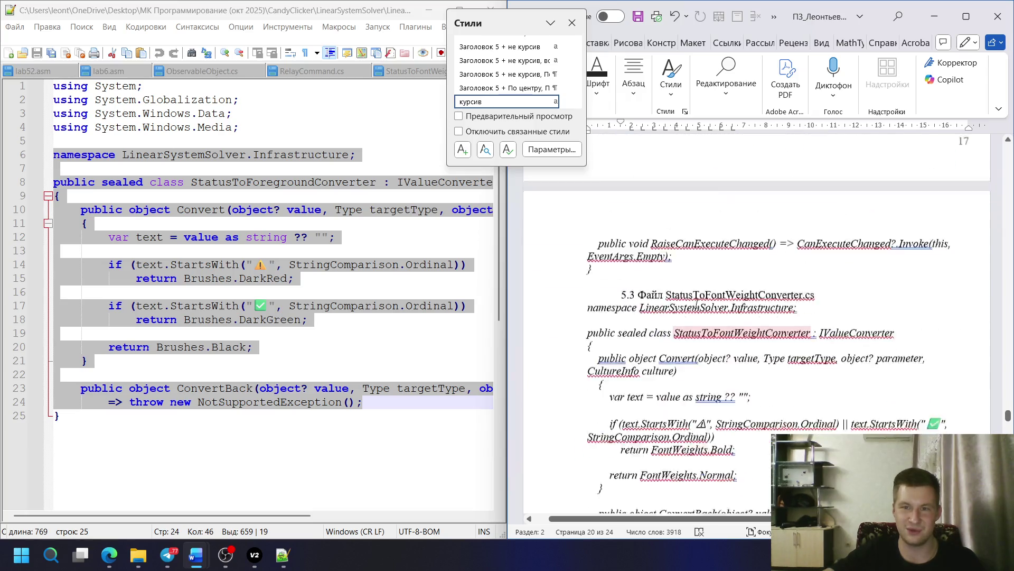
pyautogui.scroll(-6, 665, 337)
pyautogui.scroll(-4, 648, 341)
pyautogui.scroll(-4, 649, 341)
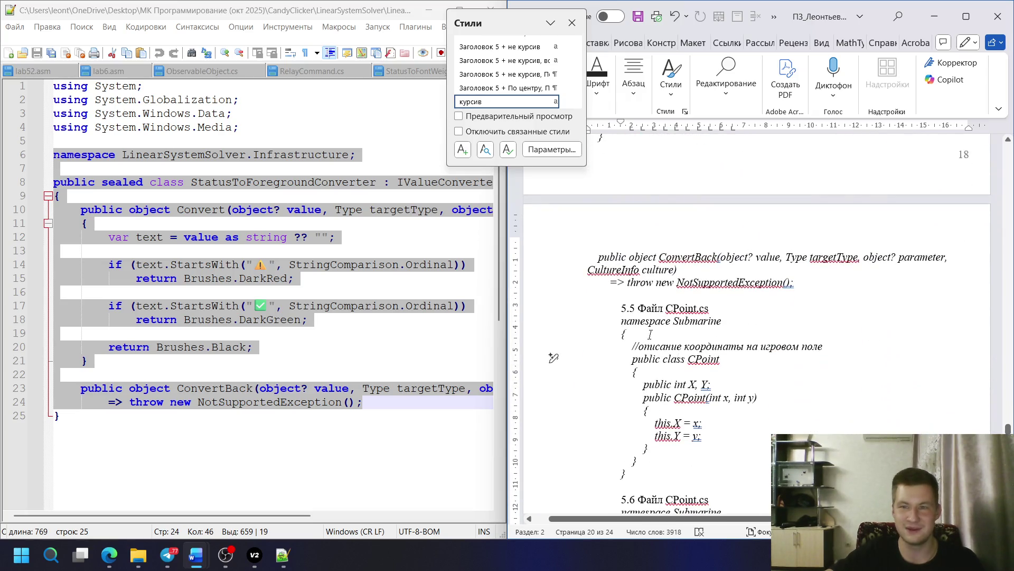
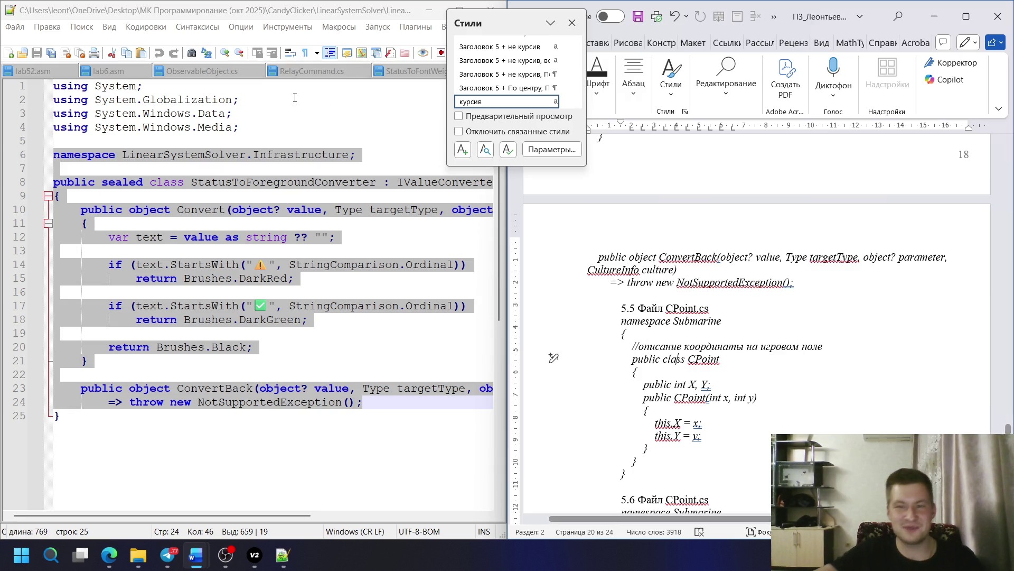
# - Browse to the Models folder and open LinearSystemDto.cs for editing in Notepad++
pyautogui.click(269, 11)
pyautogui.click(428, 10)
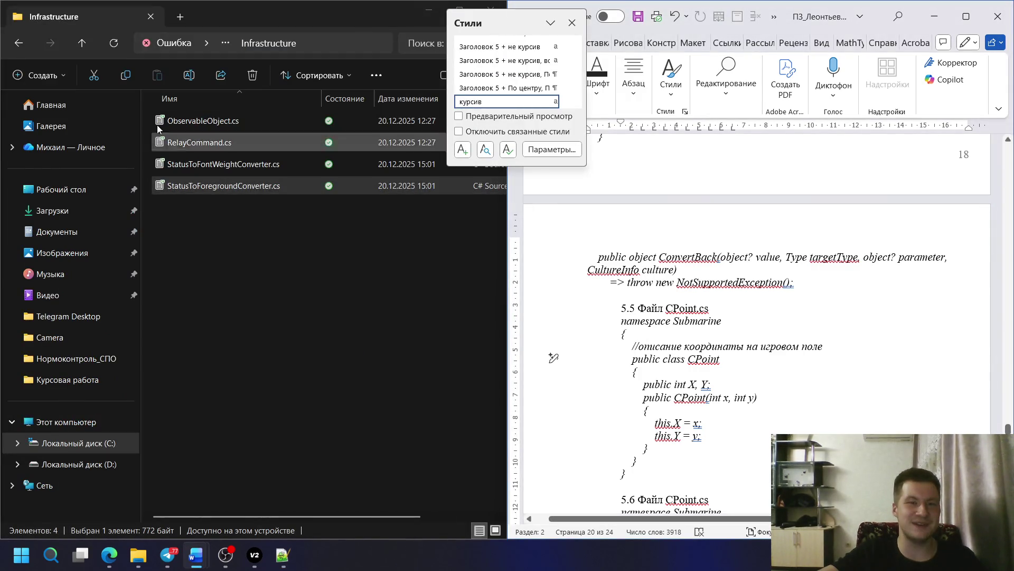
pyautogui.click(83, 43)
pyautogui.doubleClick(189, 168)
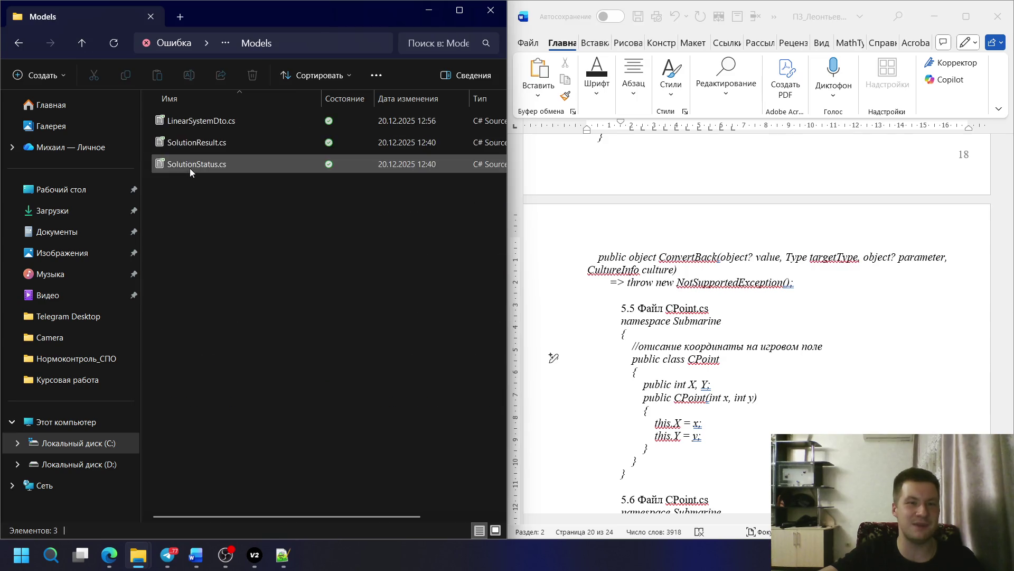
pyautogui.rightClick(197, 128)
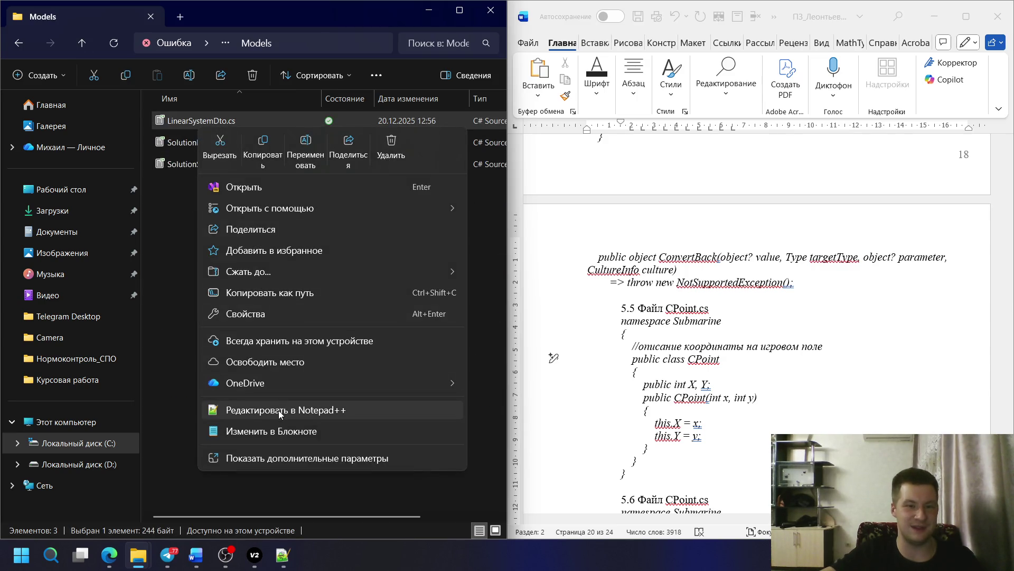
pyautogui.click(279, 411)
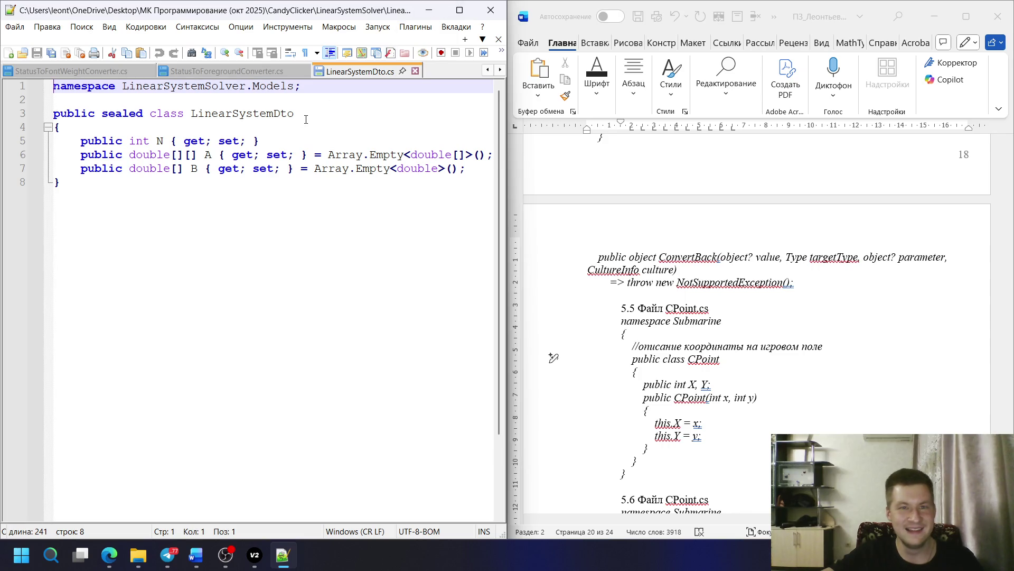
# - Copy the class name LinearSystemDto and paste it over CPoint in the 5.5 heading
pyautogui.moveTo(305, 119); pyautogui.dragTo(190, 114)
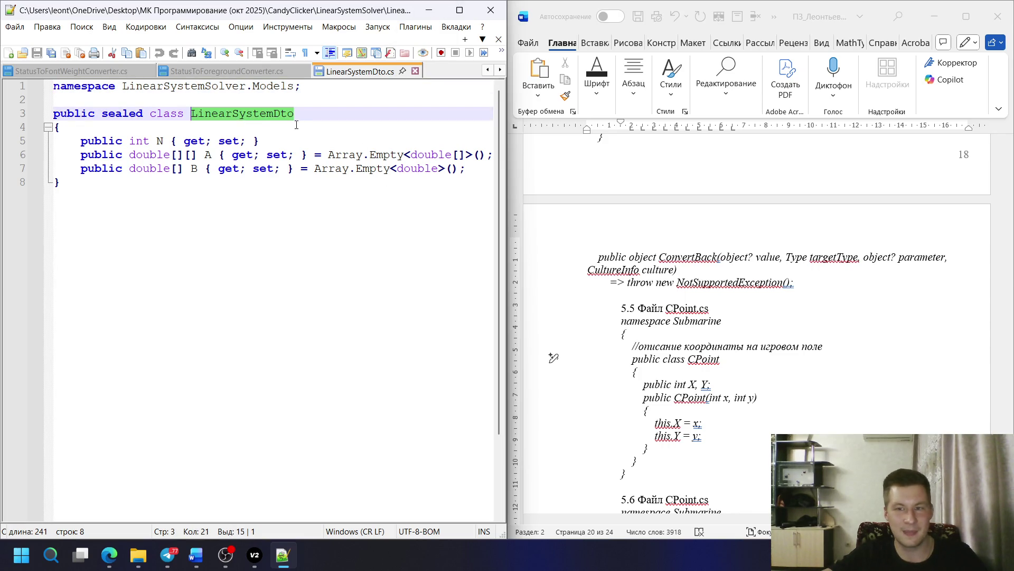
pyautogui.click(667, 310)
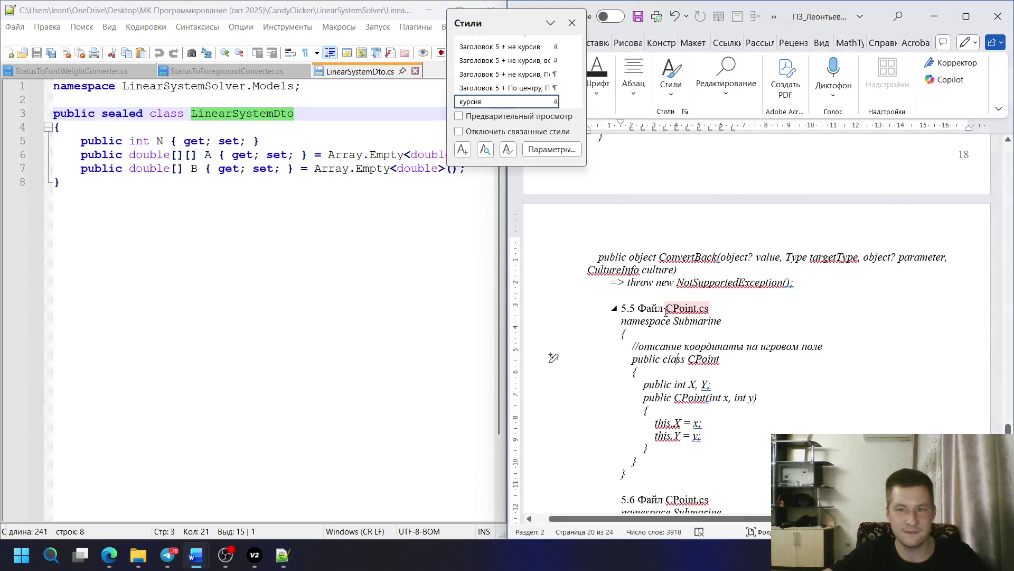
pyautogui.write('LinearSystemDto')
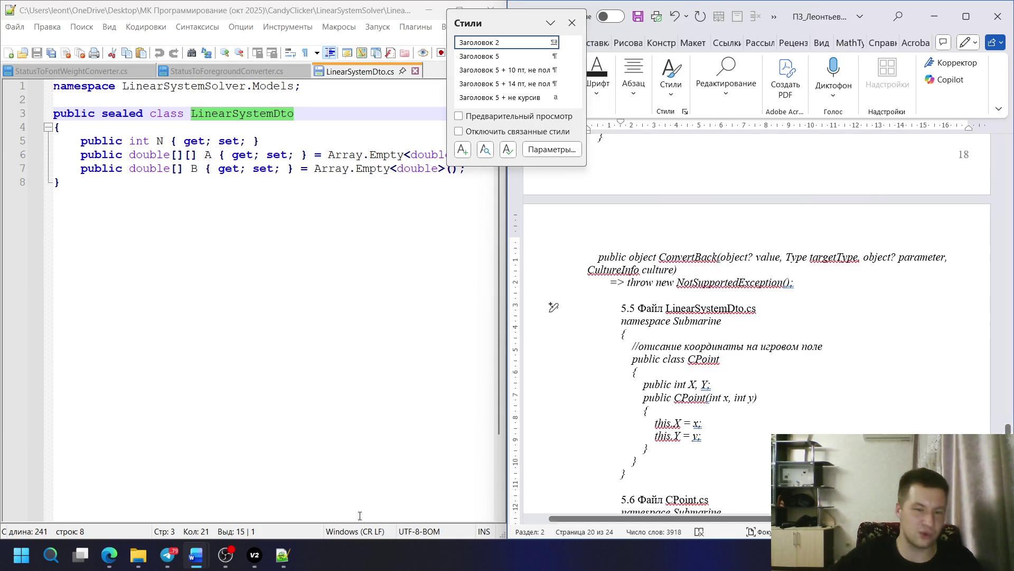
pyautogui.click(225, 547)
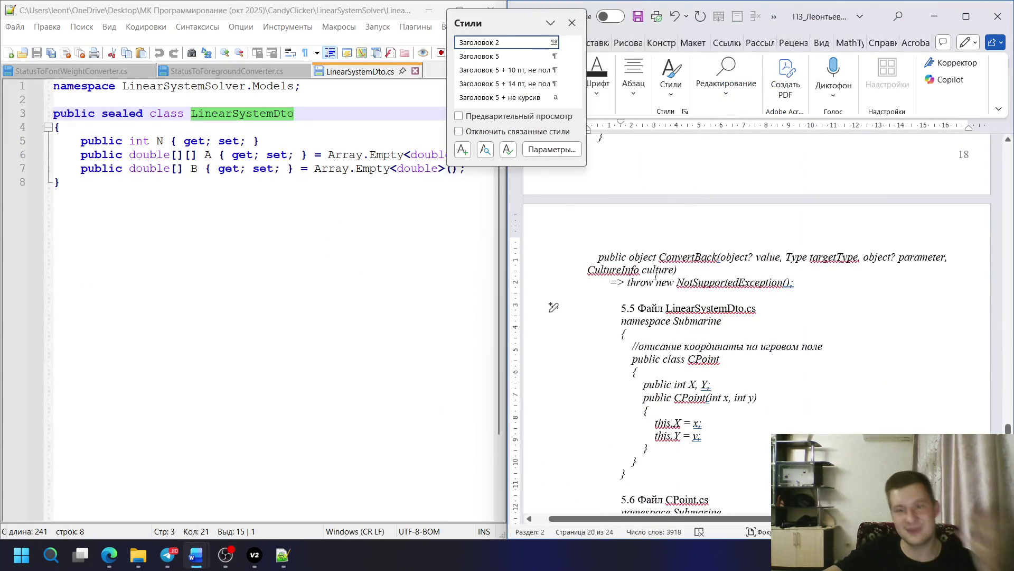
# - Copy the LinearSystemDto code and paste it over the old Submarine code under 5.5, adding a blank line
pyautogui.click(331, 236)
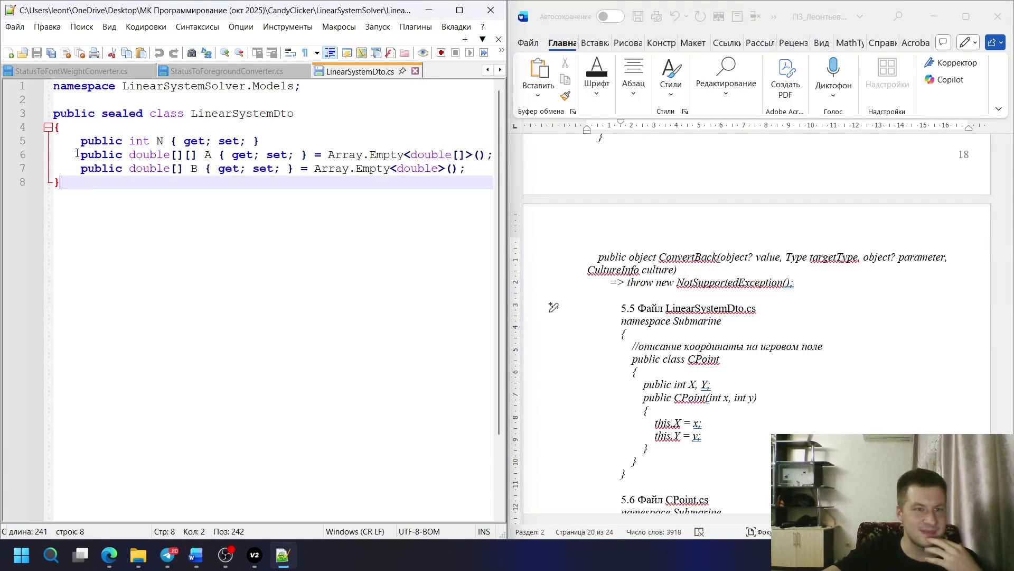
pyautogui.moveTo(56, 90); pyautogui.dragTo(190, 176)
pyautogui.hotkey('ctrl', 'c')
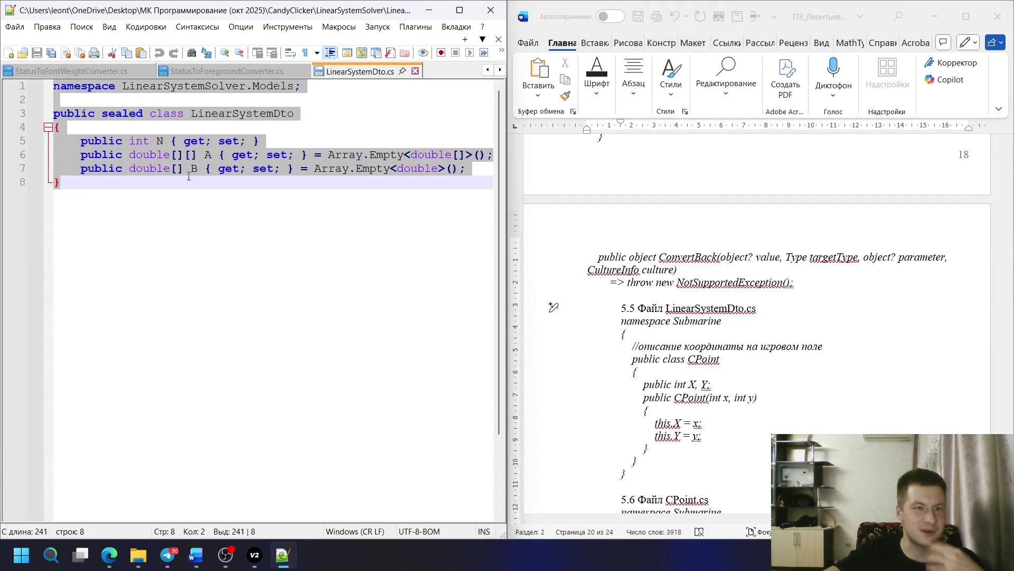
pyautogui.hotkey('alt', 'Tab')
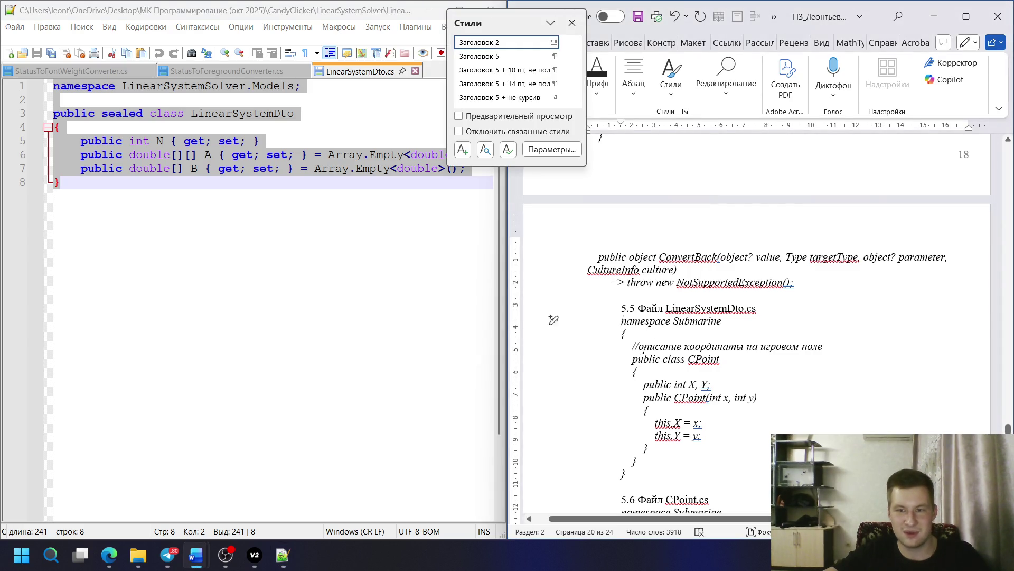
pyautogui.moveTo(622, 320); pyautogui.dragTo(681, 446)
pyautogui.hotkey('ctrl', 'v')
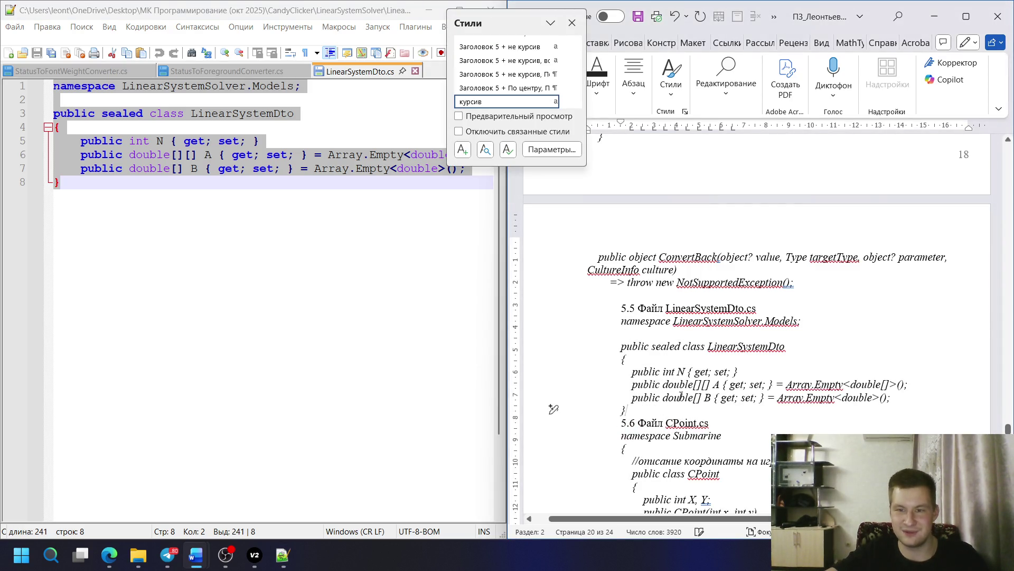
pyautogui.press('Return')
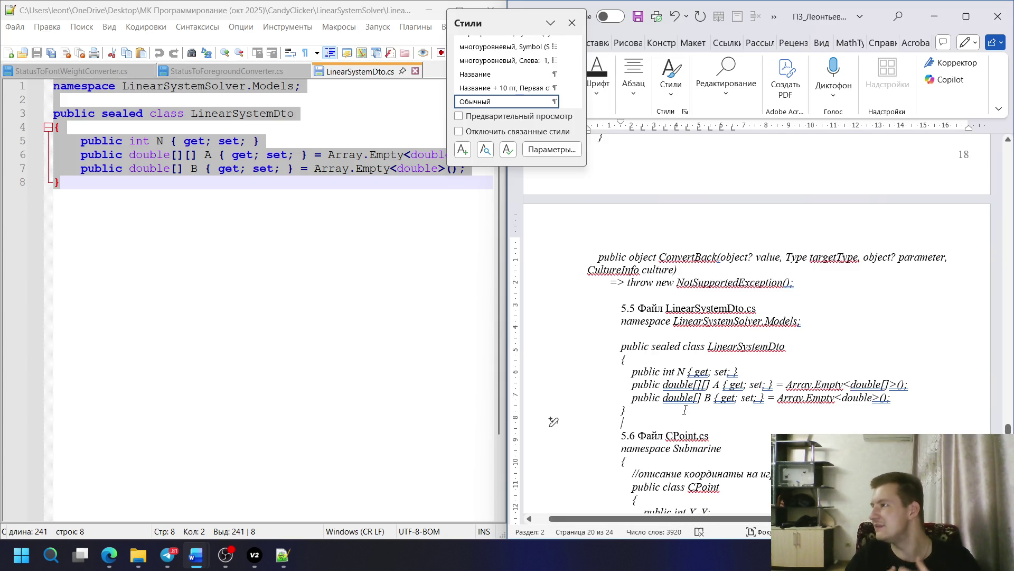
pyautogui.scroll(-2, 685, 410)
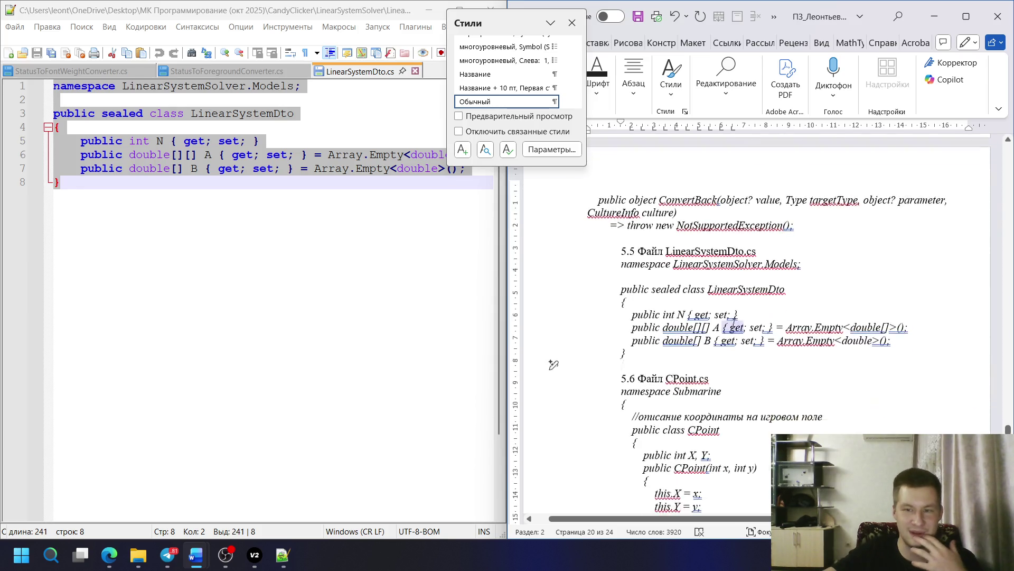
pyautogui.scroll(-2, 742, 293)
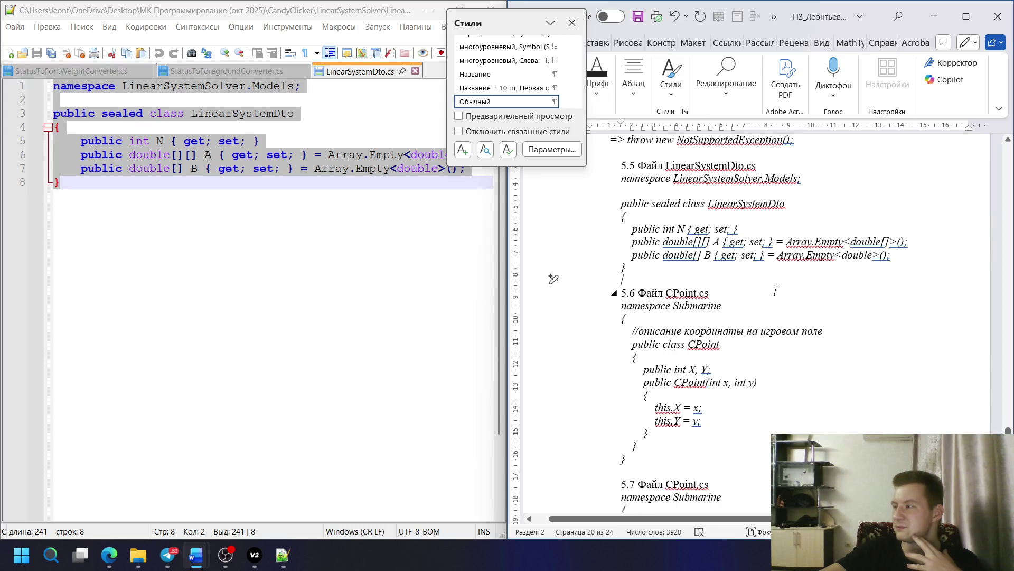
pyautogui.scroll(-1, 775, 291)
pyautogui.scroll(-1, 775, 291)
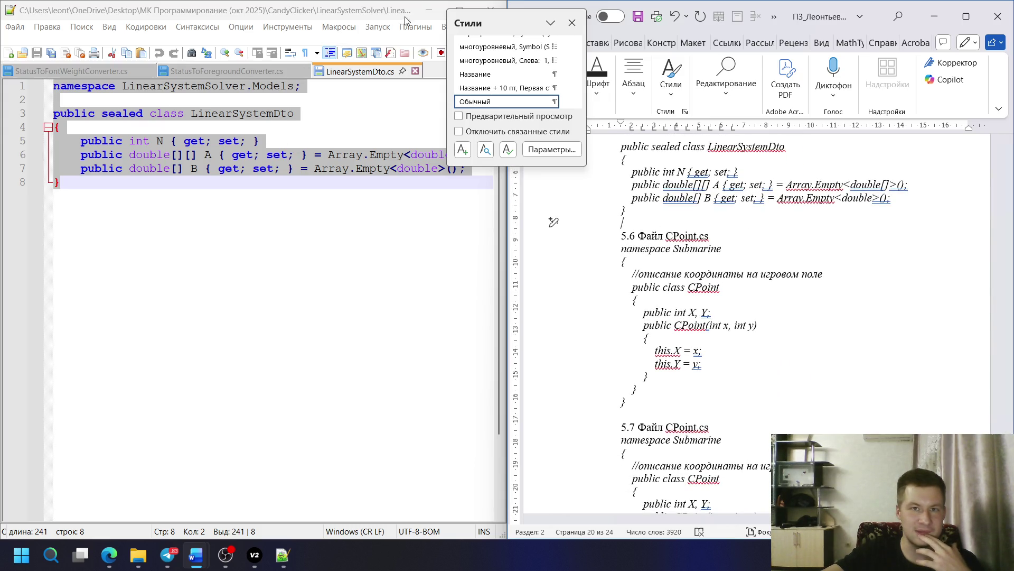
# - Copy the SolutionResult.cs file name and paste it over CPoint.cs in heading 5.6
pyautogui.click(426, 12)
pyautogui.rightClick(257, 145)
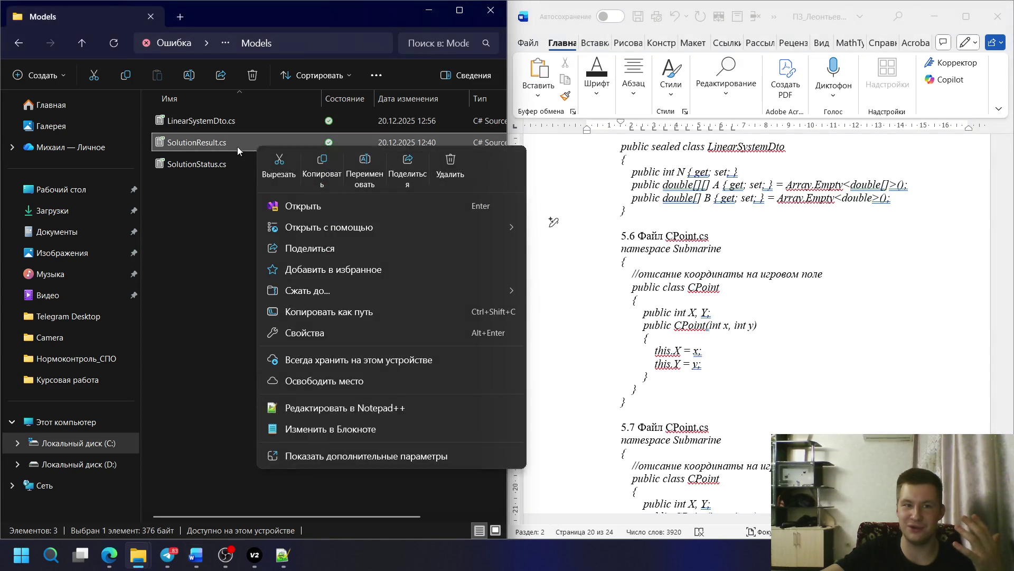
pyautogui.press('Escape')
pyautogui.click(214, 148)
pyautogui.click(213, 148)
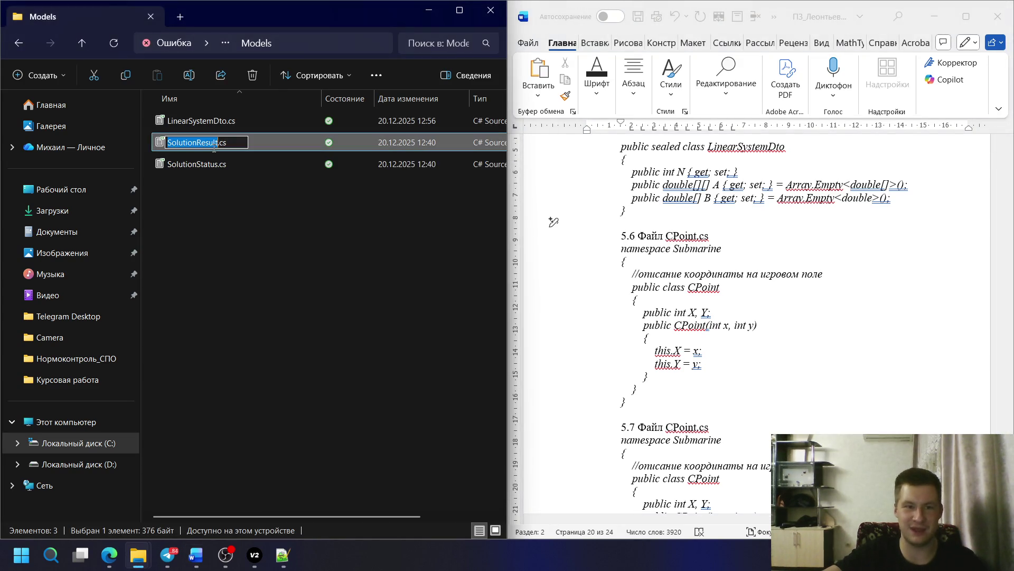
pyautogui.click(714, 224)
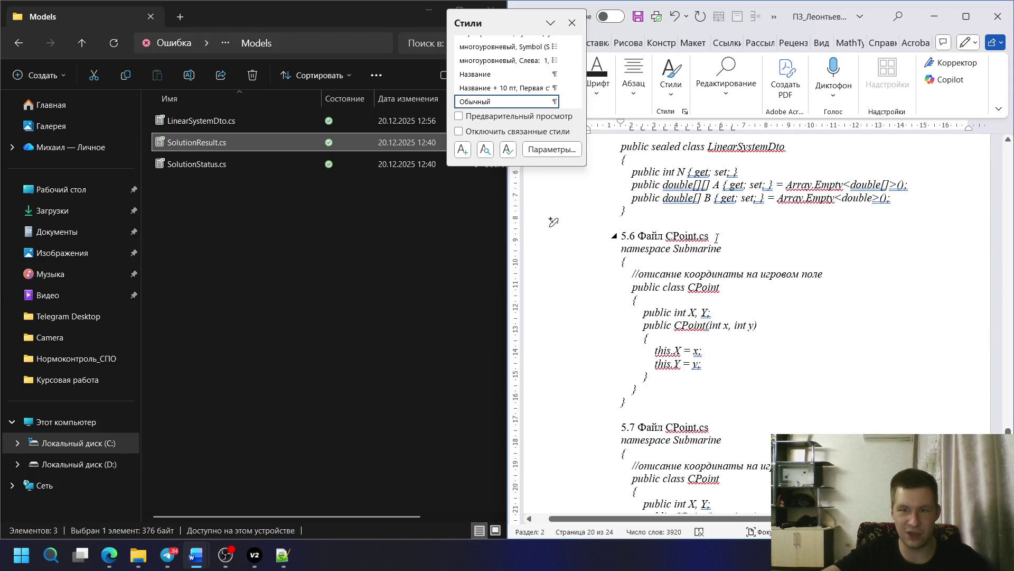
pyautogui.moveTo(716, 237); pyautogui.dragTo(664, 236)
pyautogui.write('SolutionResult.cs')
# - Open SolutionResult.cs from the Models folder for editing in Notepad++
pyautogui.click(244, 146)
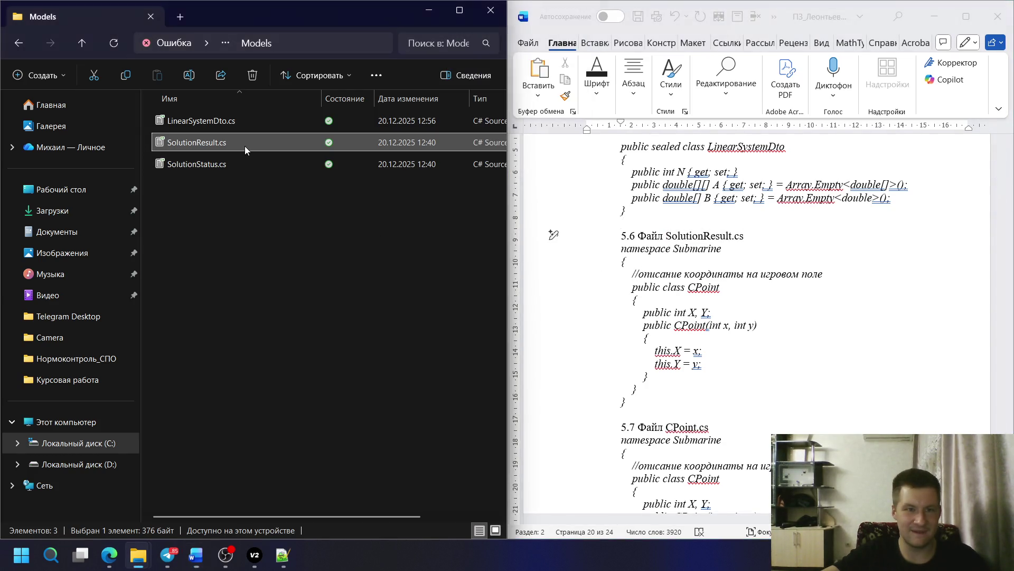
pyautogui.rightClick(245, 146)
pyautogui.click(334, 420)
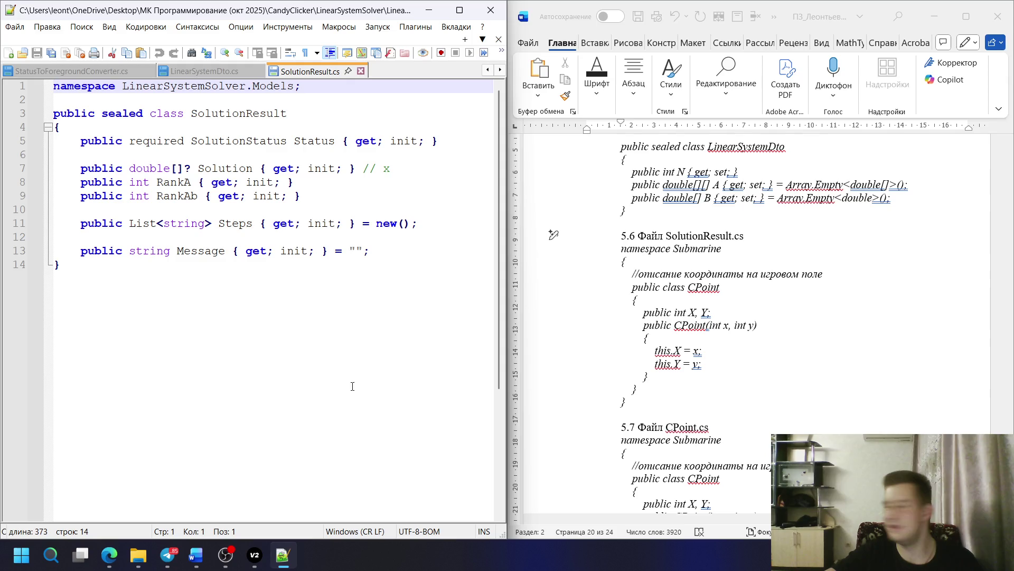
# - Copy the SolutionResult code and paste it over the old Submarine code under heading 5.6
pyautogui.moveTo(106, 266); pyautogui.dragTo(19, 87)
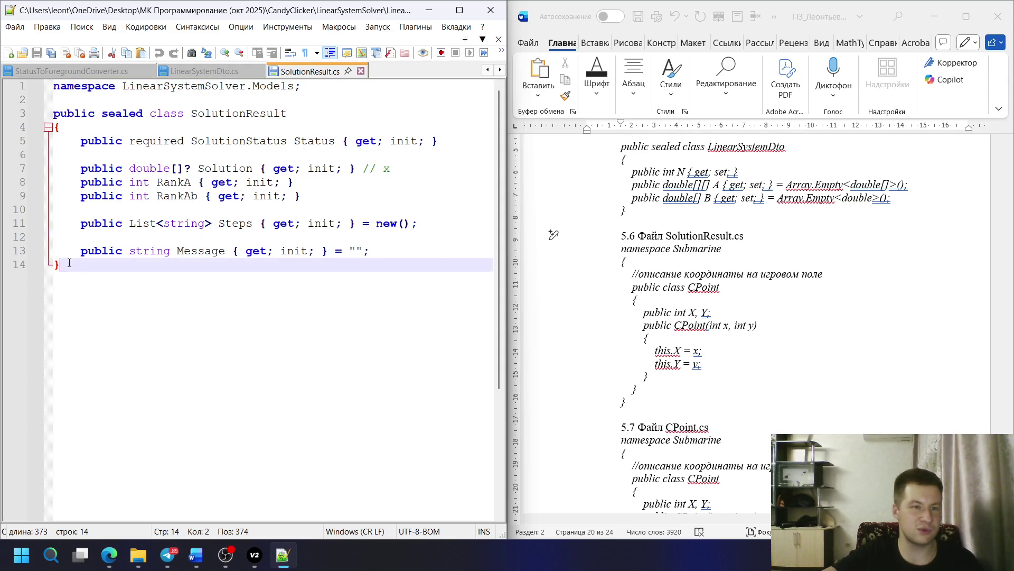
pyautogui.rightClick(118, 88)
pyautogui.click(182, 111)
pyautogui.click(745, 235)
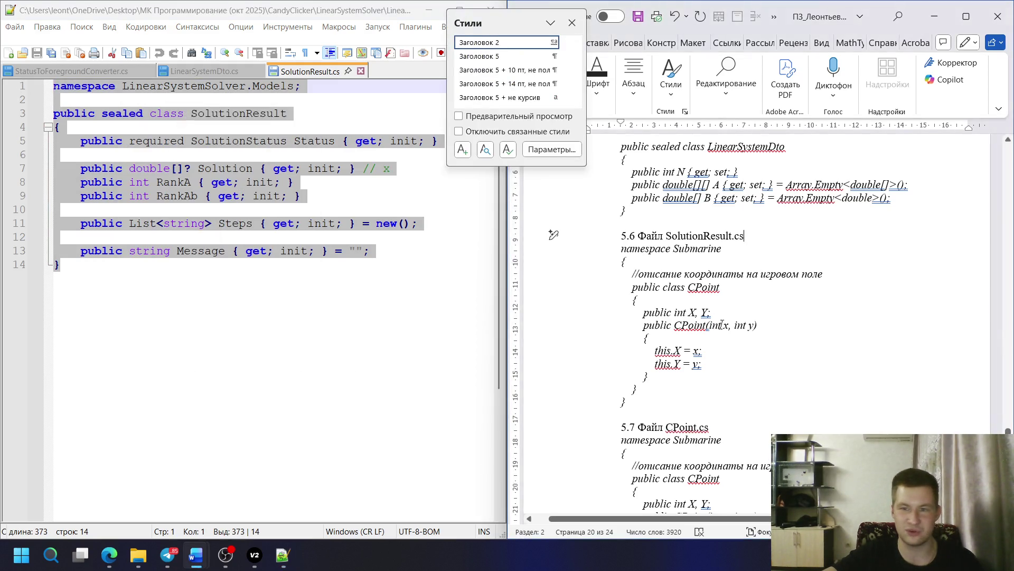
pyautogui.scroll(-1, 722, 325)
pyautogui.moveTo(636, 372); pyautogui.dragTo(622, 219)
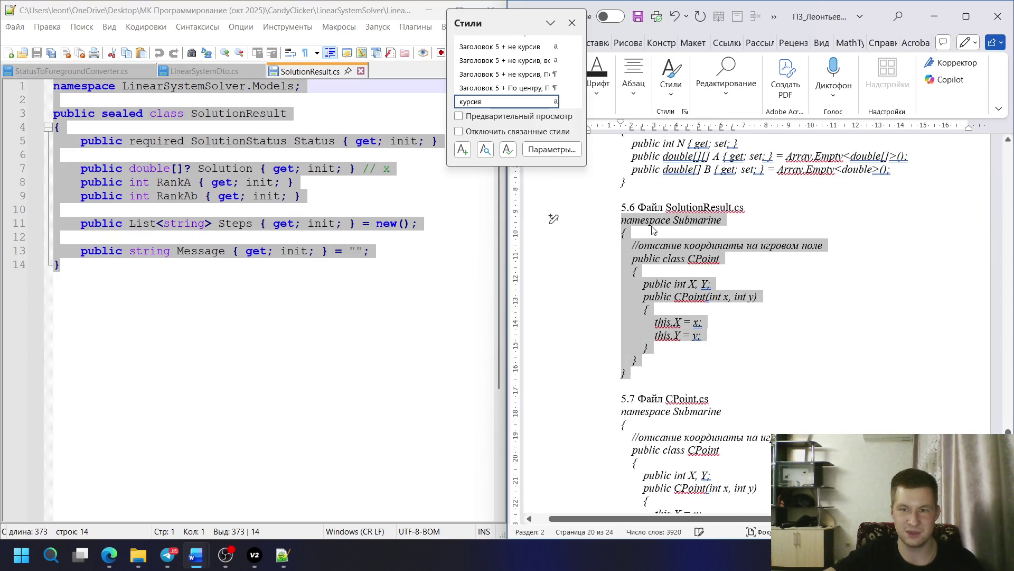
pyautogui.rightClick(653, 227)
pyautogui.click(684, 337)
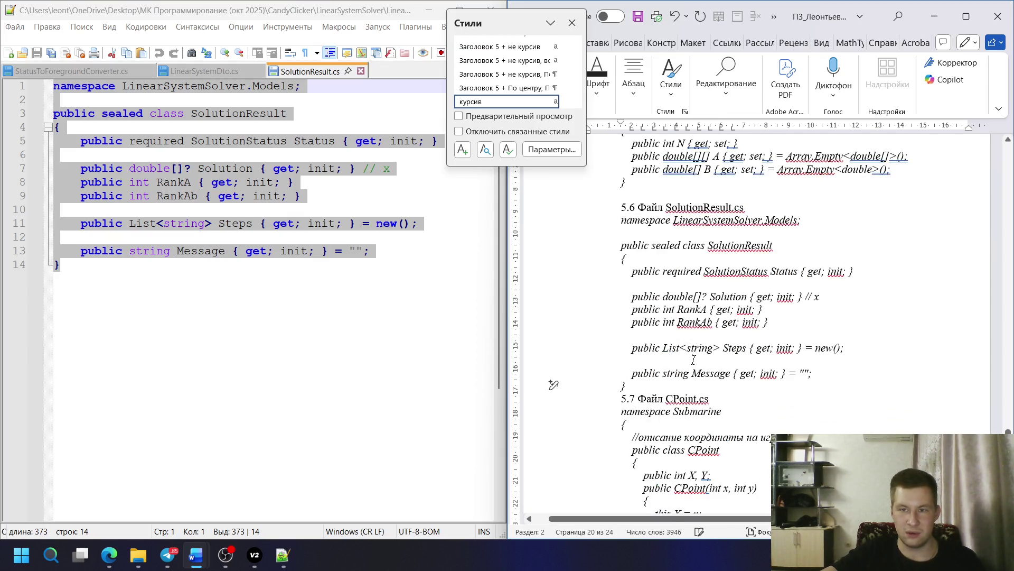
pyautogui.scroll(6, 619, 334)
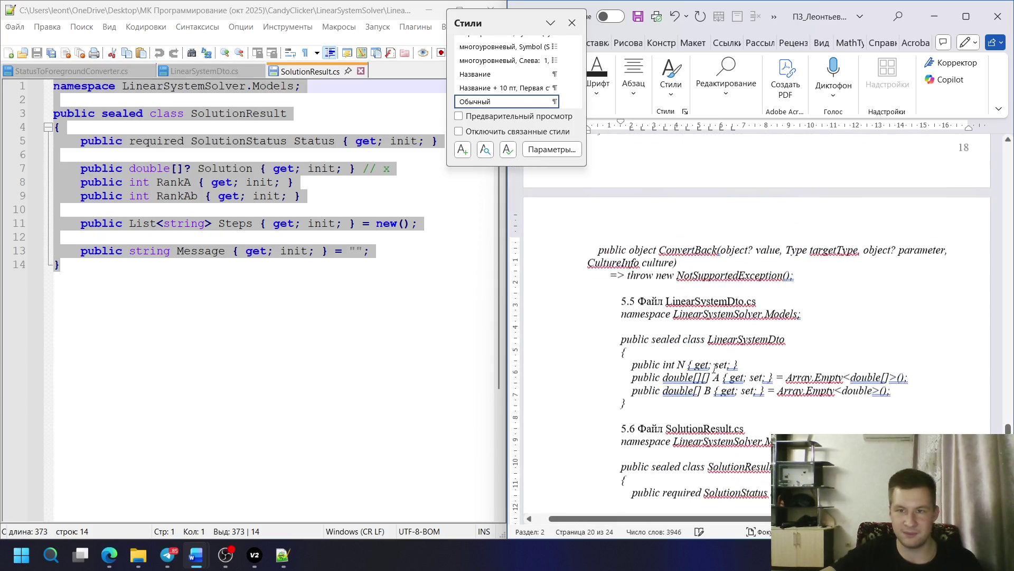
# - Apply the Программный_код style to the LinearSystemDto code block
pyautogui.moveTo(554, 321); pyautogui.dragTo(553, 409)
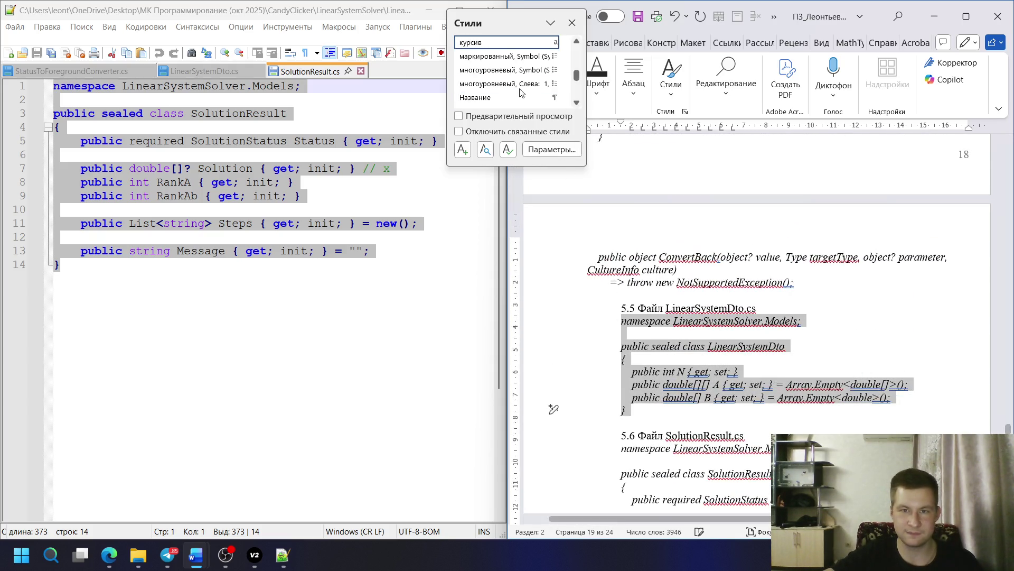
pyautogui.scroll(-5, 517, 107)
pyautogui.click(519, 92)
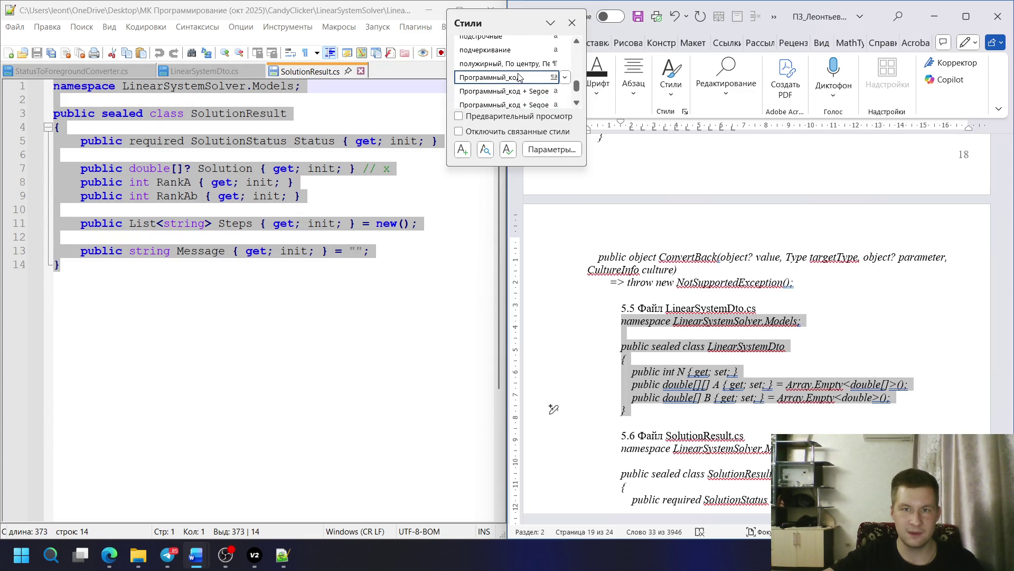
pyautogui.scroll(-3, 676, 310)
pyautogui.scroll(-2, 554, 299)
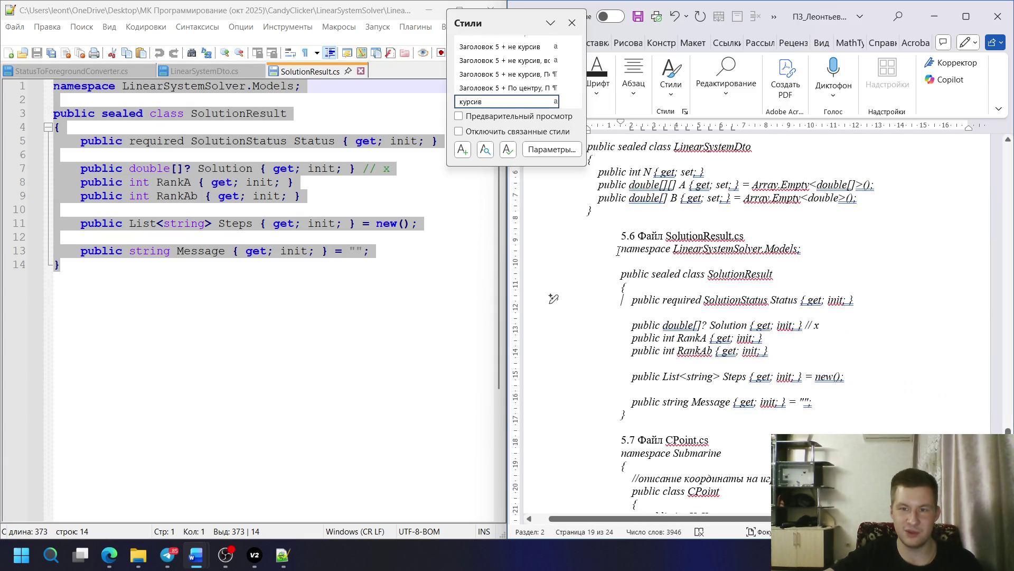
pyautogui.moveTo(553, 247); pyautogui.dragTo(554, 413)
pyautogui.scroll(-5, 517, 80)
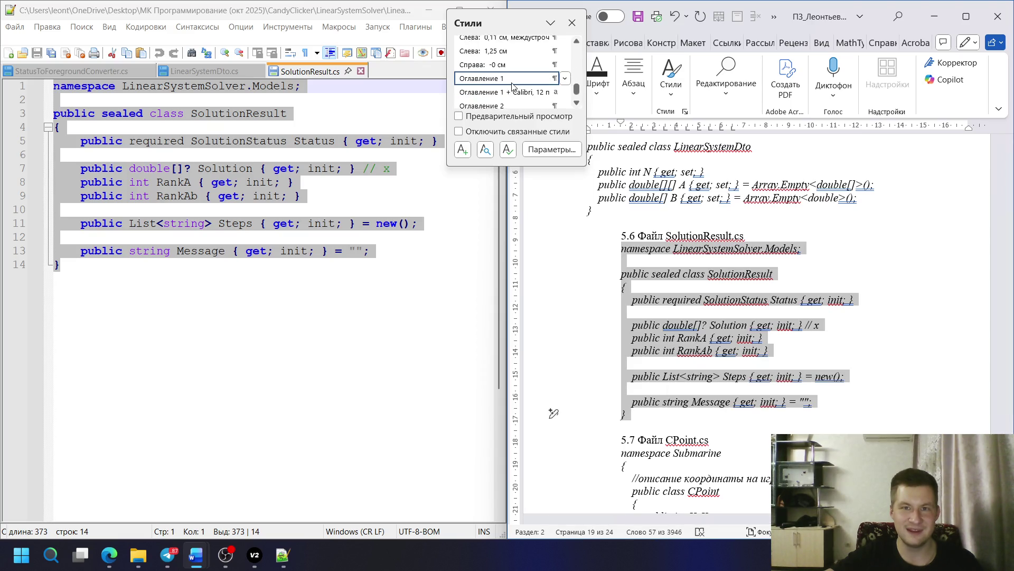
pyautogui.click(515, 79)
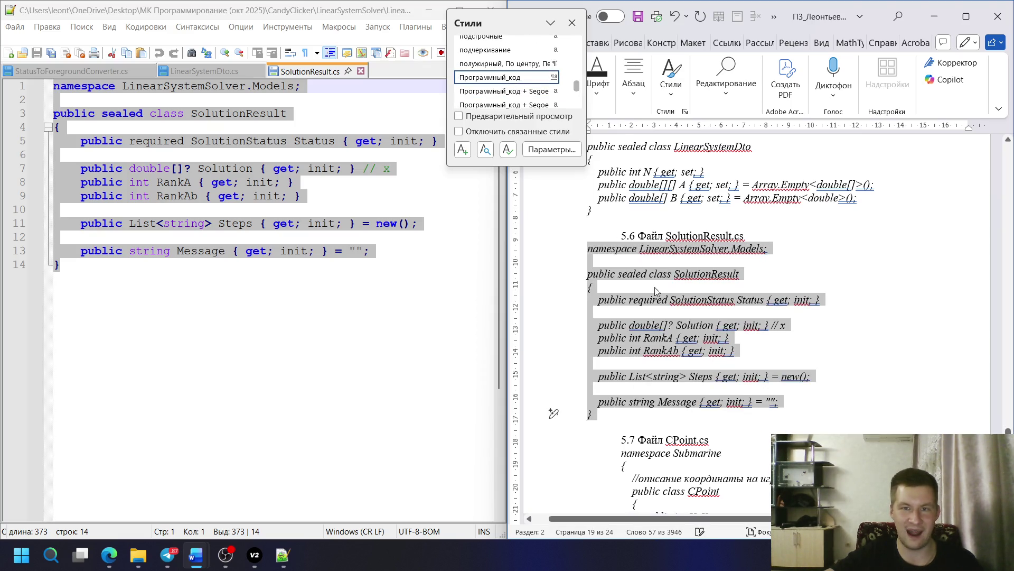
pyautogui.click(554, 286)
pyautogui.scroll(-3, 554, 287)
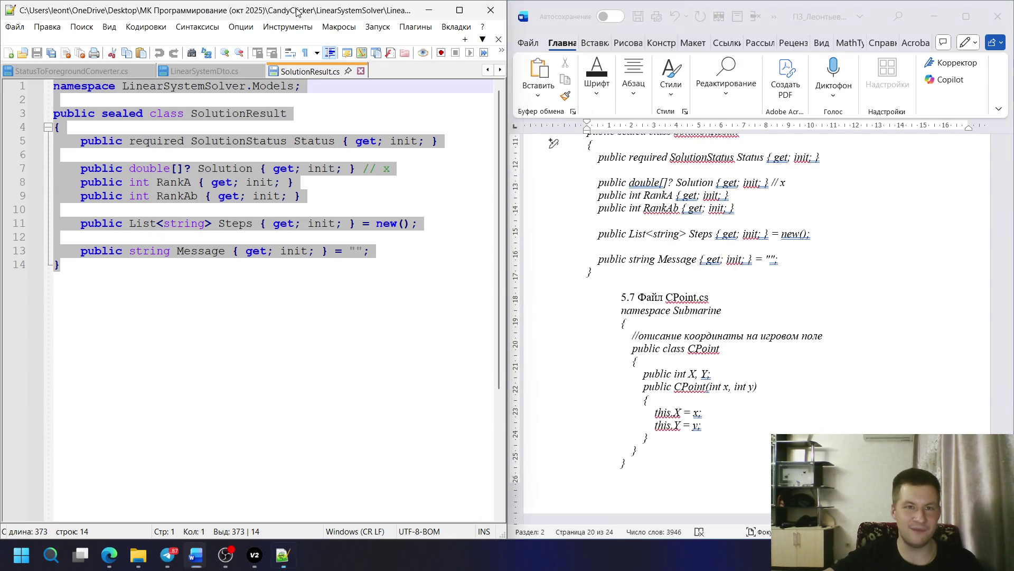
pyautogui.click(138, 554)
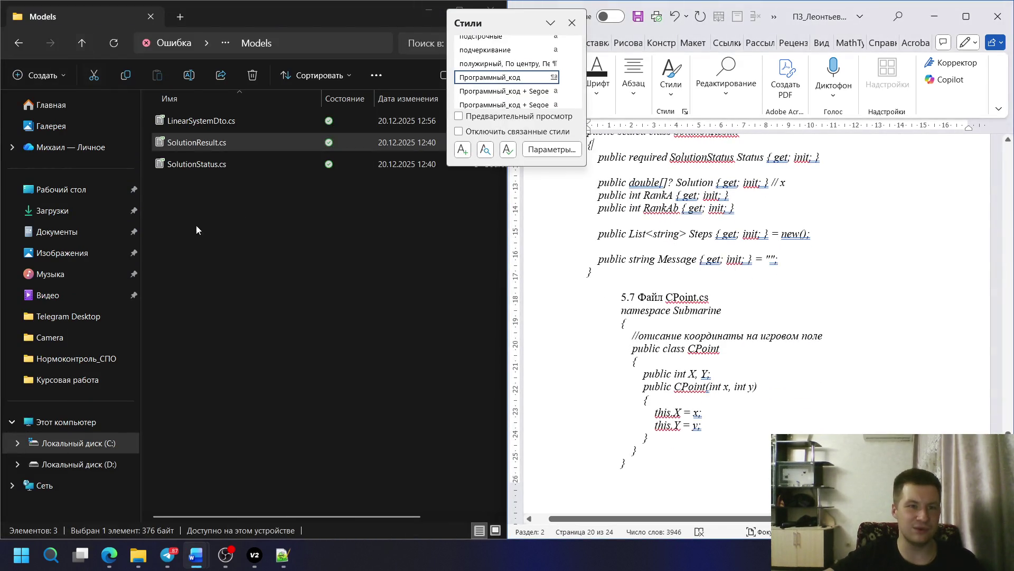
pyautogui.scroll(3, 662, 321)
pyautogui.scroll(3, 634, 310)
pyautogui.scroll(-1, 594, 293)
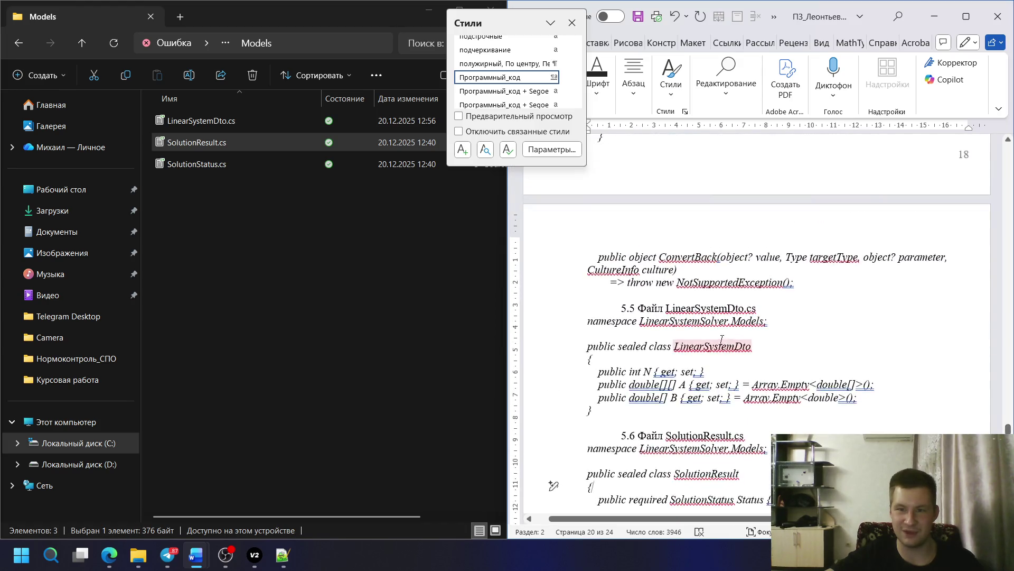
pyautogui.scroll(-3, 553, 275)
pyautogui.scroll(-2, 554, 275)
# - Copy the SolutionStatus.cs file name and paste it into heading 5.7
pyautogui.click(238, 163)
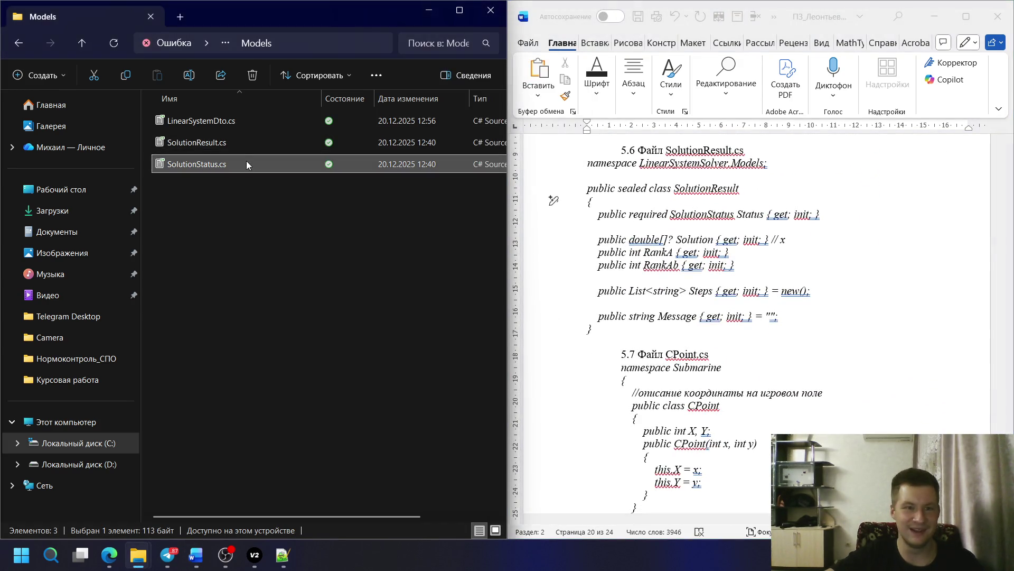
pyautogui.click(198, 163)
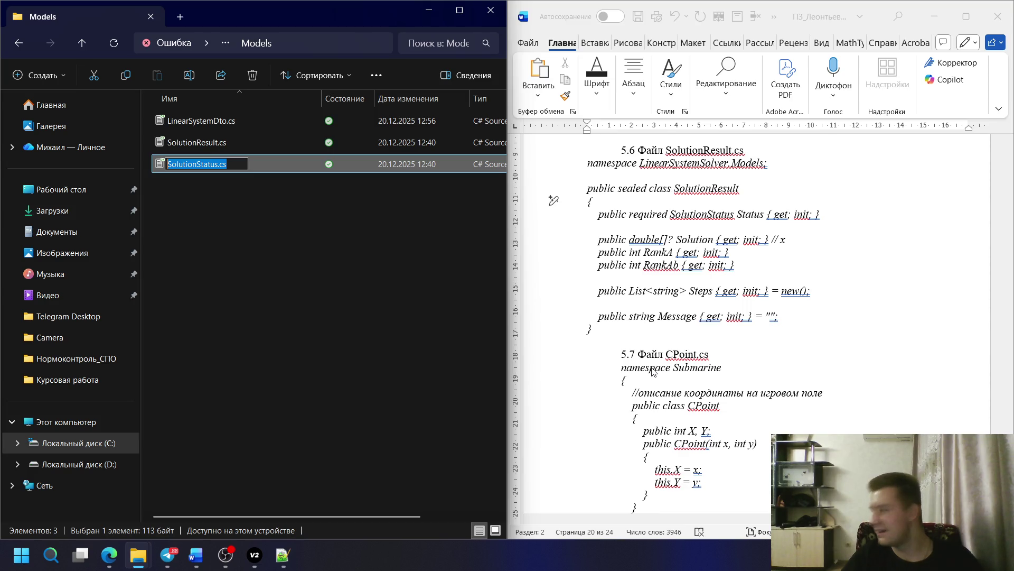
pyautogui.hotkey('alt', 'Tab')
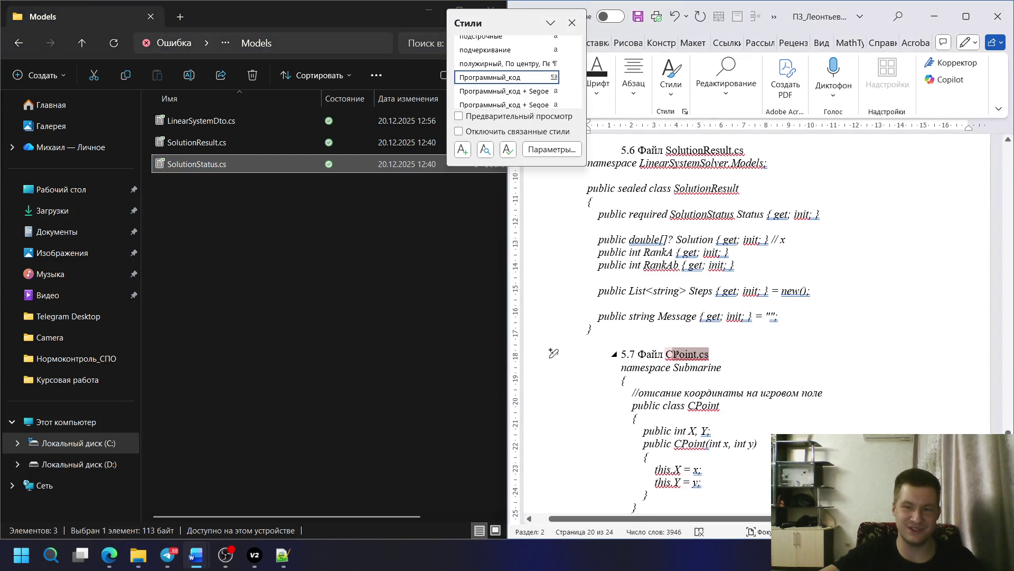
pyautogui.moveTo(539, 22); pyautogui.dragTo(445, 30)
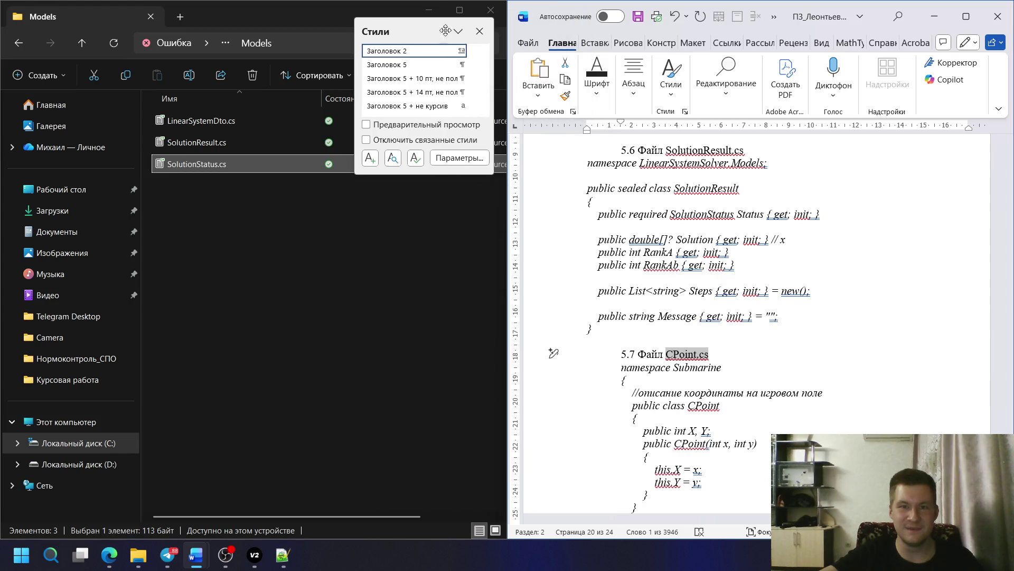
pyautogui.hotkey('ctrl', 'v')
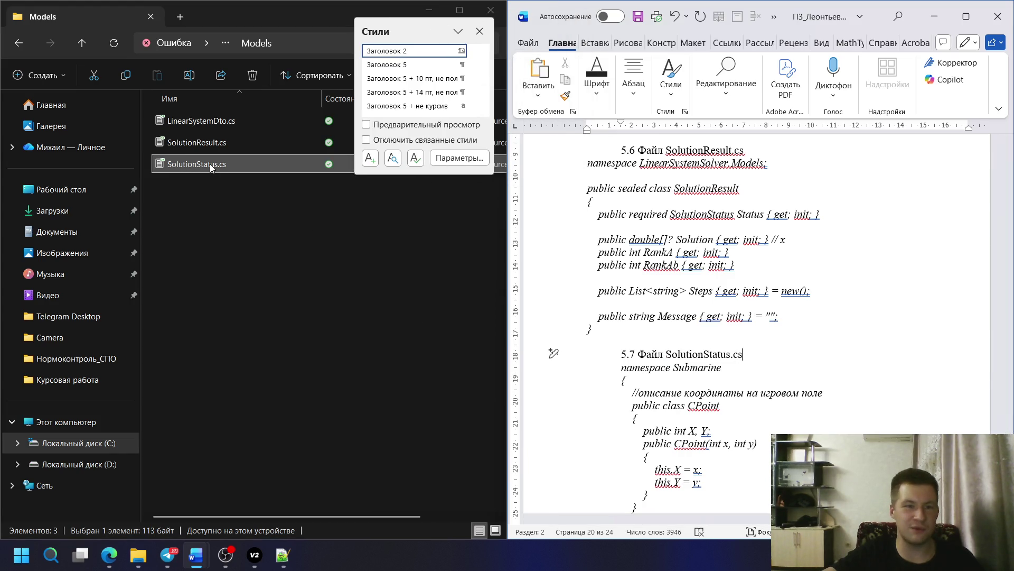
# - Open SolutionStatus.cs in Notepad++ and select all of its enum code
pyautogui.rightClick(210, 164)
pyautogui.click(312, 428)
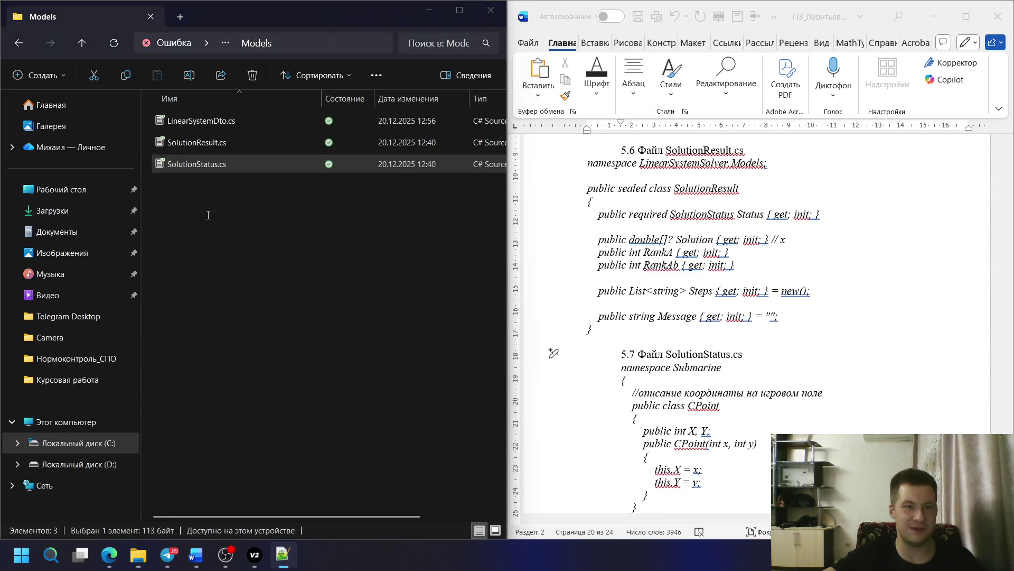
pyautogui.hotkey('ctrl', 'a')
pyautogui.hotkey('ctrl', 'c')
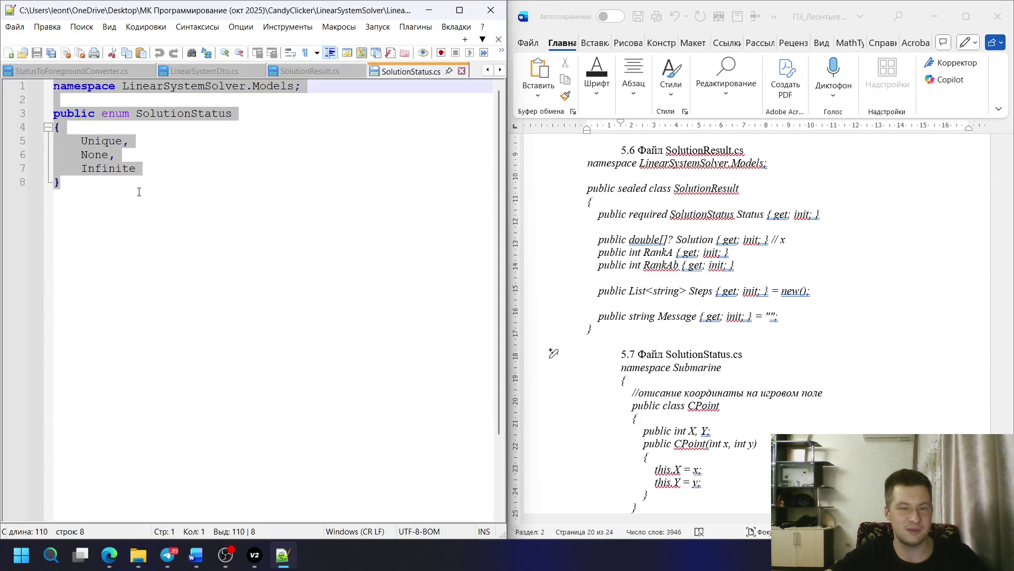
# - Paste the SolutionStatus enum over the old code under 5.7 with a line break before 5.8
pyautogui.click(459, 9)
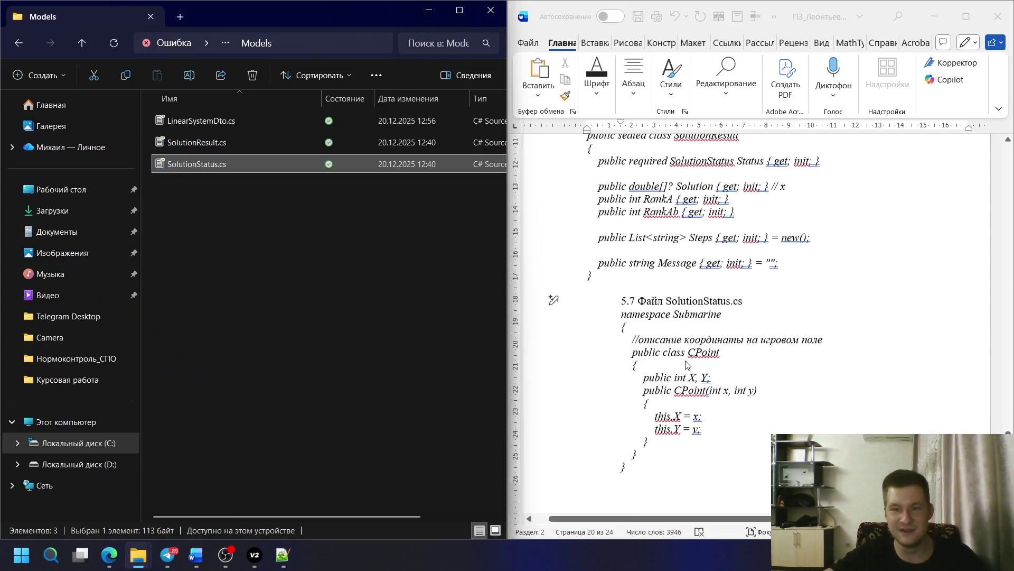
pyautogui.click(685, 111)
pyautogui.scroll(-3, 714, 317)
pyautogui.moveTo(634, 379); pyautogui.dragTo(604, 241)
pyautogui.hotkey('ctrl', 'v')
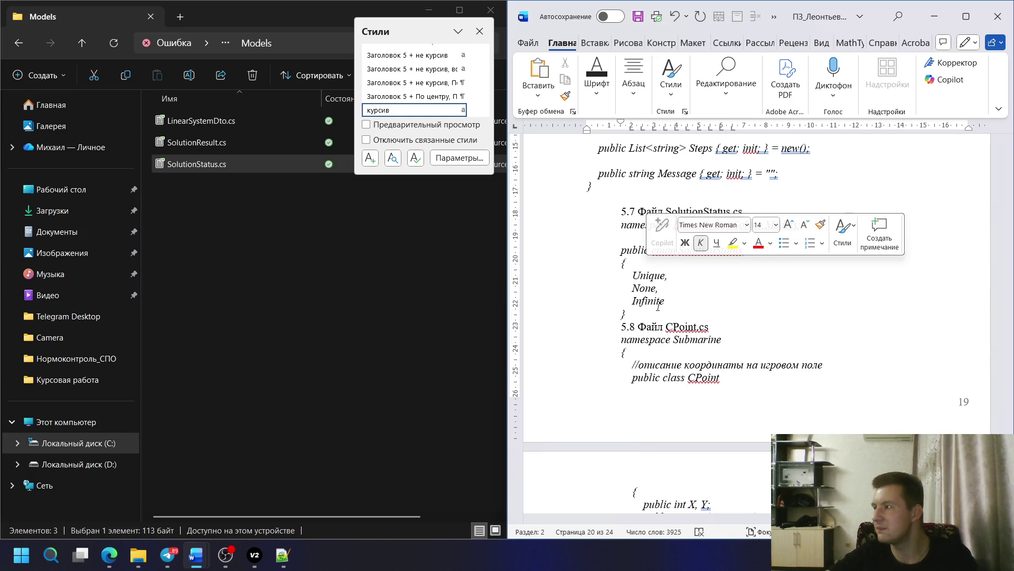
pyautogui.press('Return')
pyautogui.moveTo(628, 316); pyautogui.dragTo(583, 217)
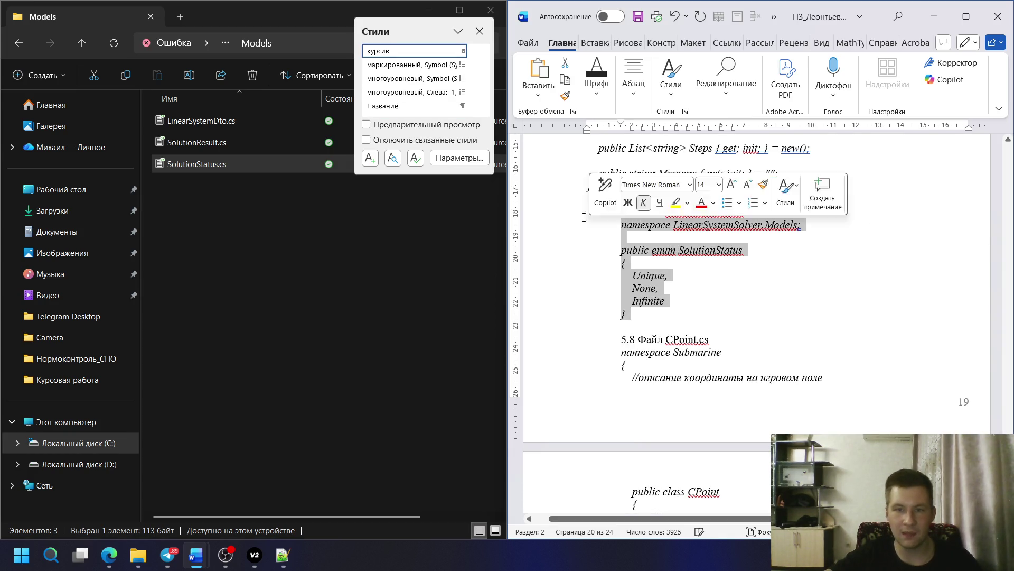
pyautogui.click(224, 555)
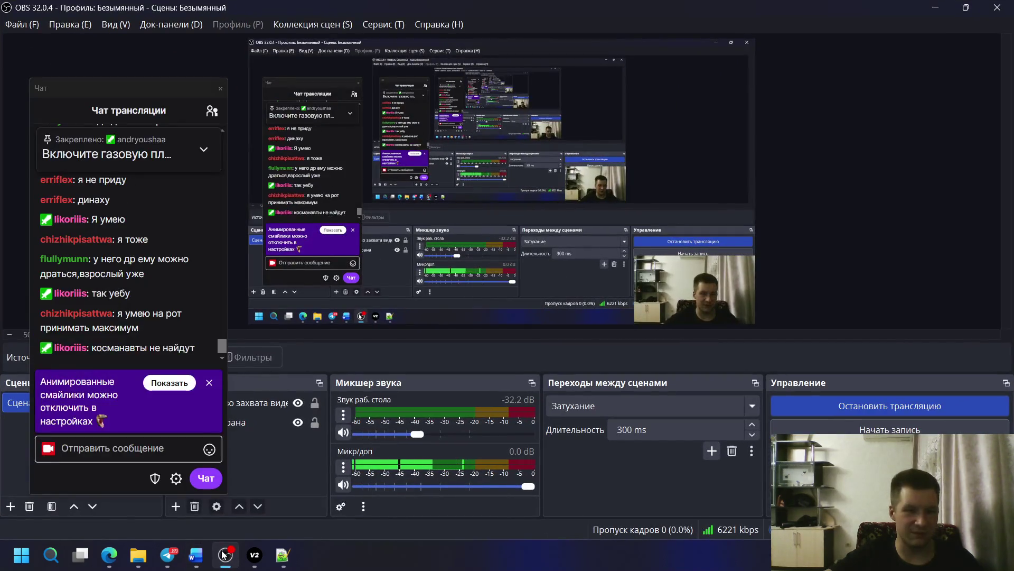
pyautogui.scroll(3, 126, 271)
pyautogui.scroll(2, 126, 270)
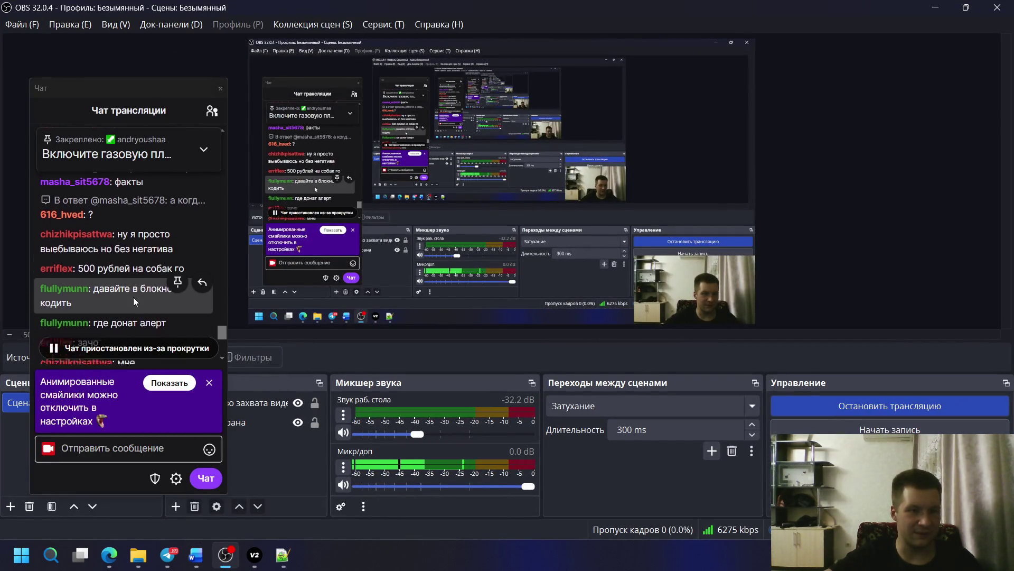
pyautogui.scroll(-2, 133, 298)
pyautogui.scroll(-3, 127, 269)
pyautogui.scroll(-3, 126, 251)
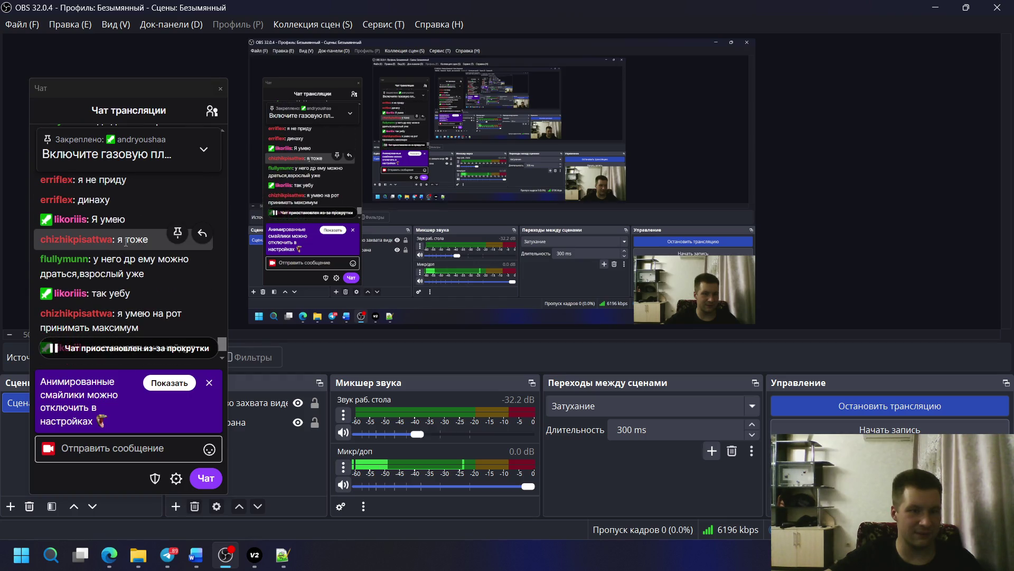
pyautogui.scroll(-1, 125, 241)
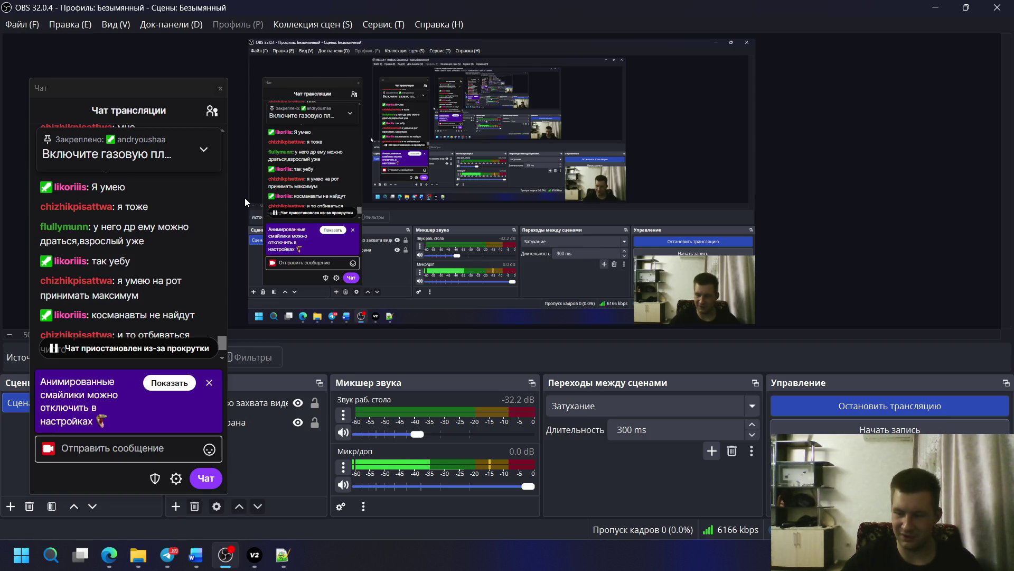
pyautogui.scroll(-3, 196, 211)
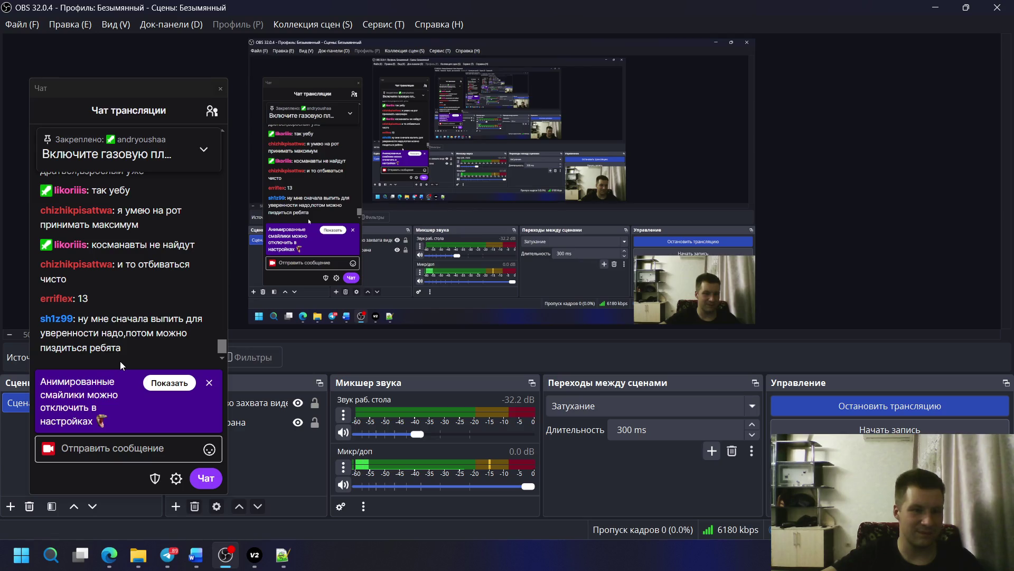
pyautogui.moveTo(122, 230)
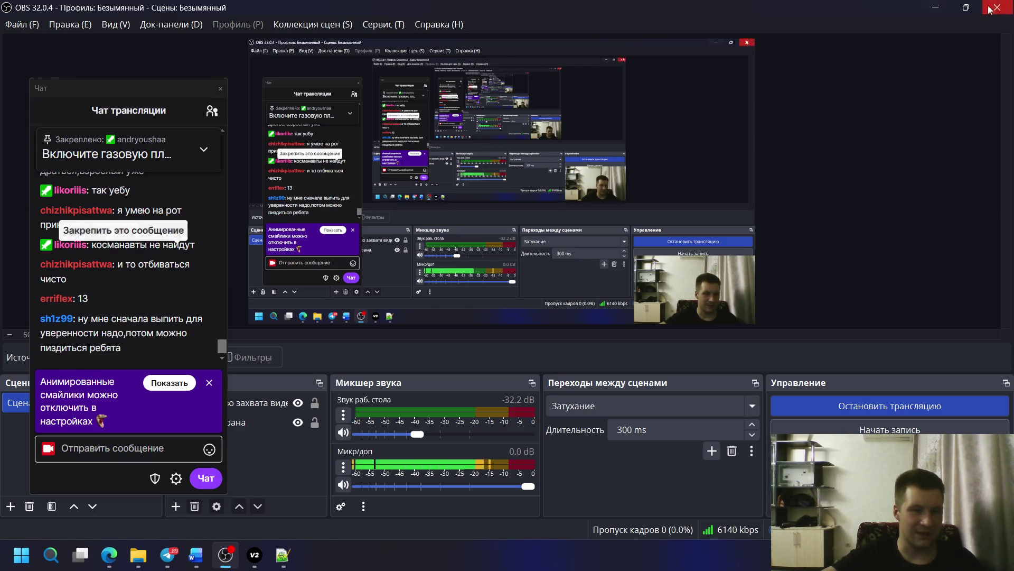
# - Minimize OBS Studio to bring Explorer and Word back into view
pyautogui.click(936, 7)
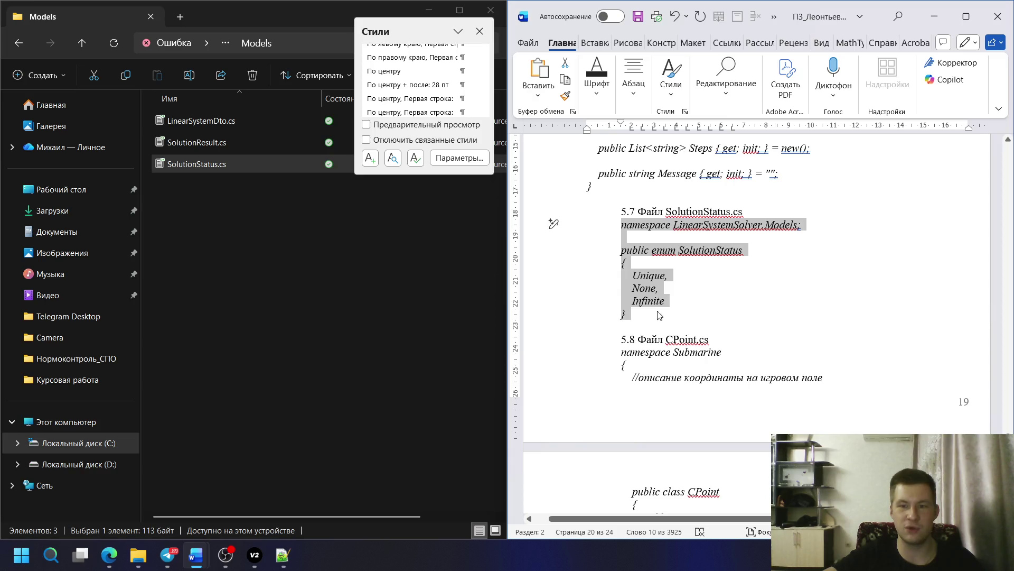
# - Copy GaussianEliminationSolver.cs from the Services folder and paste it over CPoint.cs in heading 5.8
pyautogui.click(90, 51)
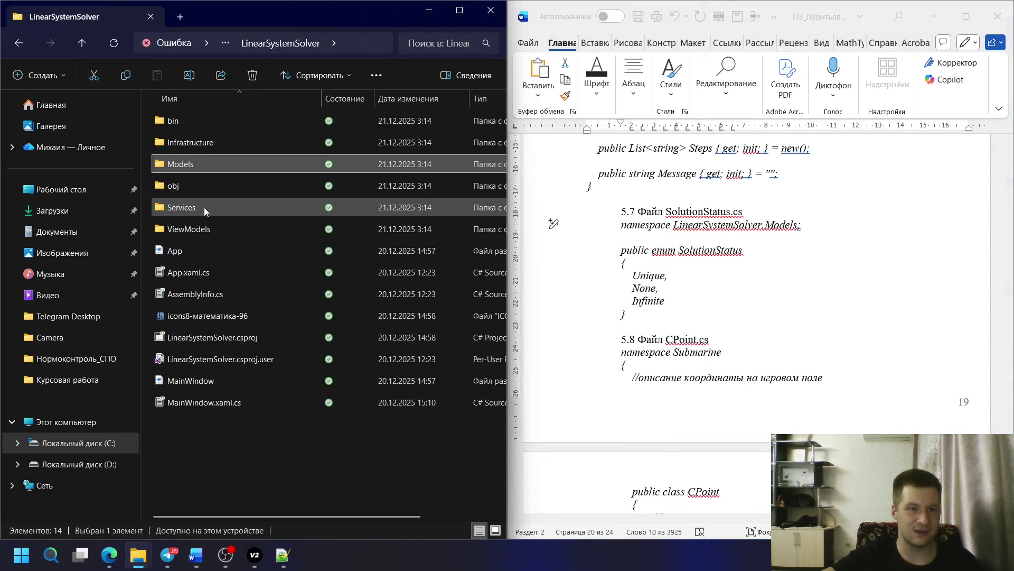
pyautogui.doubleClick(204, 208)
pyautogui.doubleClick(200, 119)
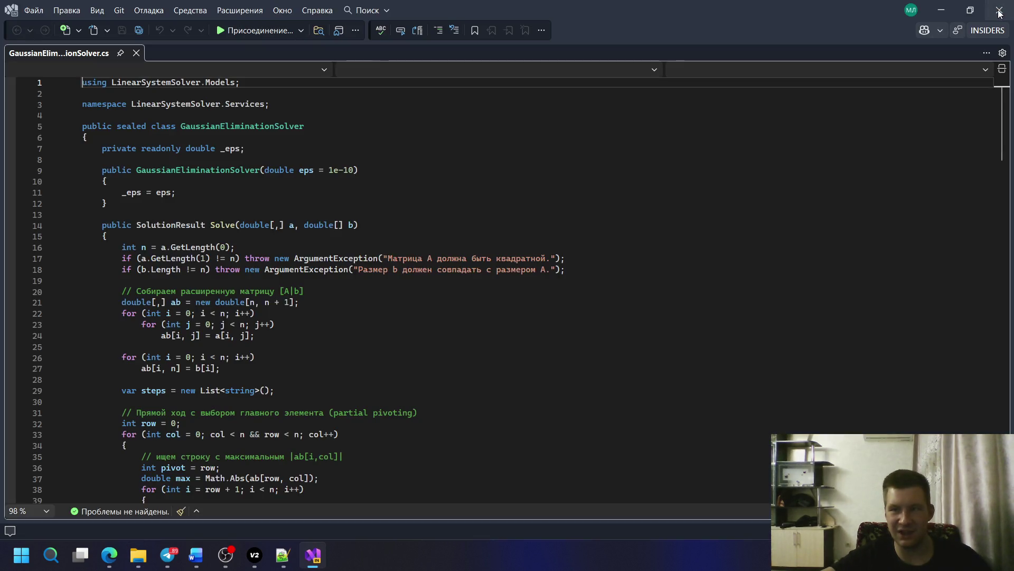
pyautogui.click(1000, 10)
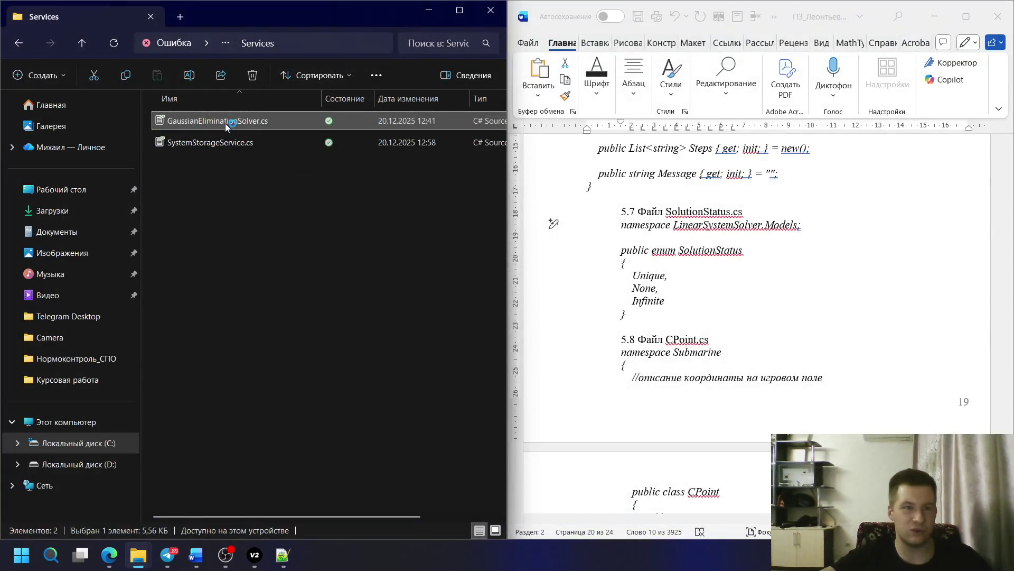
pyautogui.rightClick(258, 124)
pyautogui.click(368, 147)
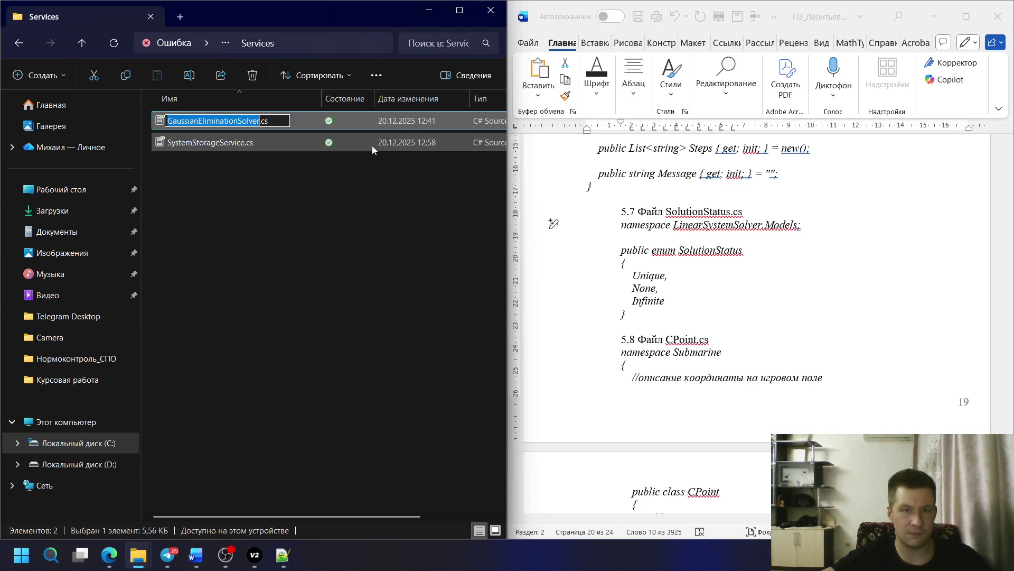
pyautogui.click(704, 337)
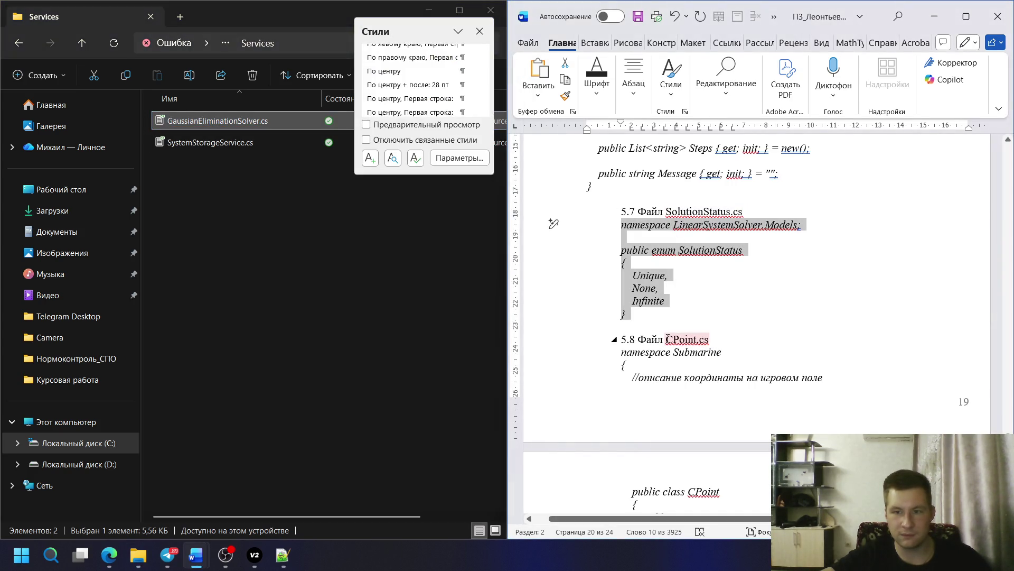
pyautogui.moveTo(668, 339); pyautogui.dragTo(714, 338)
pyautogui.write('GaussianEliminationSolver.cs')
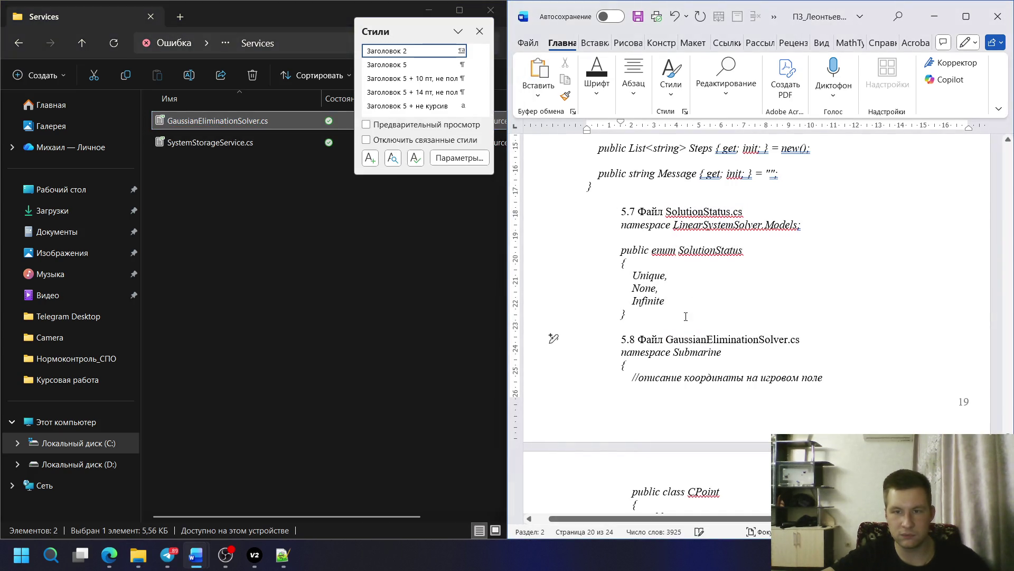
# - Apply the Программный_код style to the SolutionStatus enum code, then pick SystemStorageService.cs
pyautogui.moveTo(553, 314); pyautogui.dragTo(554, 223)
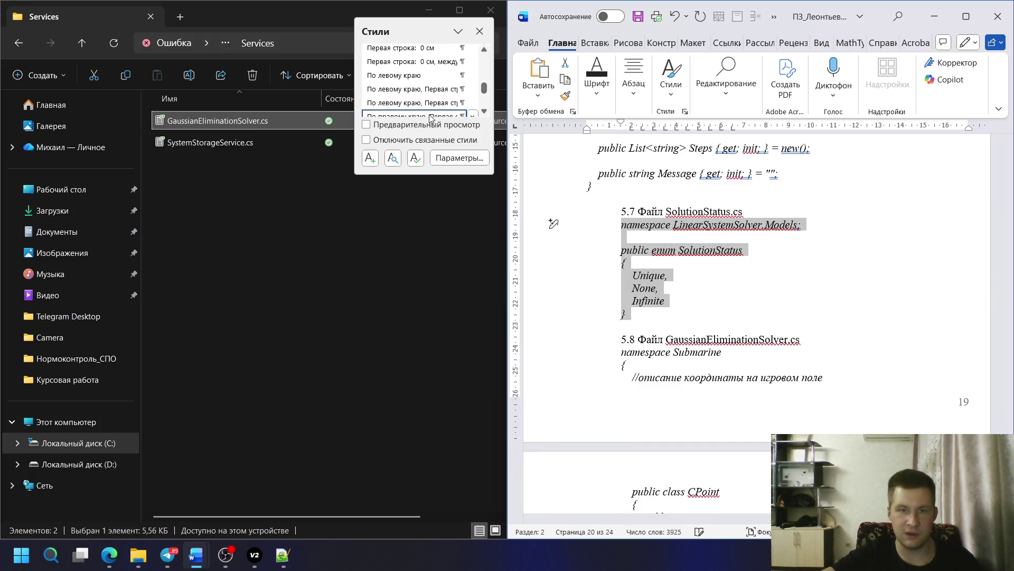
pyautogui.scroll(-2, 430, 117)
pyautogui.scroll(-2, 429, 95)
pyautogui.scroll(-2, 426, 78)
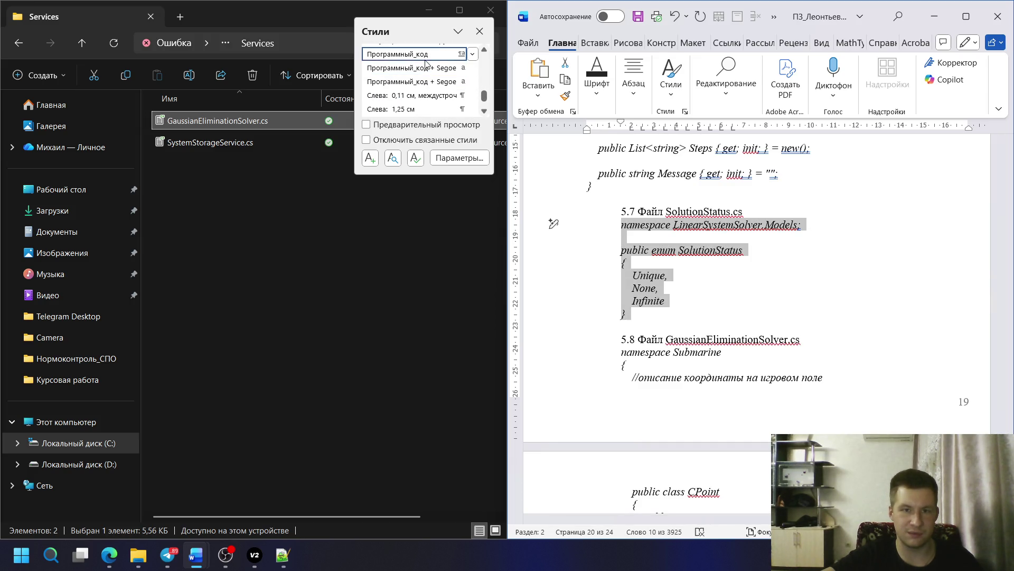
pyautogui.click(426, 63)
pyautogui.click(611, 314)
pyautogui.scroll(-3, 611, 313)
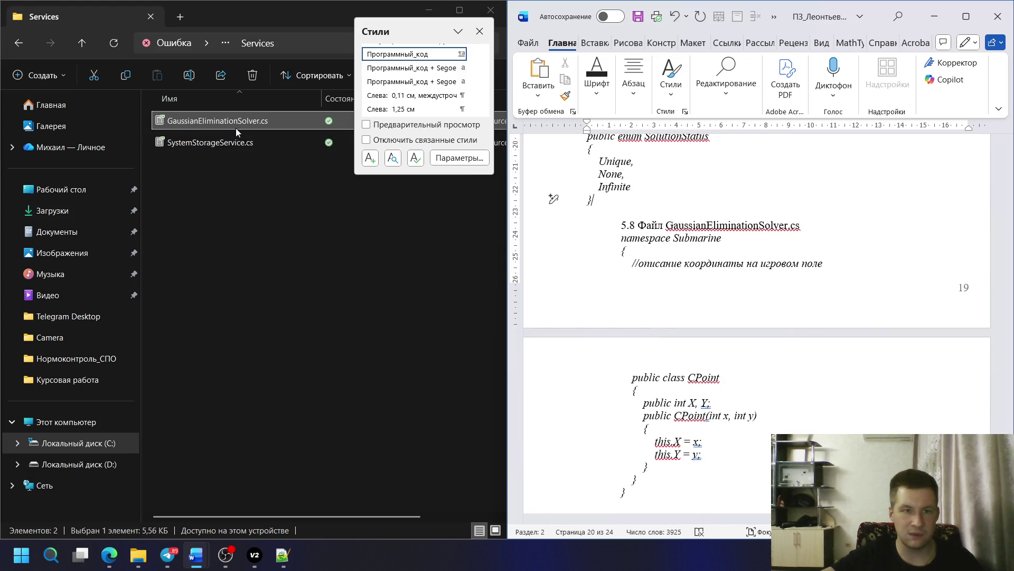
pyautogui.click(240, 143)
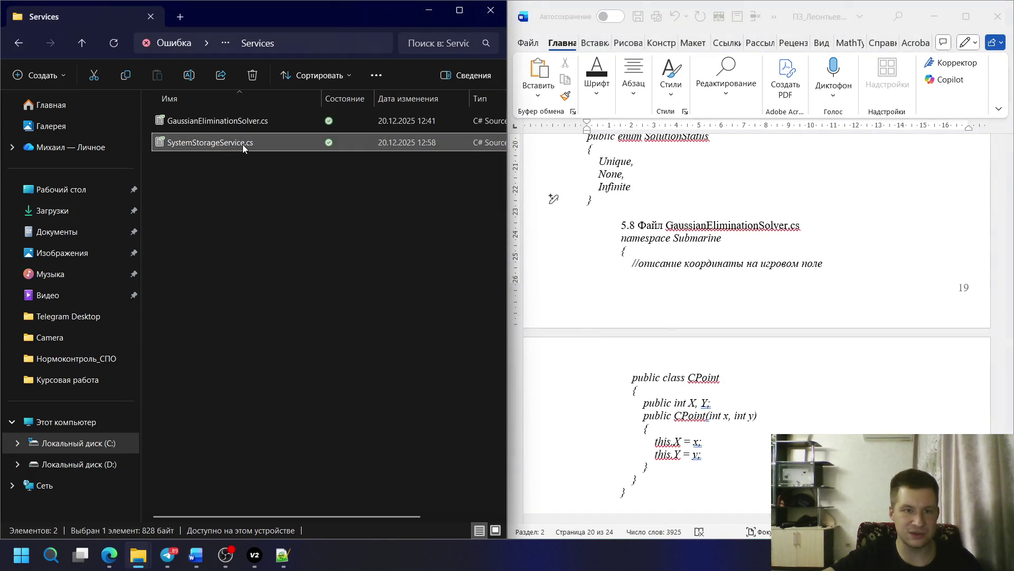
# - Copy the full SystemStorageService.cs file name and retitle the section 5.9 heading with it
pyautogui.click(244, 144)
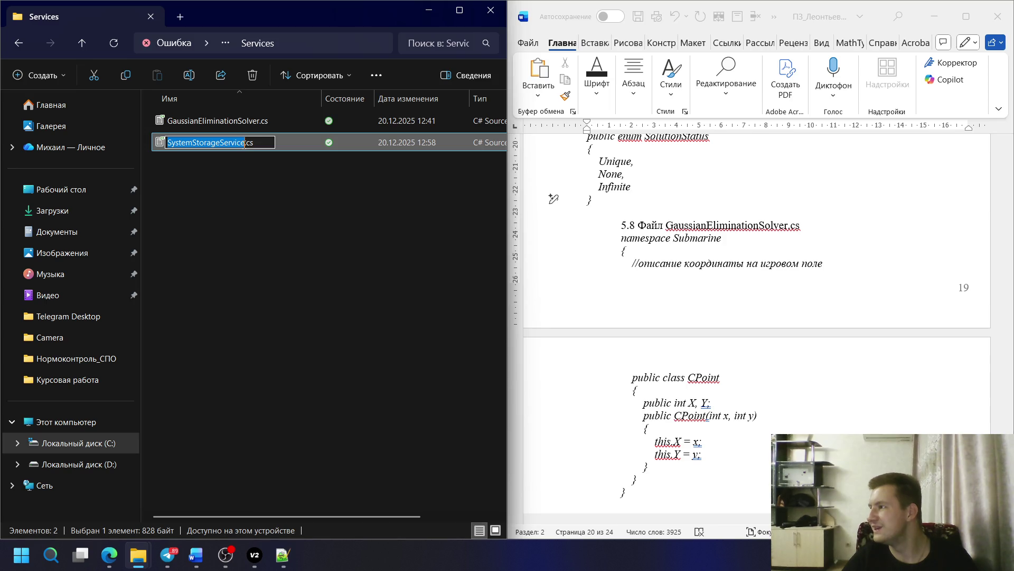
pyautogui.hotkey('ctrl', 'a')
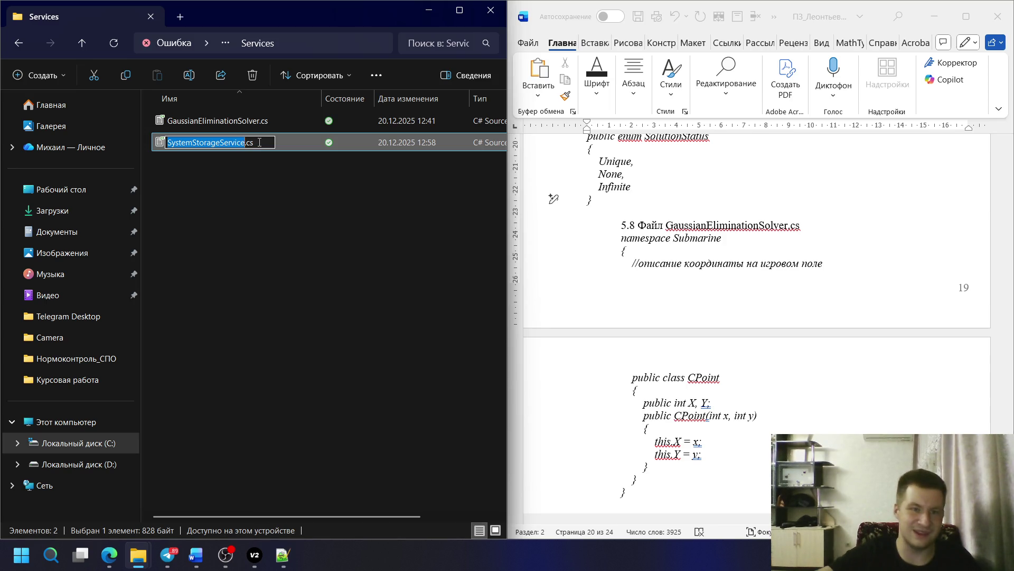
pyautogui.click(733, 226)
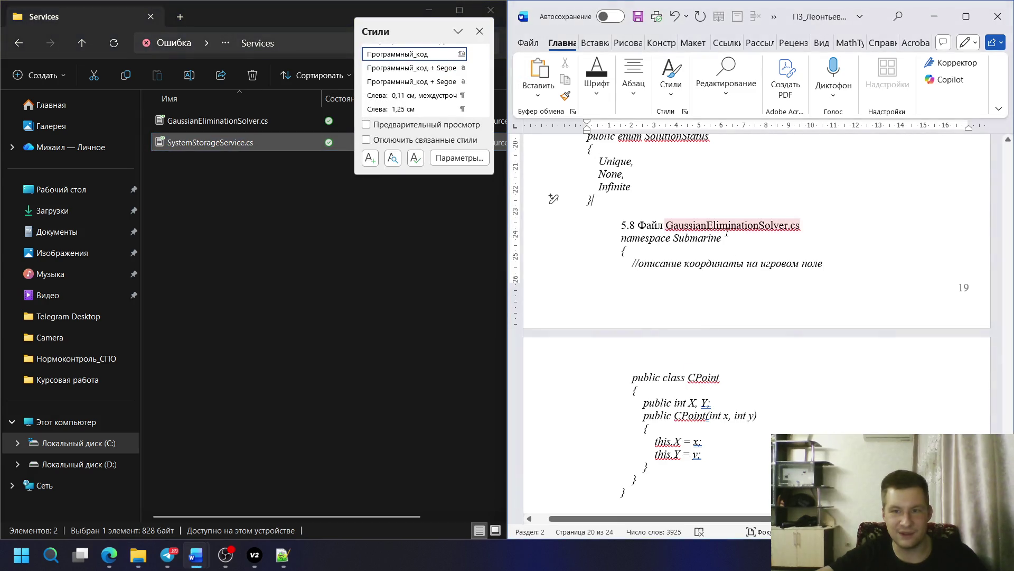
pyautogui.scroll(-2, 713, 317)
pyautogui.scroll(-2, 696, 374)
pyautogui.click(668, 374)
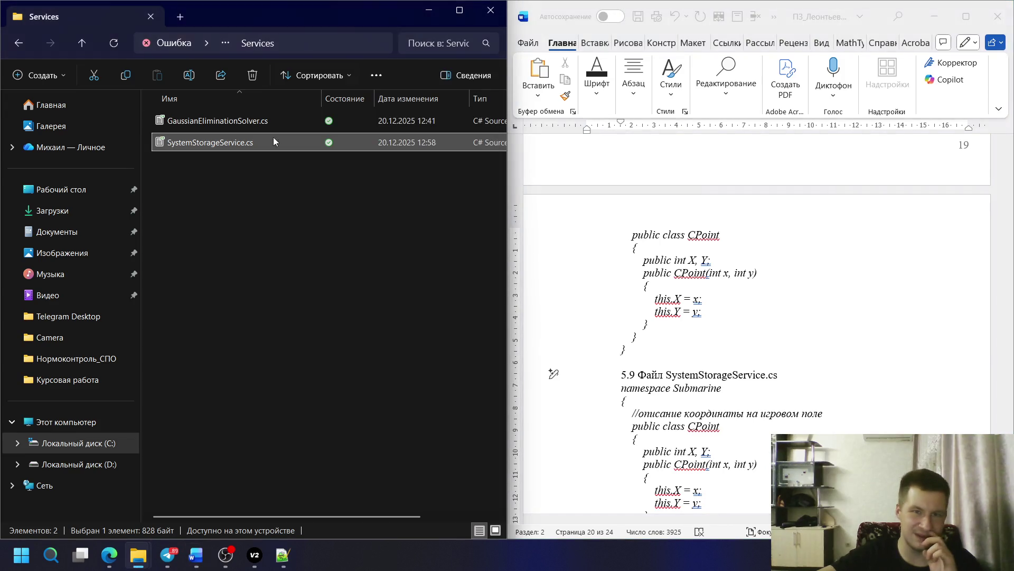
# - Select GaussianEliminationSolver.cs in the Services folder and bring up its file actions
pyautogui.click(274, 138)
pyautogui.click(254, 121)
pyautogui.rightClick(255, 120)
# - Copy the whole GaussianEliminationSolver.cs source from Notepad++ over the section 5.8 placeholder code
pyautogui.click(353, 402)
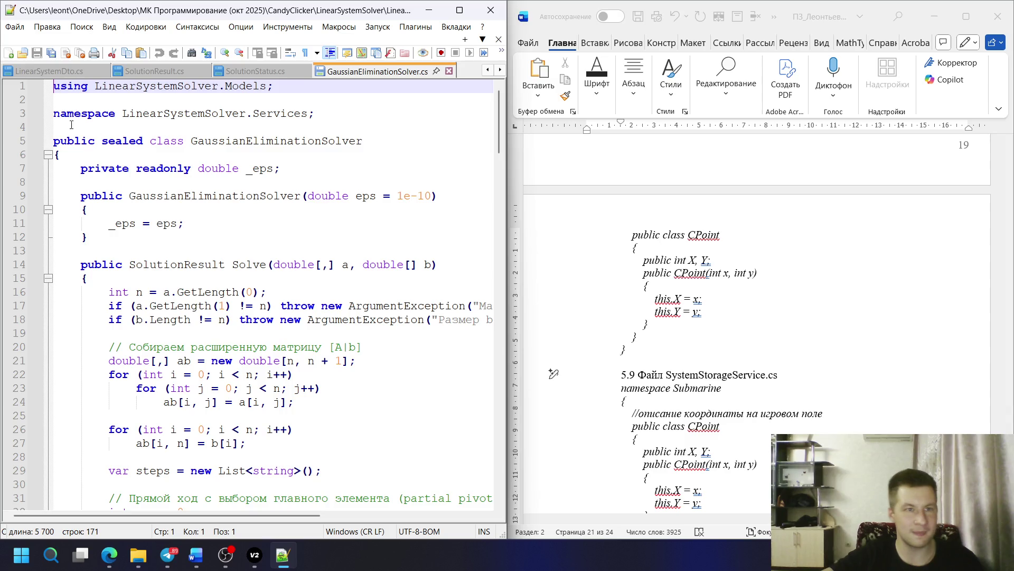
pyautogui.moveTo(53, 100)
pyautogui.mouseDown()
pyautogui.moveTo(409, 428)
pyautogui.moveTo(248, 499)
pyautogui.mouseUp()
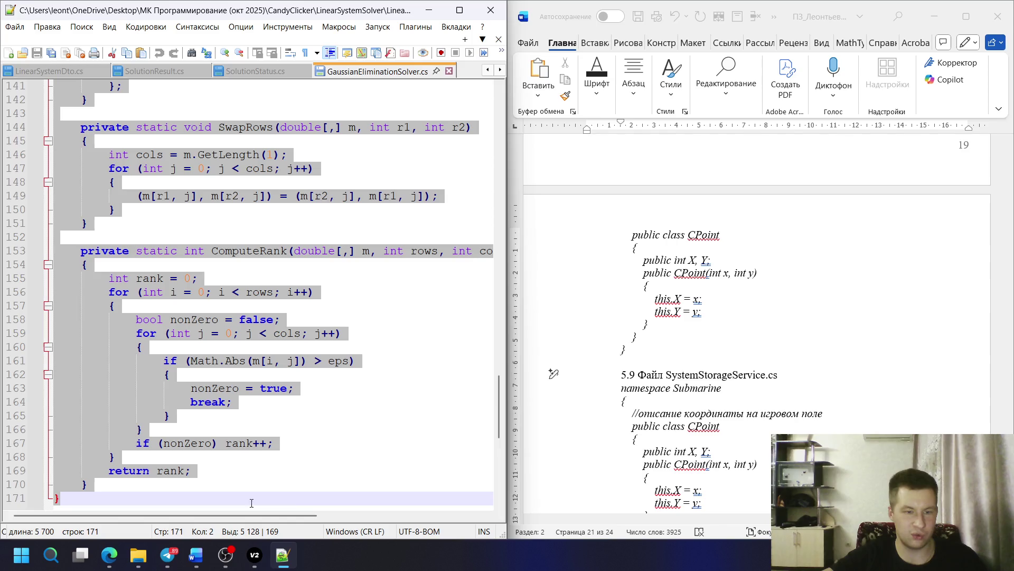
pyautogui.click(773, 321)
pyautogui.scroll(3, 632, 262)
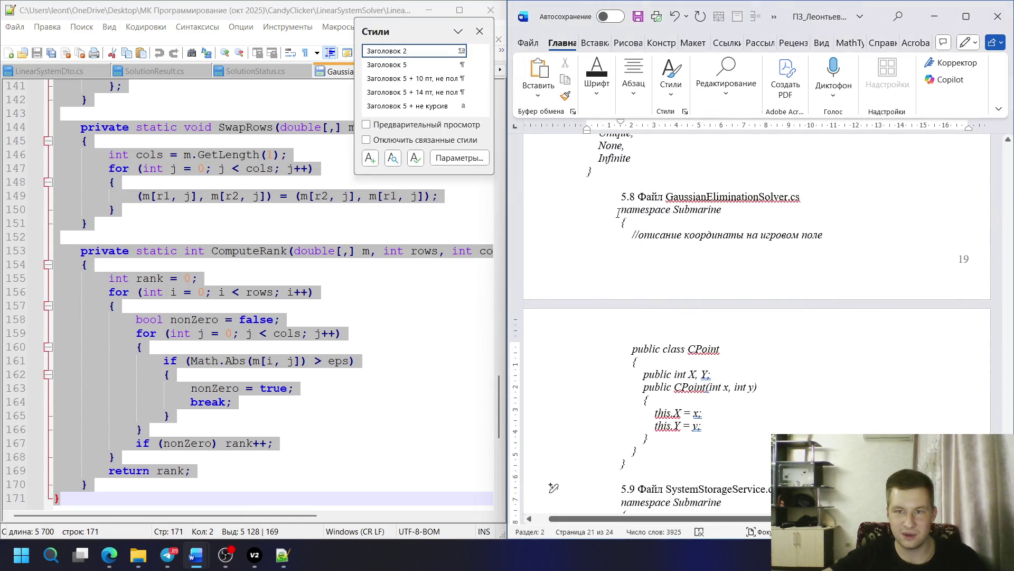
pyautogui.moveTo(617, 213); pyautogui.dragTo(626, 466)
pyautogui.hotkey('ctrl', 'v')
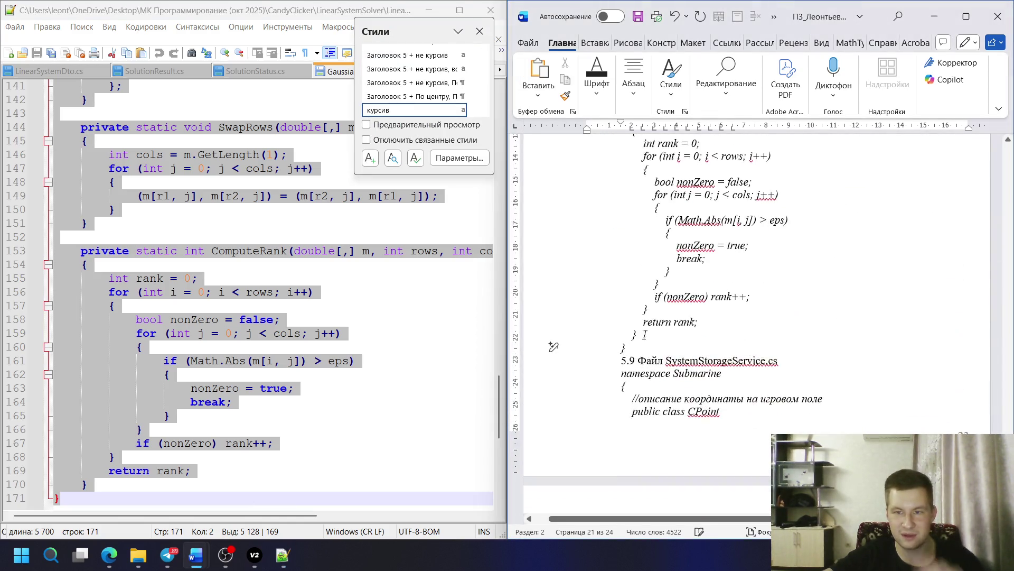
# - Style the pasted 5.8 code as Программный_код, then reach SystemStorageService.cs in the Services folder
pyautogui.moveTo(630, 291); pyautogui.dragTo(586, 174)
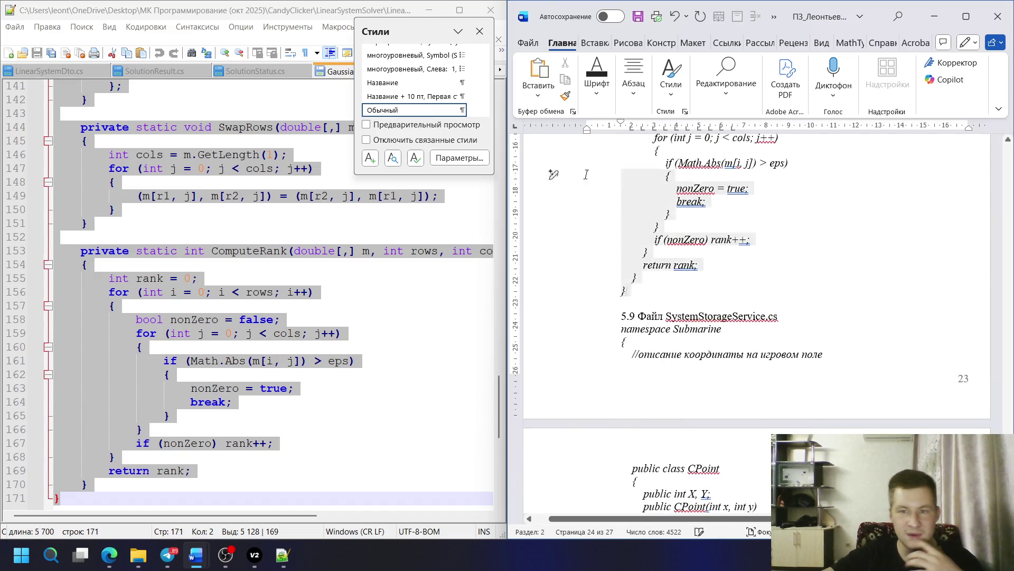
pyautogui.scroll(5, 585, 174)
pyautogui.scroll(5, 579, 238)
pyautogui.scroll(5, 571, 317)
pyautogui.scroll(5, 566, 360)
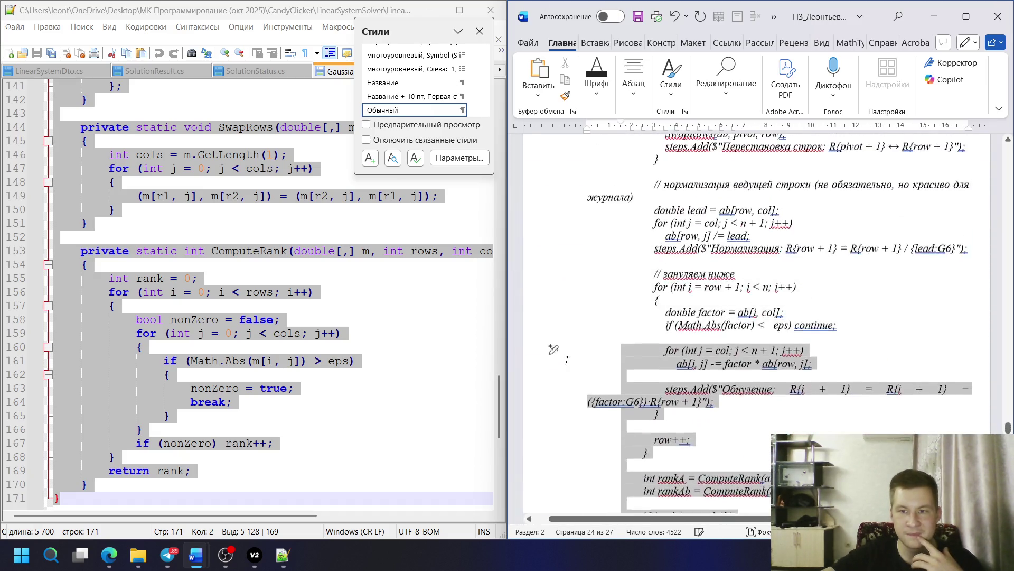
pyautogui.scroll(5, 554, 348)
pyautogui.scroll(5, 554, 317)
pyautogui.scroll(5, 553, 270)
pyautogui.scroll(3, 553, 211)
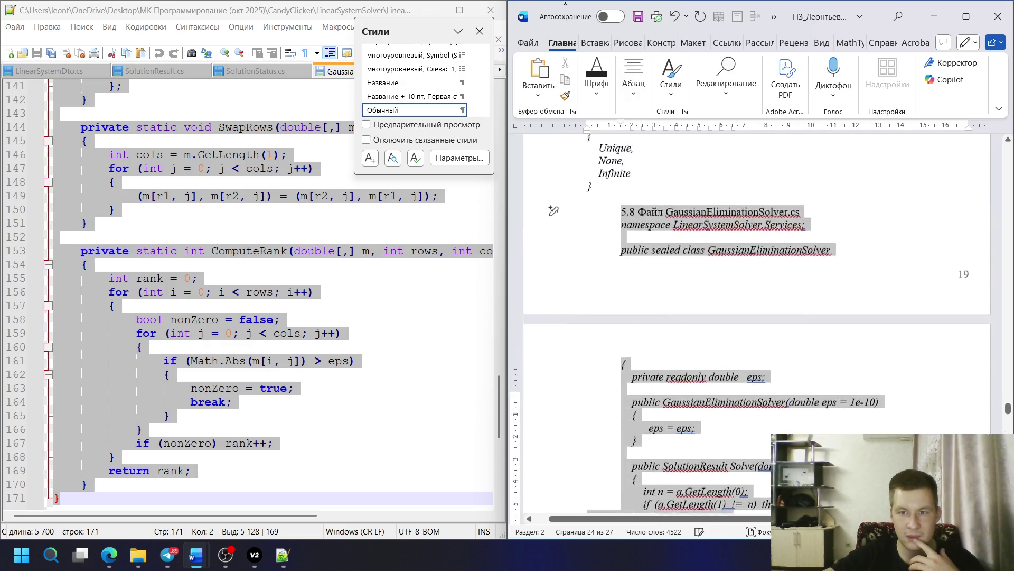
pyautogui.scroll(5, 553, 211)
pyautogui.scroll(-2, 388, 83)
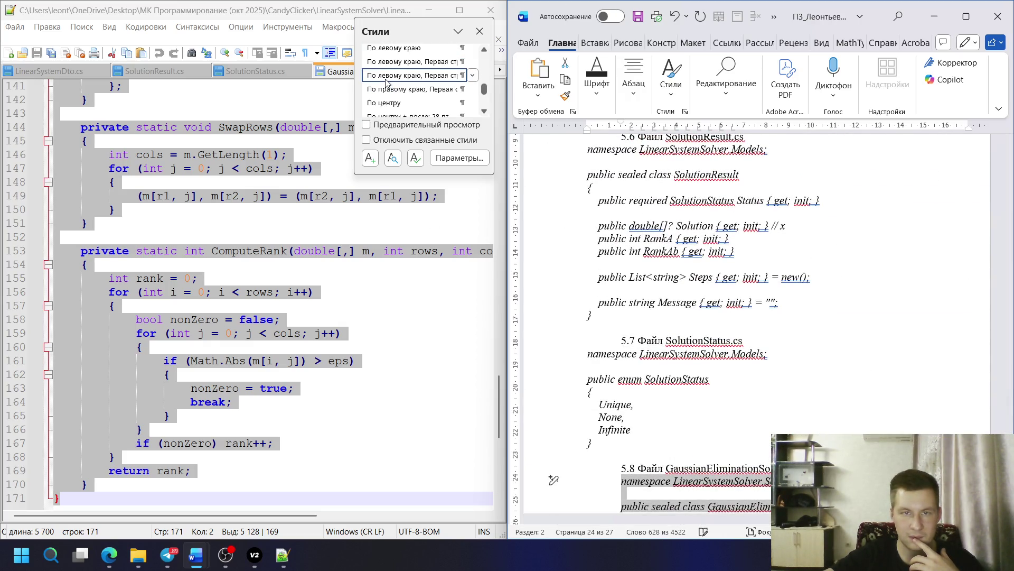
pyautogui.scroll(-2, 389, 86)
pyautogui.scroll(-2, 396, 89)
pyautogui.scroll(-2, 396, 89)
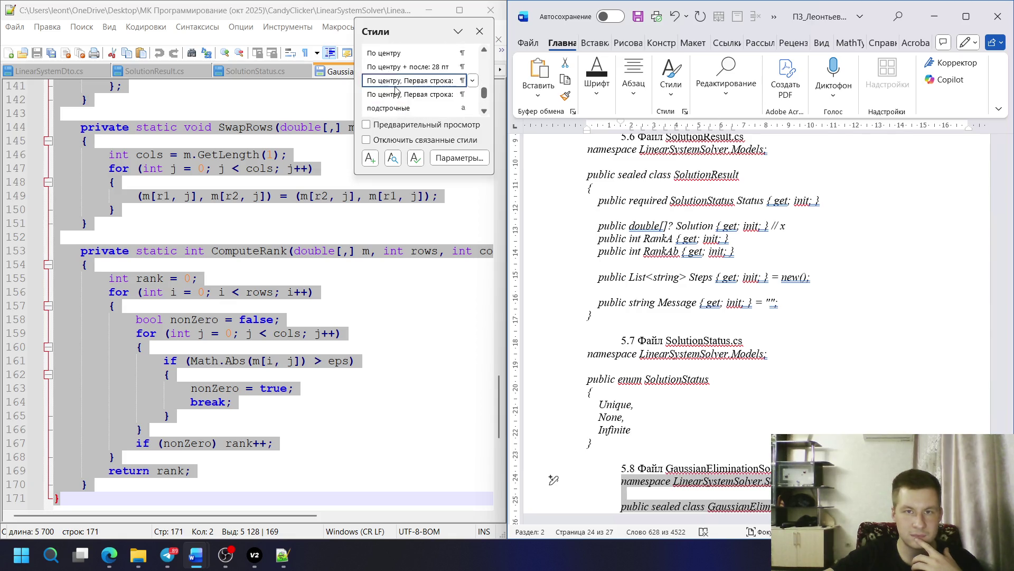
pyautogui.scroll(-2, 400, 88)
pyautogui.click(407, 88)
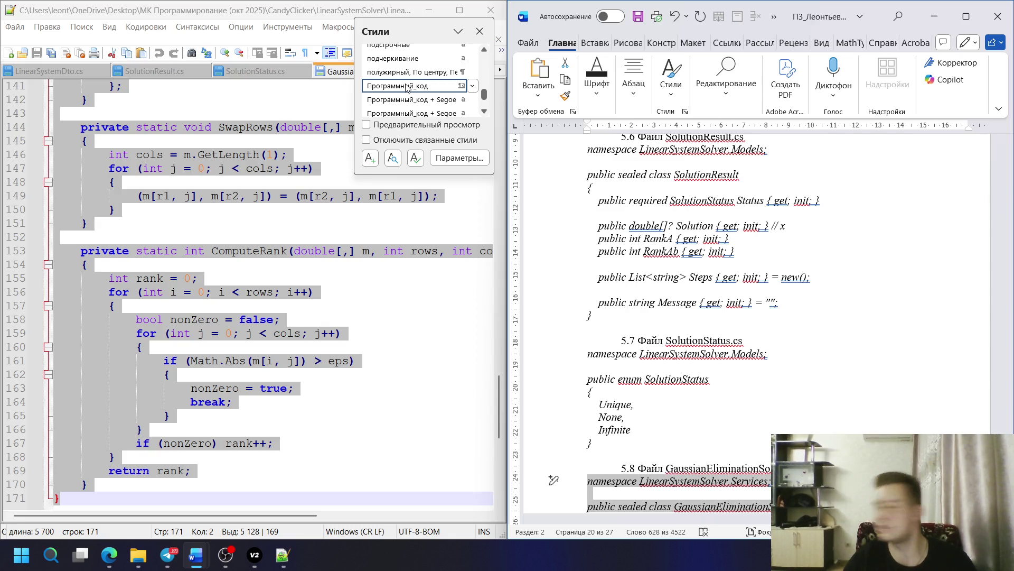
pyautogui.scroll(-1, 678, 329)
pyautogui.scroll(-5, 677, 329)
pyautogui.scroll(-3, 678, 329)
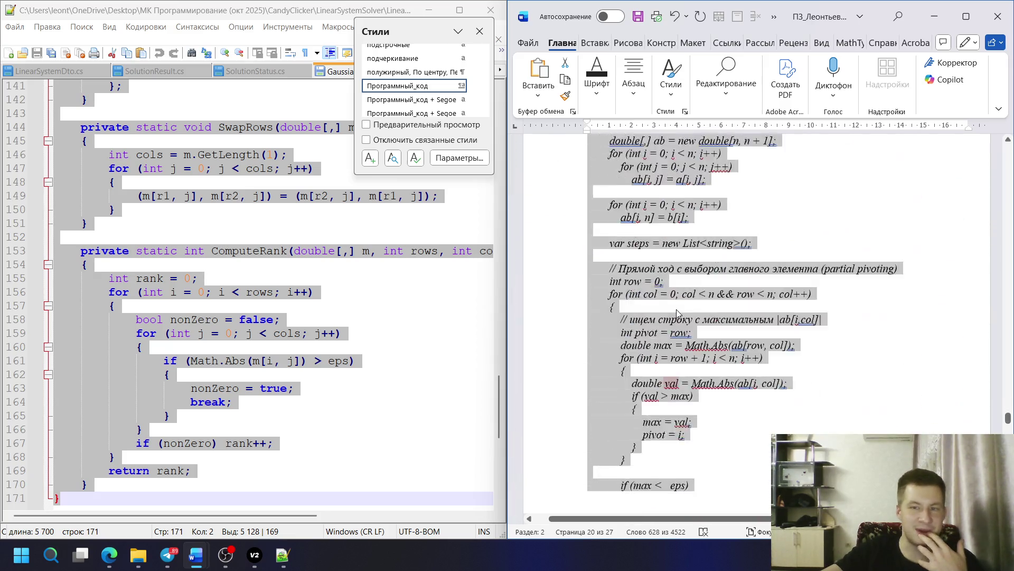
pyautogui.scroll(-3, 677, 328)
pyautogui.scroll(-3, 681, 310)
pyautogui.scroll(-3, 686, 283)
pyautogui.scroll(-3, 686, 283)
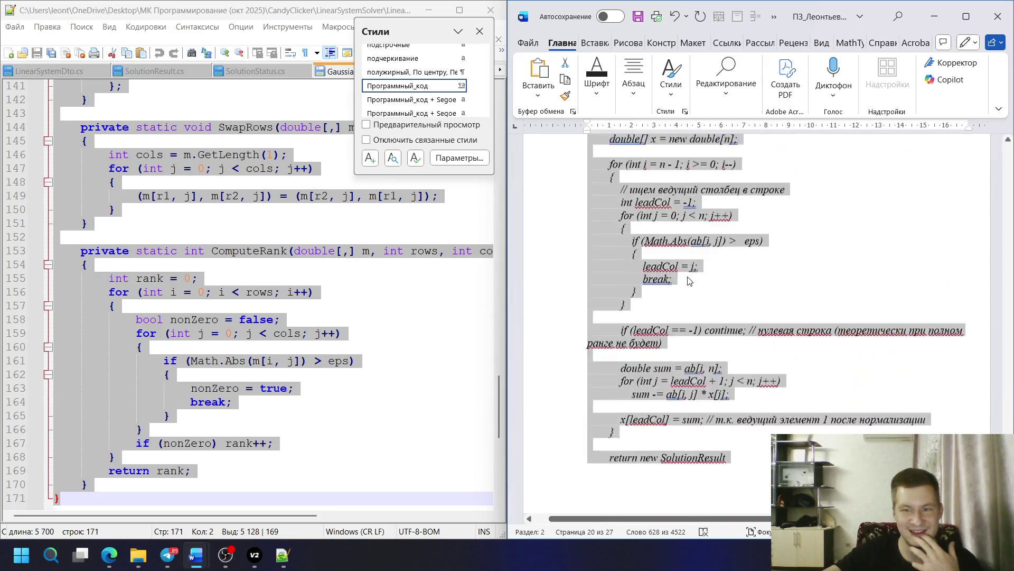
pyautogui.scroll(-3, 677, 284)
pyautogui.scroll(-3, 666, 286)
pyautogui.scroll(-3, 651, 286)
pyautogui.scroll(-3, 651, 286)
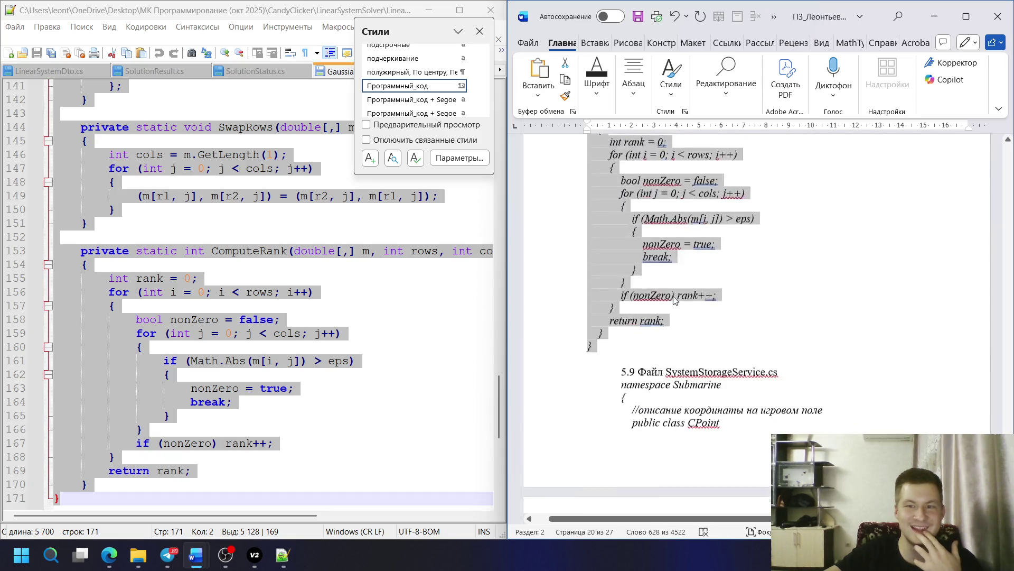
pyautogui.scroll(-1, 650, 286)
pyautogui.click(351, 15)
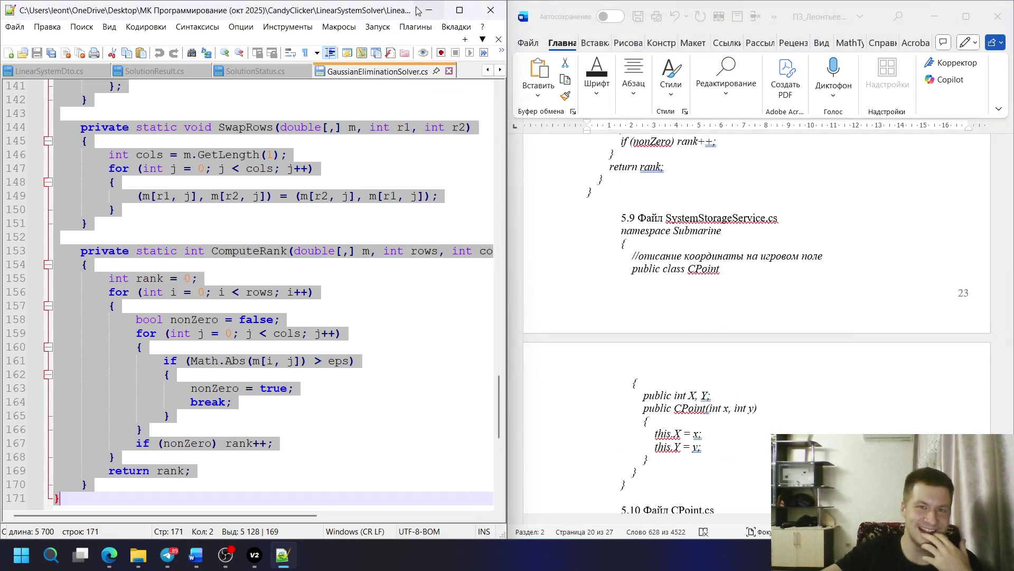
pyautogui.rightClick(209, 144)
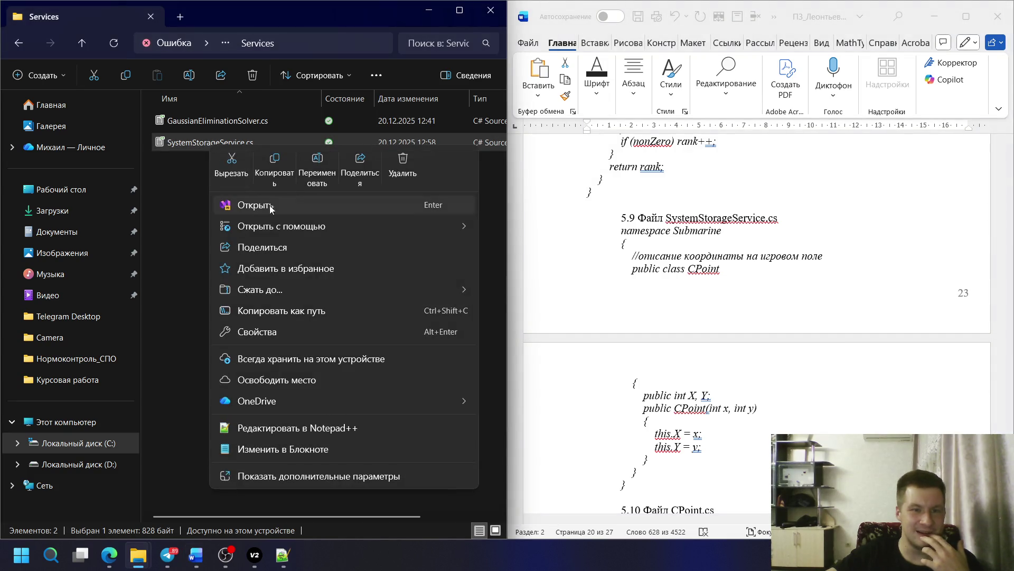
# - Copy SystemStorageService.cs from the namespace line to the end and paste it over the 5.9 placeholder
pyautogui.click(298, 428)
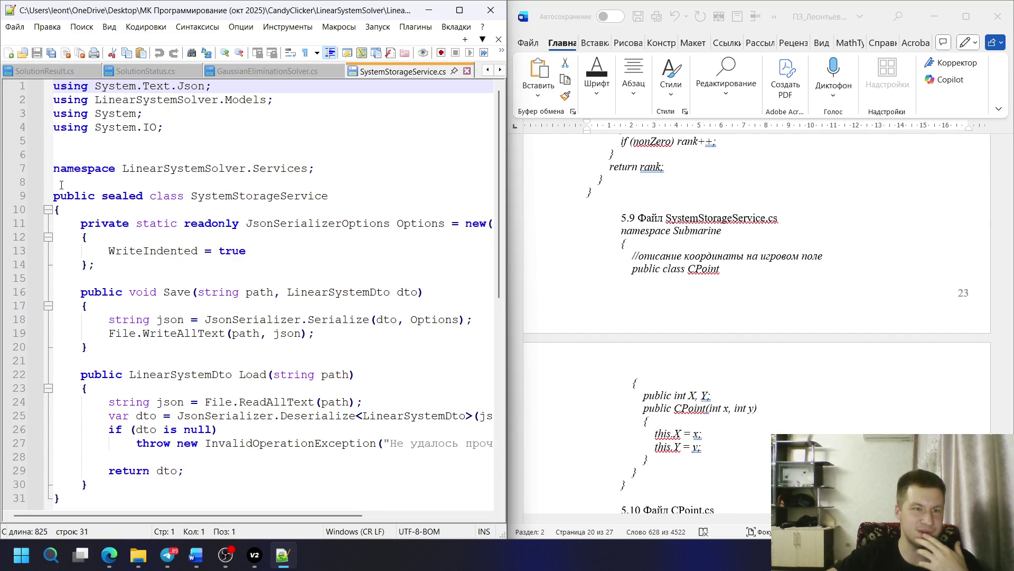
pyautogui.moveTo(53, 170); pyautogui.dragTo(330, 415)
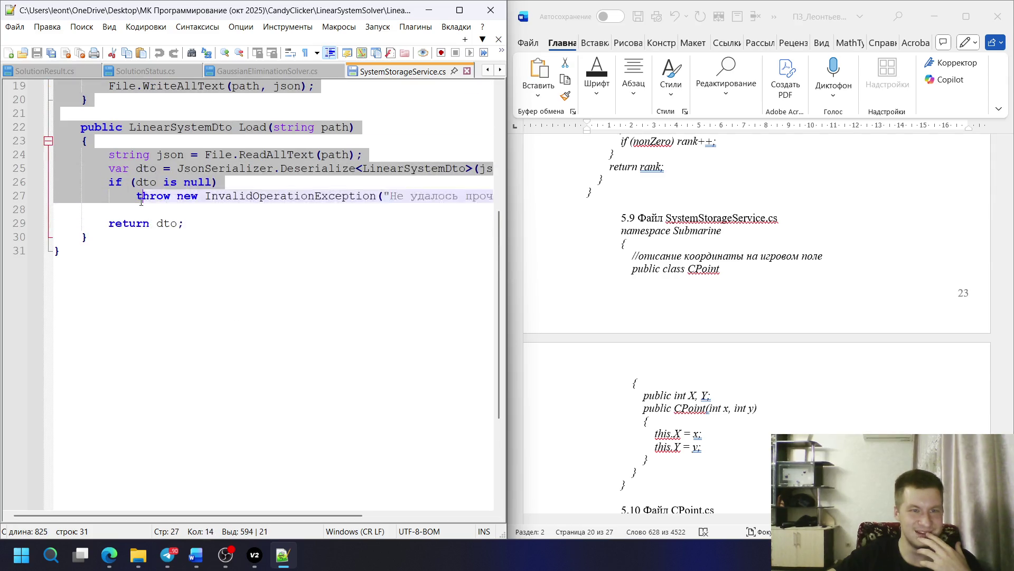
pyautogui.moveTo(329, 416); pyautogui.dragTo(293, 345)
pyautogui.click(685, 111)
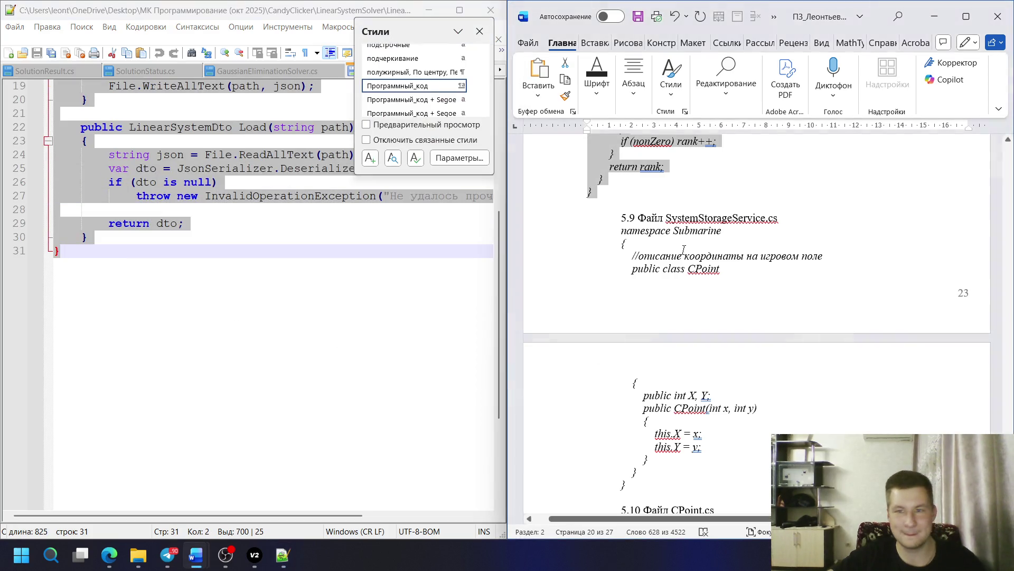
pyautogui.hotkey('ctrl', 'v')
pyautogui.hotkey('ctrl', 'z')
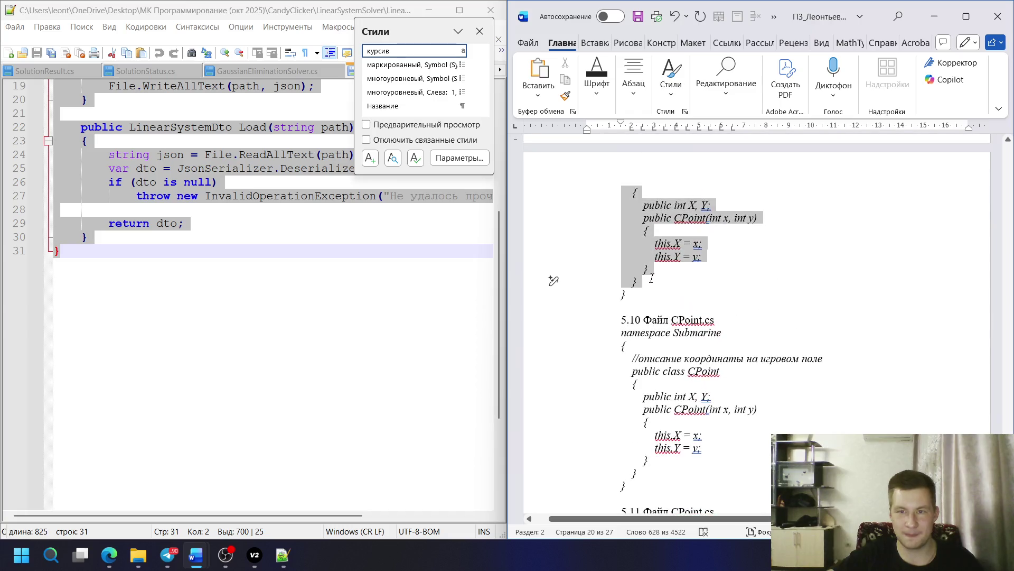
pyautogui.hotkey('ctrl', 'v')
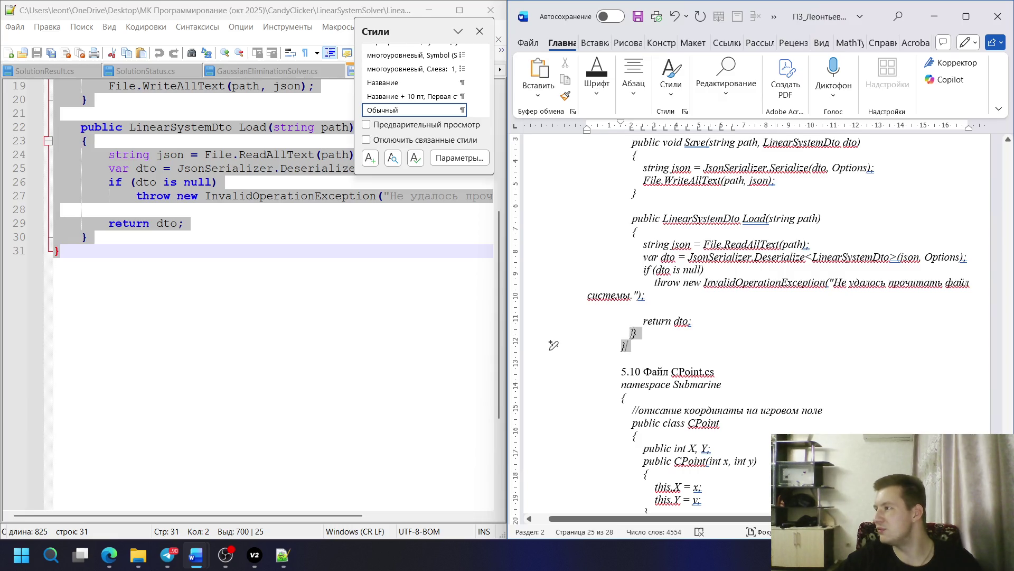
pyautogui.scroll(3, 553, 345)
pyautogui.scroll(8, 553, 344)
pyautogui.scroll(-6, 572, 357)
pyautogui.scroll(4, 607, 369)
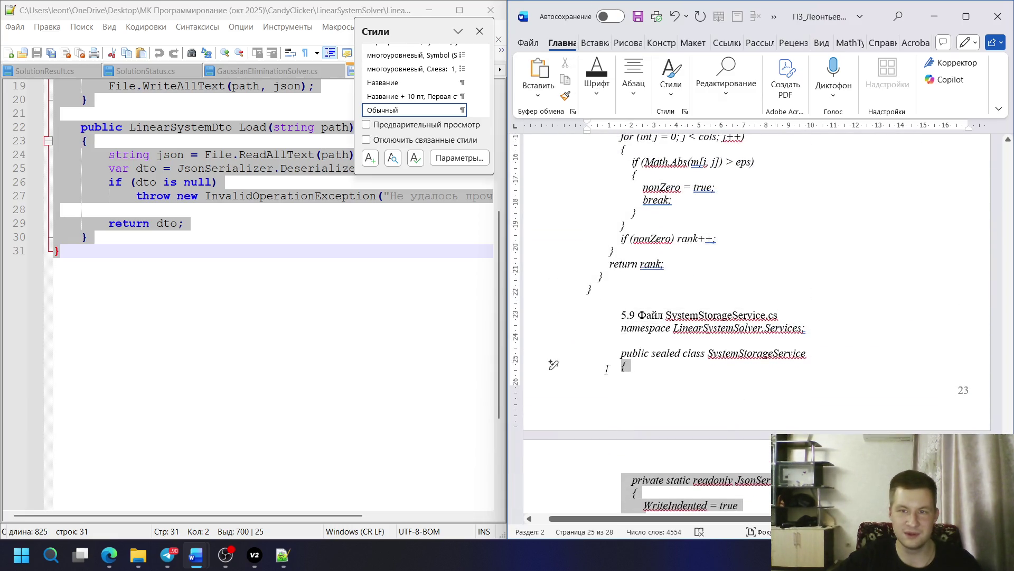
# - Give the pasted namespace and class header lines the Программный_код style
pyautogui.moveTo(606, 368); pyautogui.dragTo(610, 326)
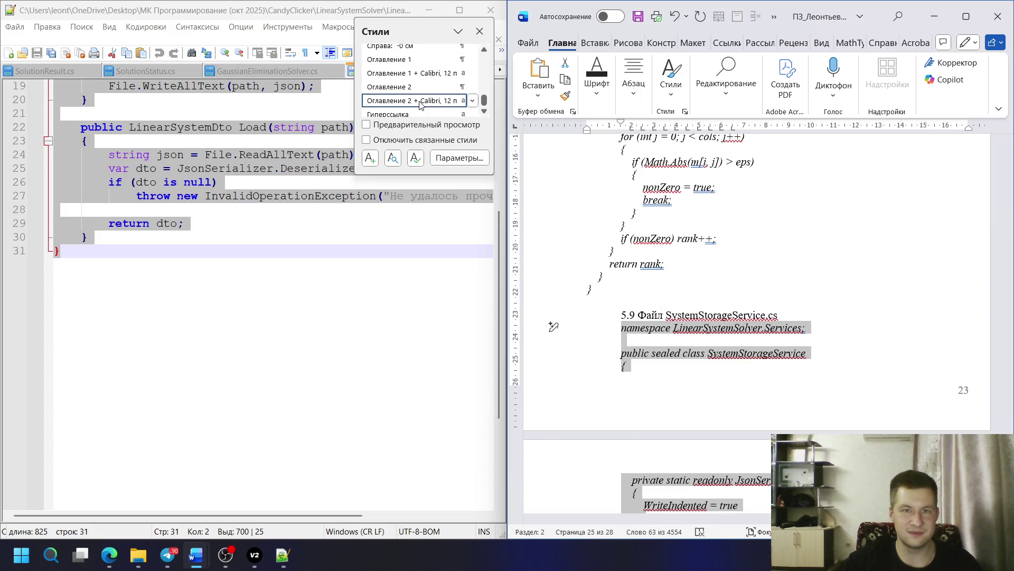
pyautogui.scroll(3, 418, 104)
pyautogui.click(421, 91)
pyautogui.click(557, 288)
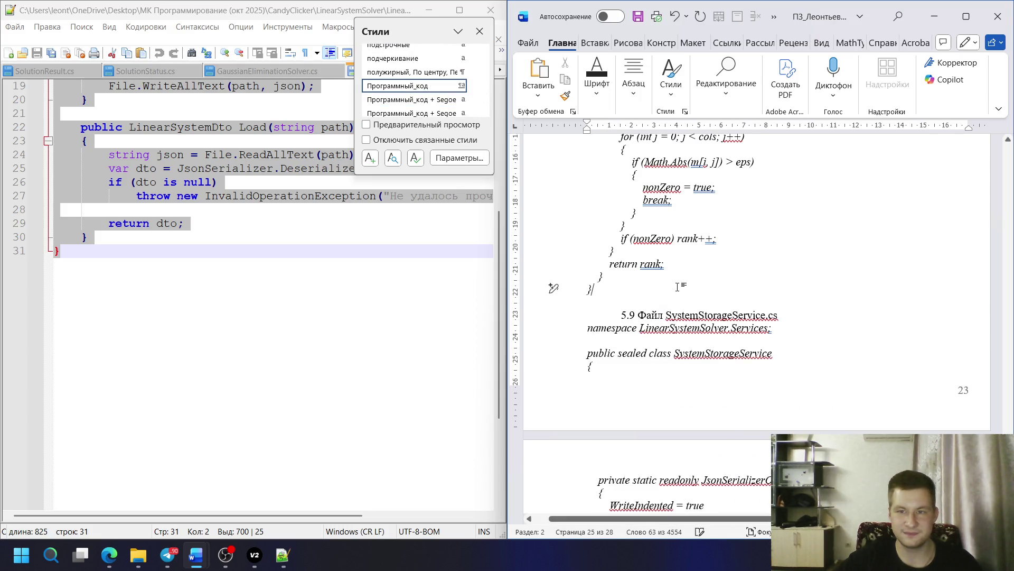
pyautogui.scroll(-4, 557, 288)
pyautogui.scroll(-10, 681, 285)
pyautogui.scroll(1, 680, 285)
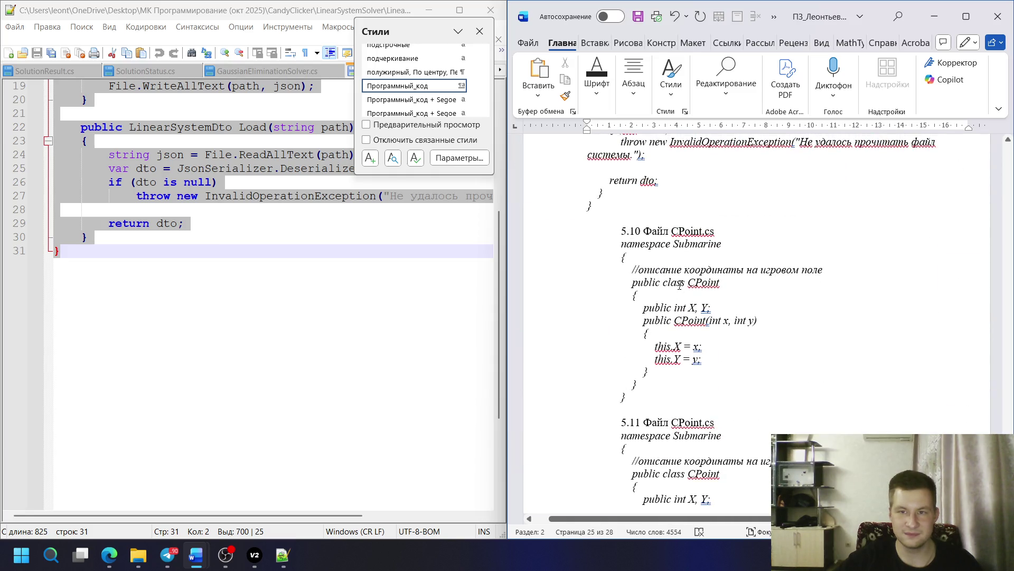
# - In Explorer, go up to LinearSystemSolver, enter ViewModels and grab the MainViewModel.cs file name
pyautogui.click(204, 236)
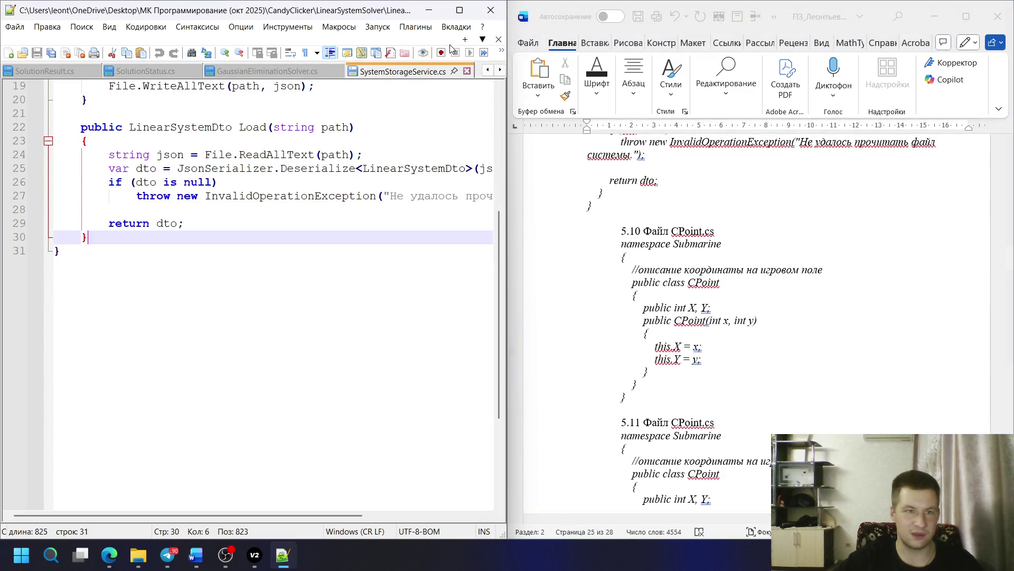
pyautogui.click(432, 16)
pyautogui.click(82, 43)
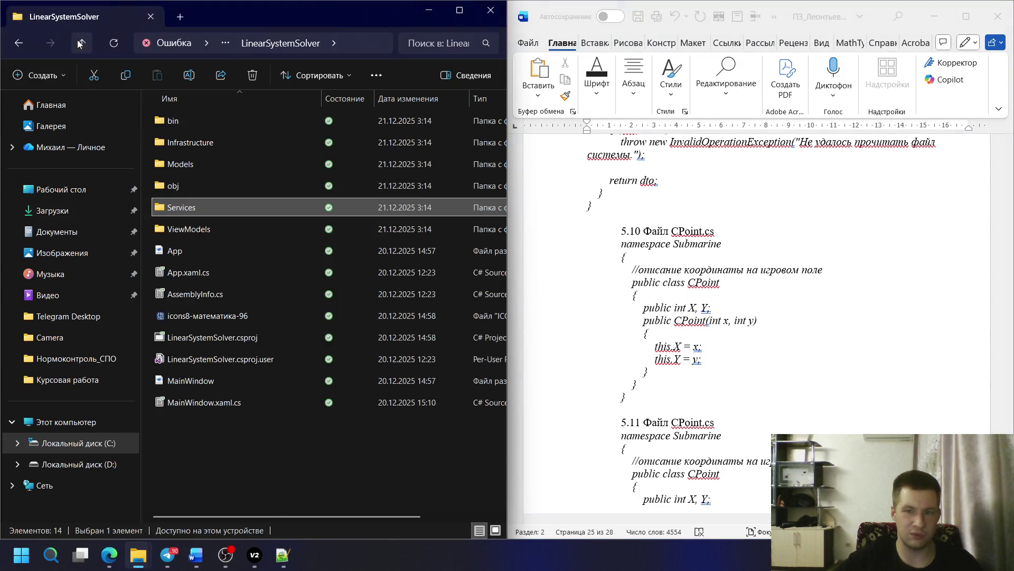
pyautogui.doubleClick(199, 229)
pyautogui.click(213, 124)
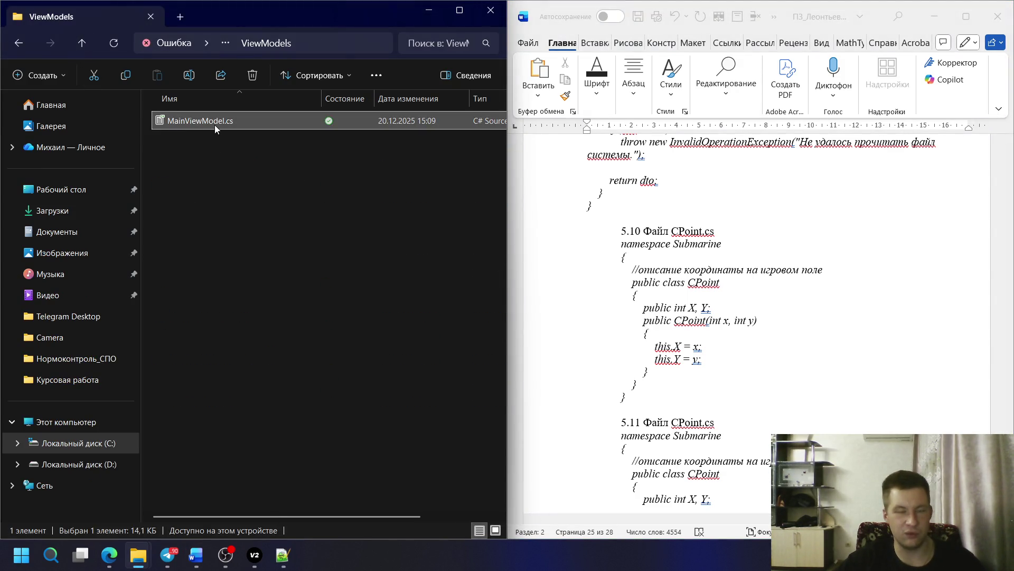
pyautogui.click(215, 125)
# - Replace CPoint.cs in Word's heading 5.10 with MainViewModel.cs and return to the file browser
pyautogui.click(671, 231)
pyautogui.hotkey('ctrl', 'alt', 'shift', 's')
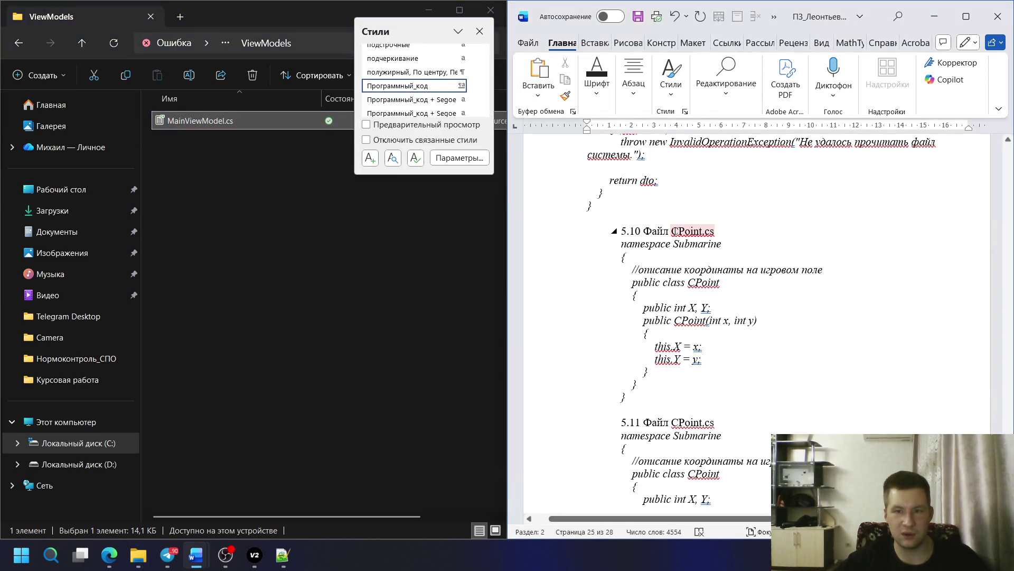
pyautogui.click(539, 70)
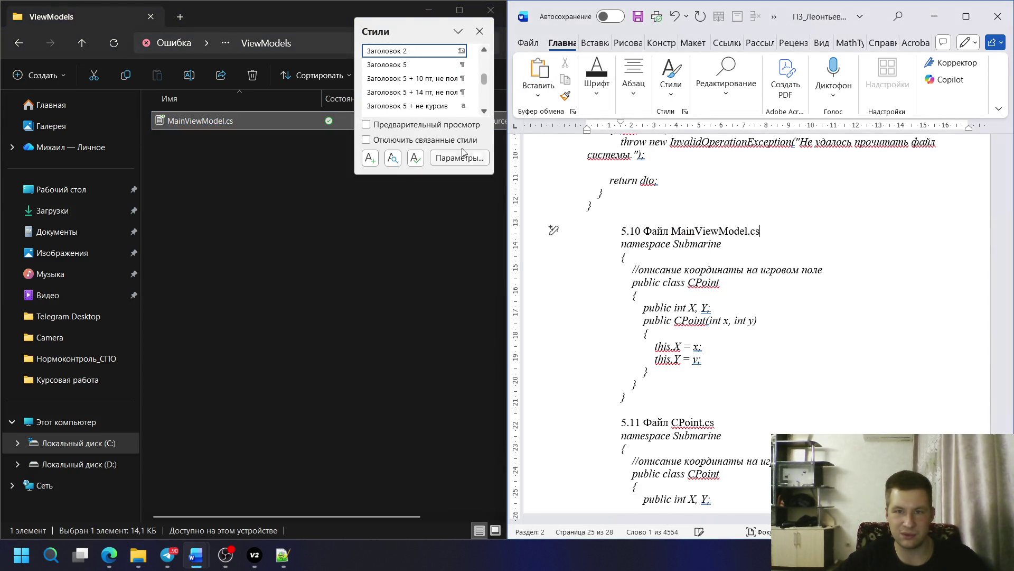
pyautogui.click(194, 122)
# - Open MainViewModel.cs via Edit in Notepad++ and copy its code from the namespace line to the end
pyautogui.rightClick(194, 121)
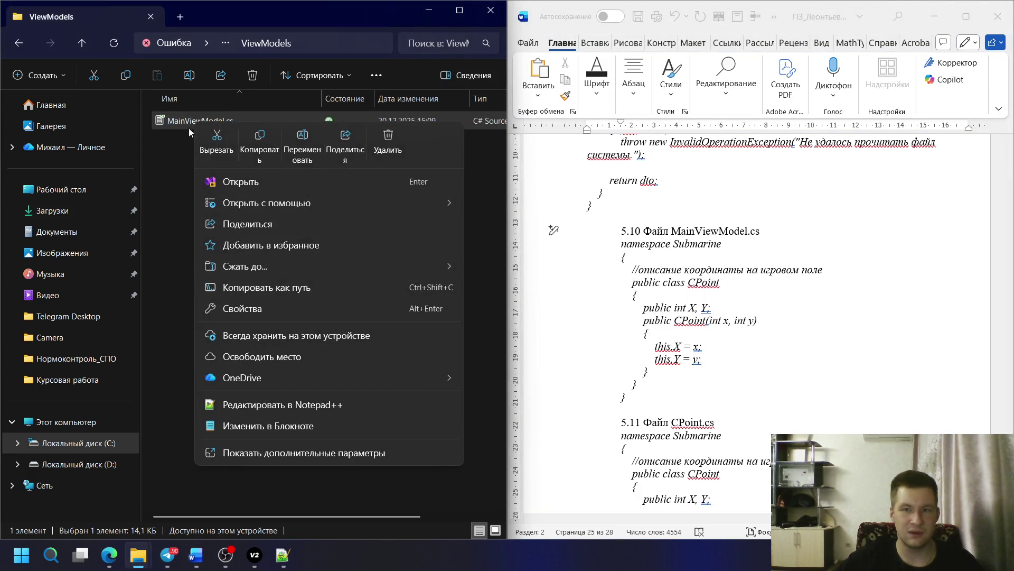
pyautogui.click(239, 410)
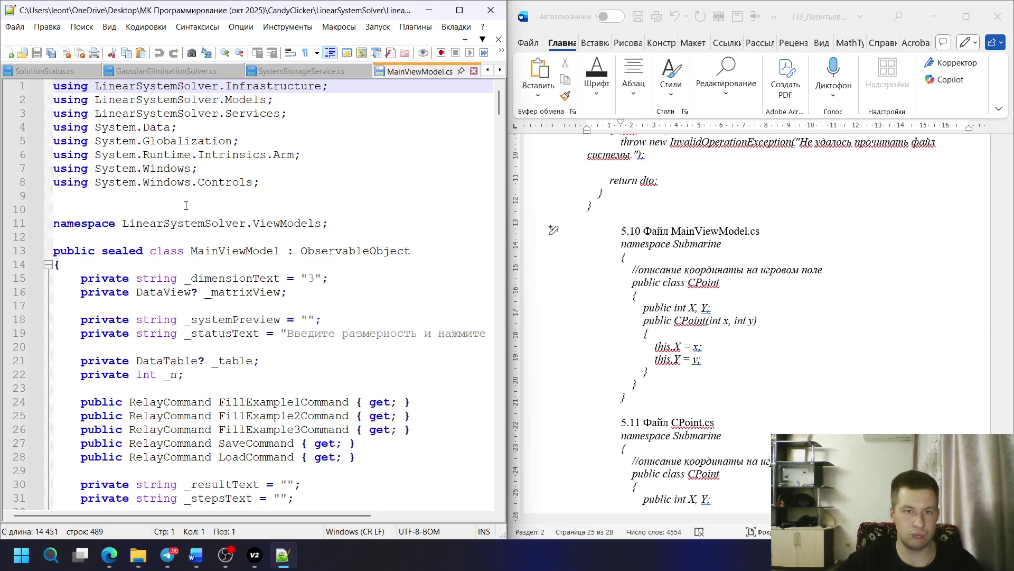
pyautogui.moveTo(54, 224); pyautogui.dragTo(327, 568)
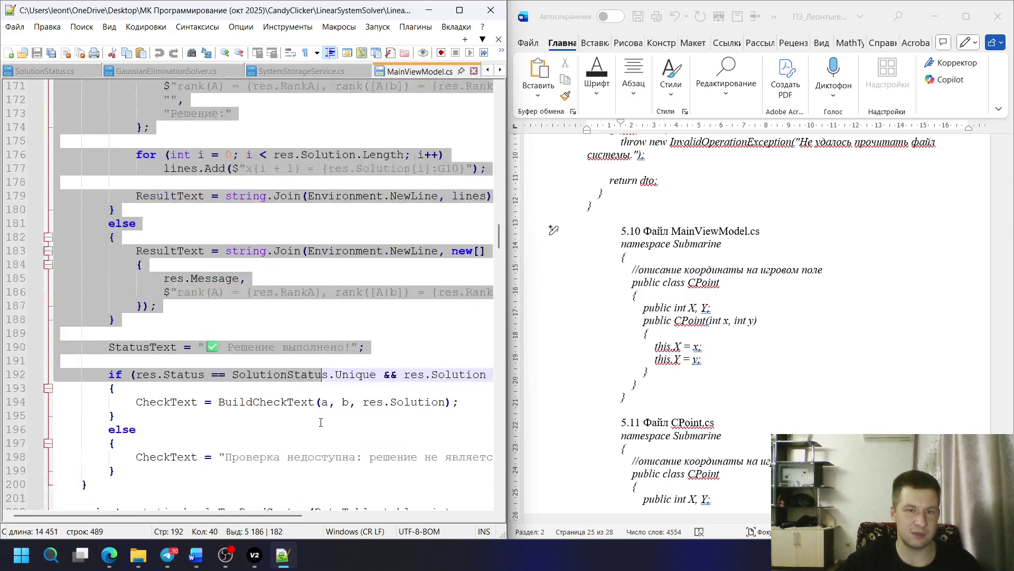
pyautogui.moveTo(327, 567); pyautogui.dragTo(324, 423)
pyautogui.scroll(-13, 324, 424)
pyautogui.scroll(-13, 325, 422)
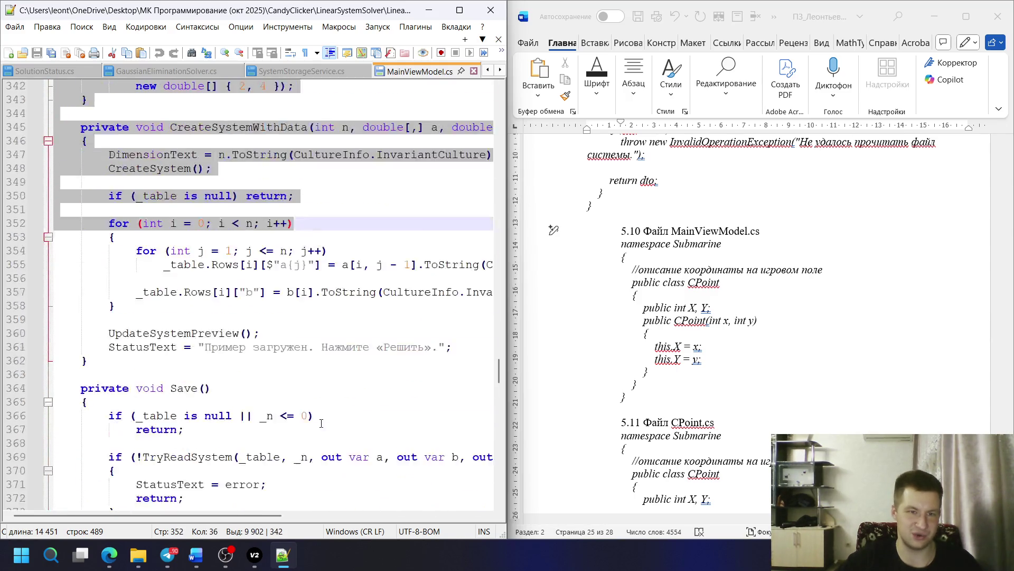
pyautogui.scroll(-13, 326, 420)
pyautogui.scroll(-13, 329, 419)
pyautogui.scroll(-12, 330, 416)
pyautogui.scroll(-12, 331, 415)
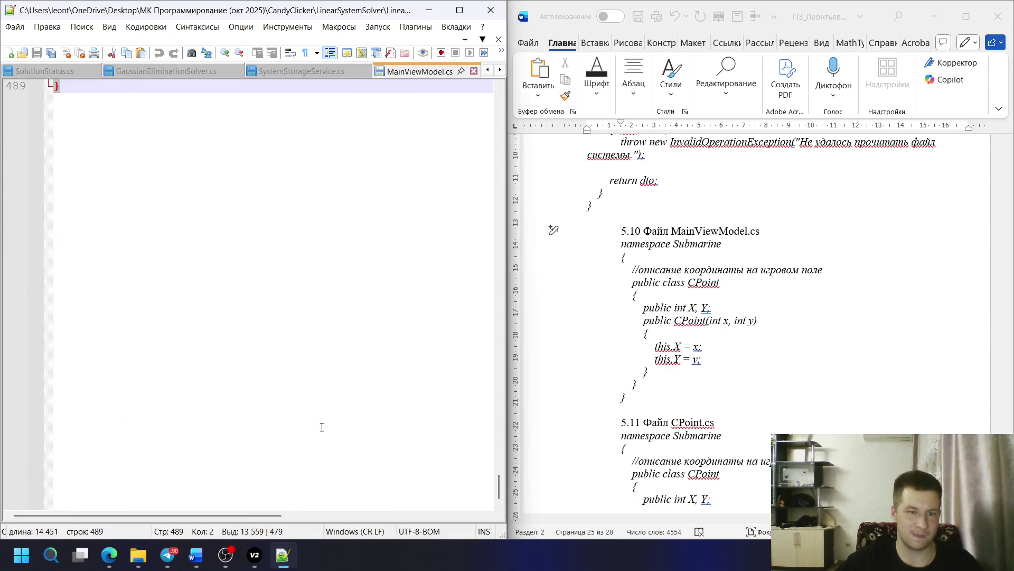
pyautogui.scroll(5, 238, 333)
pyautogui.moveTo(237, 333)
pyautogui.mouseDown()
pyautogui.moveTo(152, 264)
pyautogui.moveTo(120, 294)
pyautogui.mouseUp()
pyautogui.hotkey('alt', 'Tab')
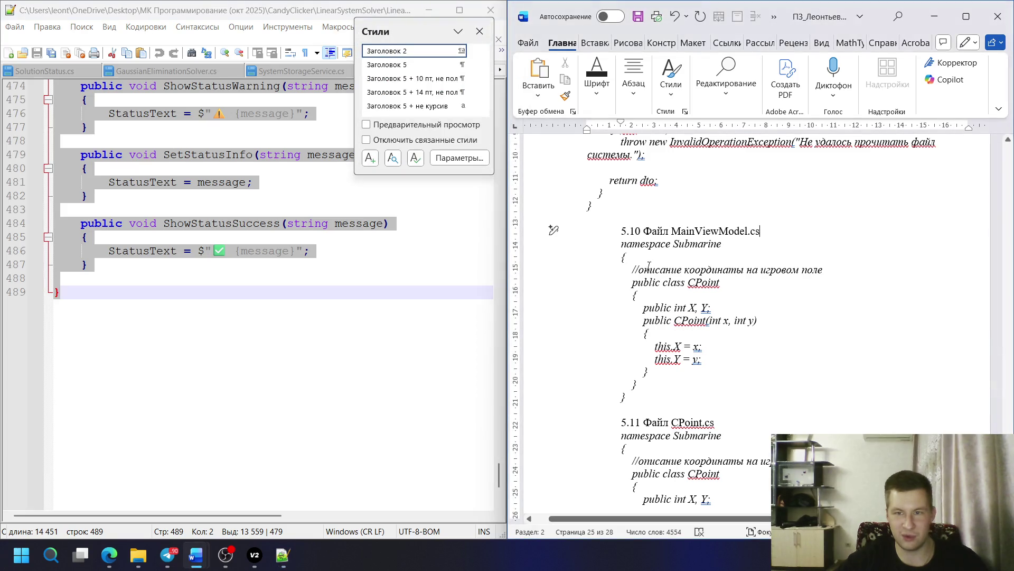
# - Paste the MainViewModel code over the old CPoint listing under heading 5.10
pyautogui.moveTo(622, 245); pyautogui.dragTo(689, 383)
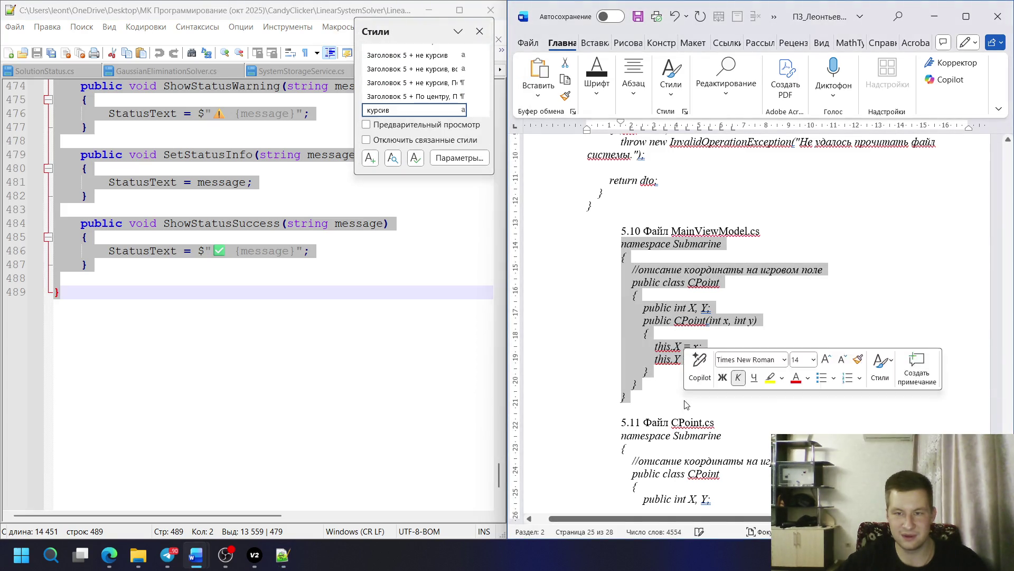
pyautogui.hotkey('ctrl', 'v')
pyautogui.moveTo(686, 318); pyautogui.dragTo(615, 175)
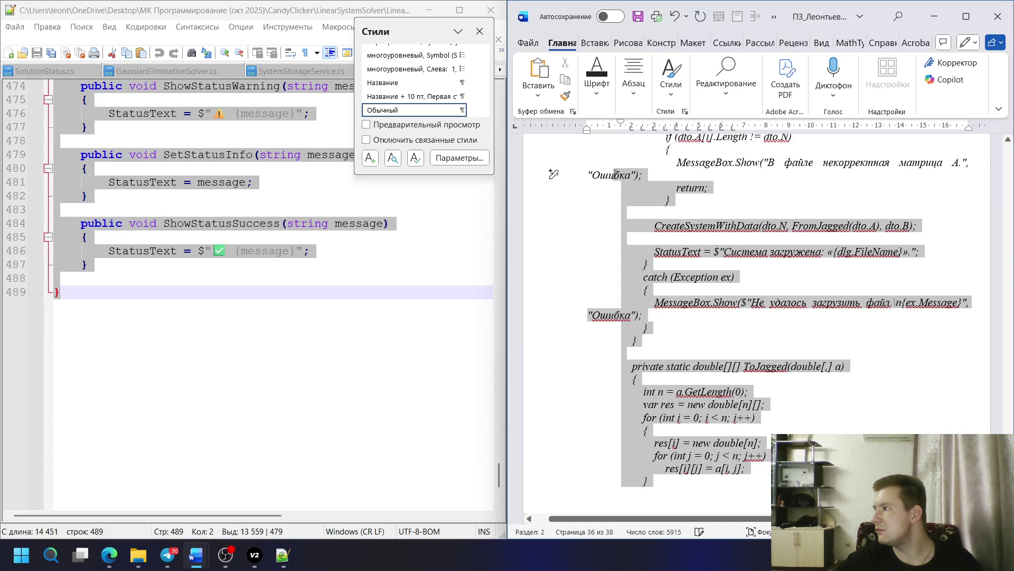
pyautogui.scroll(10, 613, 450)
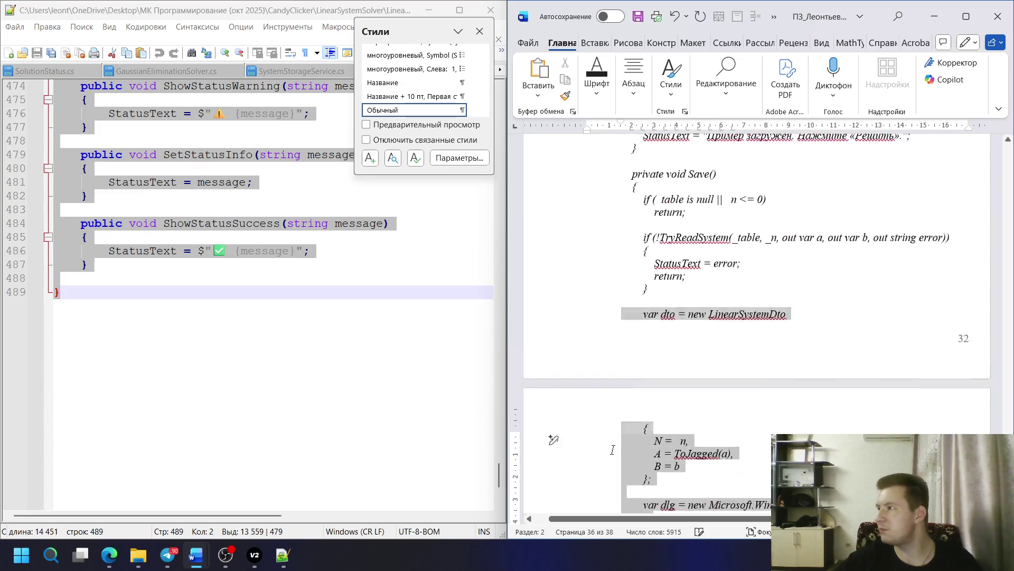
pyautogui.scroll(-5, 613, 449)
pyautogui.scroll(-5, 613, 449)
pyautogui.scroll(-5, 613, 450)
pyautogui.scroll(-5, 613, 449)
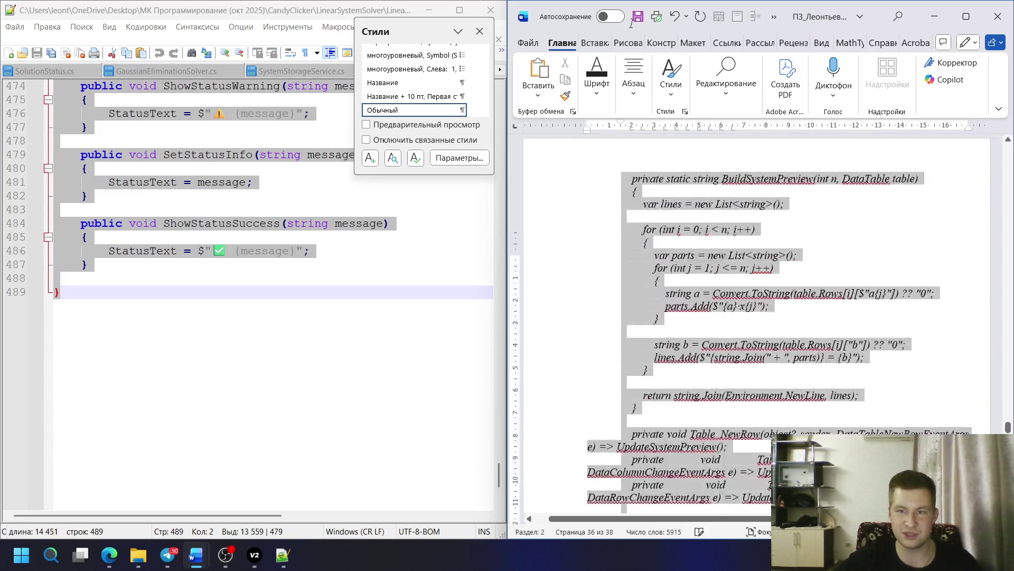
pyautogui.scroll(5, 753, 317)
pyautogui.scroll(-5, 752, 317)
pyautogui.scroll(-5, 753, 317)
pyautogui.scroll(-3, 752, 317)
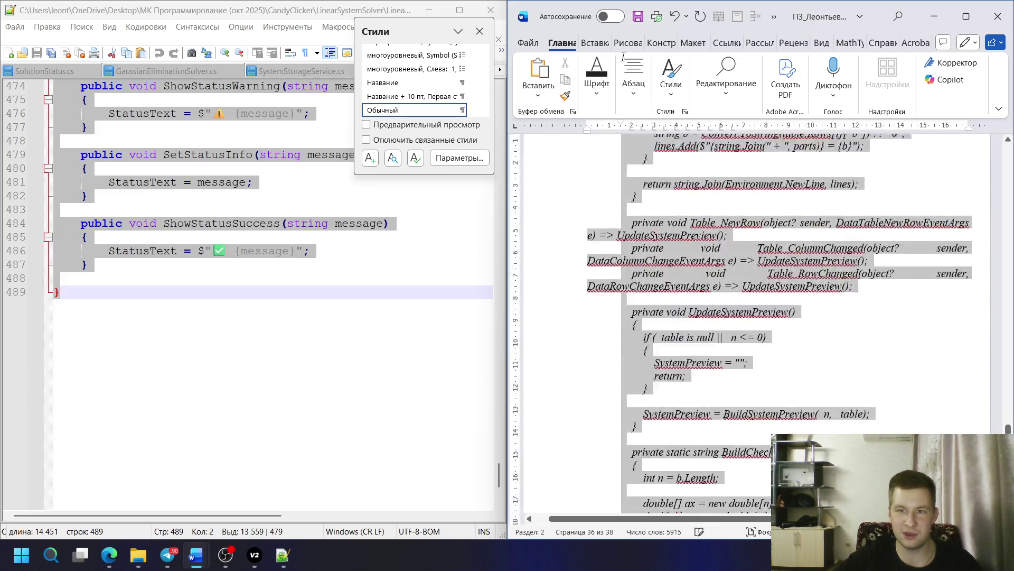
pyautogui.scroll(5, 753, 317)
pyautogui.scroll(5, 752, 317)
pyautogui.scroll(15, 650, 199)
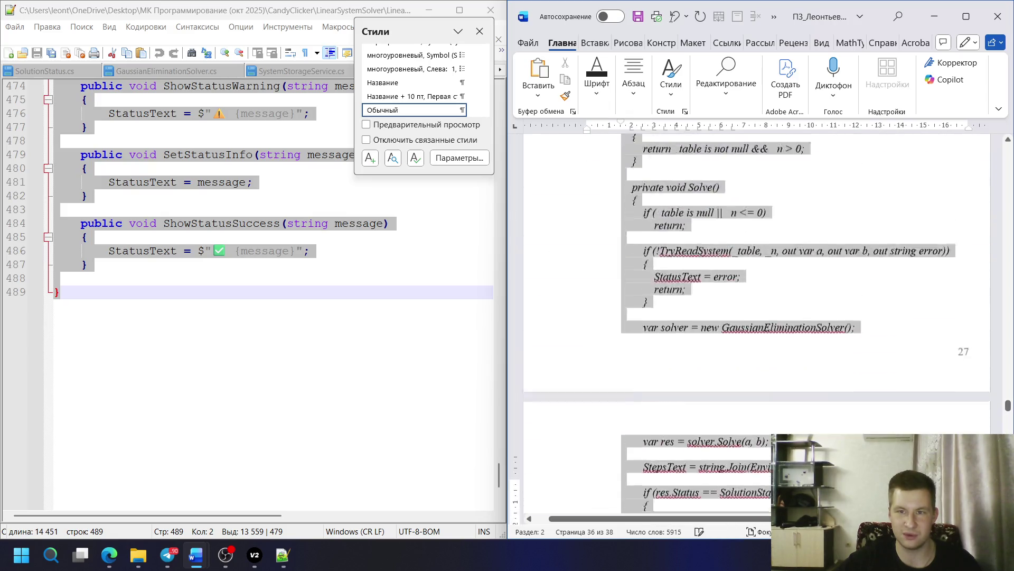
pyautogui.scroll(15, 642, 230)
pyautogui.scroll(15, 638, 245)
pyautogui.scroll(15, 632, 263)
pyautogui.scroll(5, 633, 262)
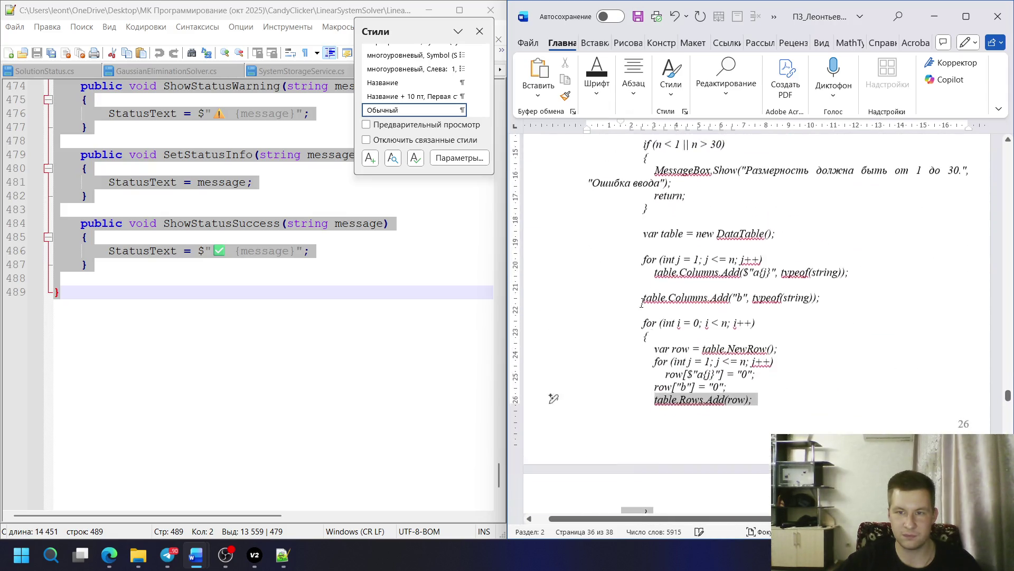
pyautogui.scroll(5, 628, 257)
pyautogui.scroll(5, 623, 249)
pyautogui.scroll(5, 618, 243)
pyautogui.scroll(2, 617, 242)
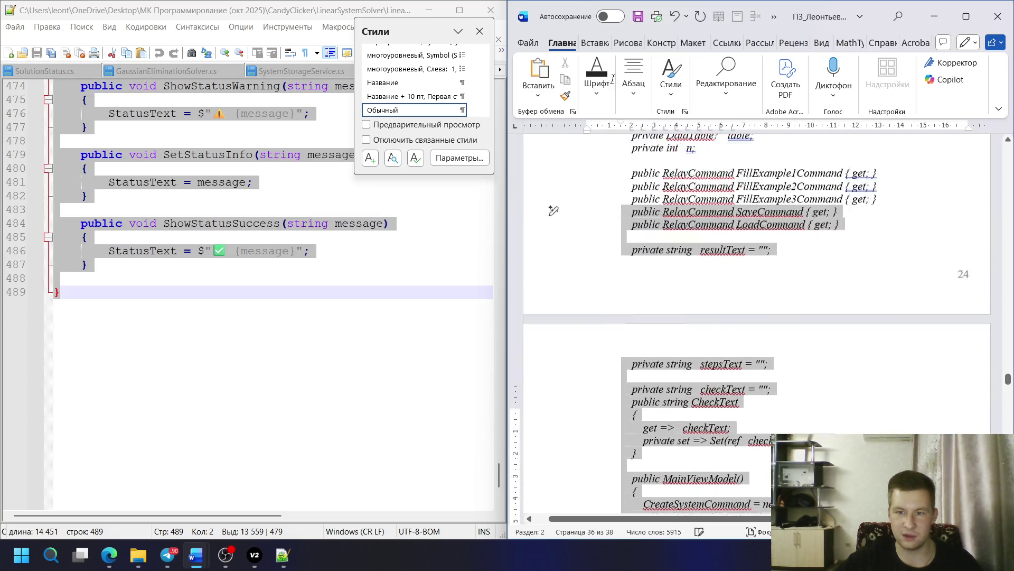
pyautogui.scroll(5, 616, 301)
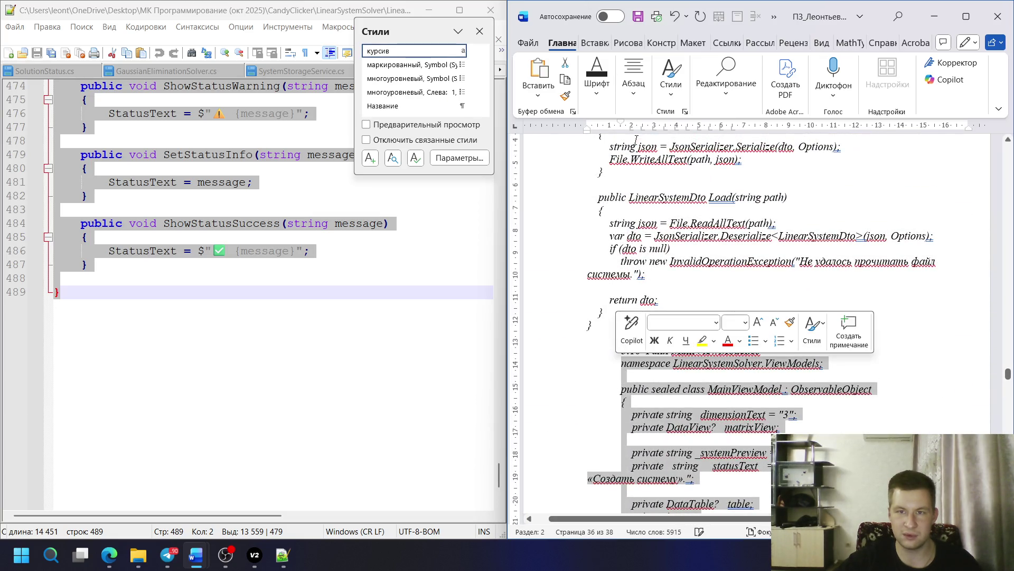
# - Drag the ruler's first-line indent to 0 for the pasted code, then bring up OBS Studio
pyautogui.moveTo(622, 122); pyautogui.dragTo(588, 122)
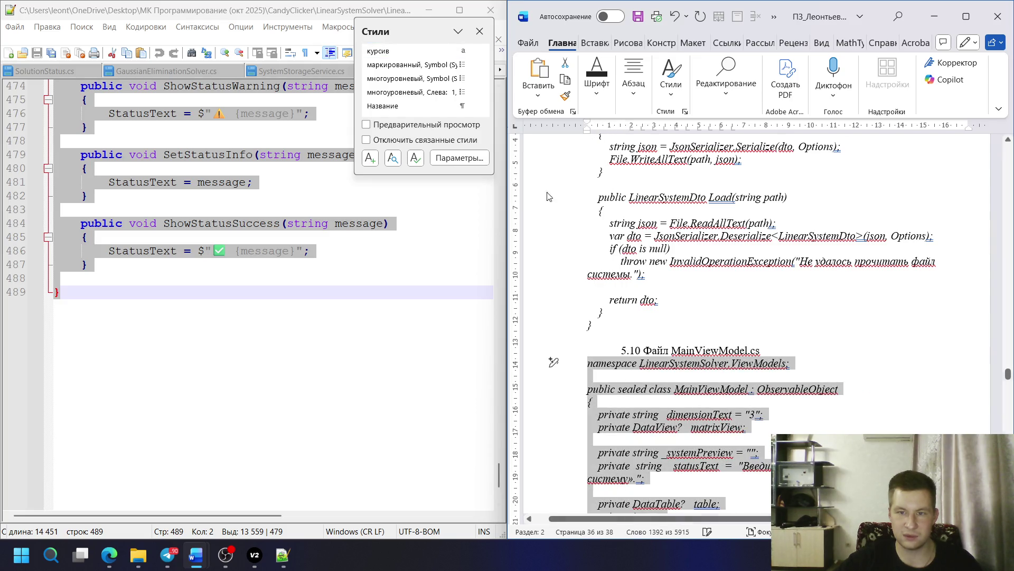
pyautogui.scroll(2, 431, 82)
pyautogui.scroll(2, 432, 81)
pyautogui.scroll(1, 431, 82)
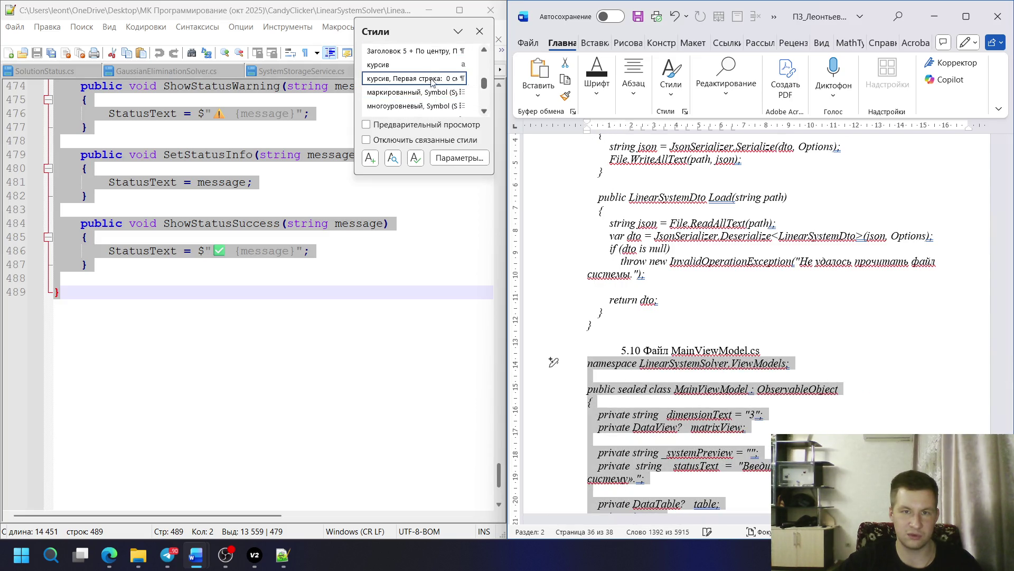
pyautogui.scroll(-1, 432, 82)
pyautogui.scroll(-1, 426, 89)
pyautogui.scroll(-2, 426, 90)
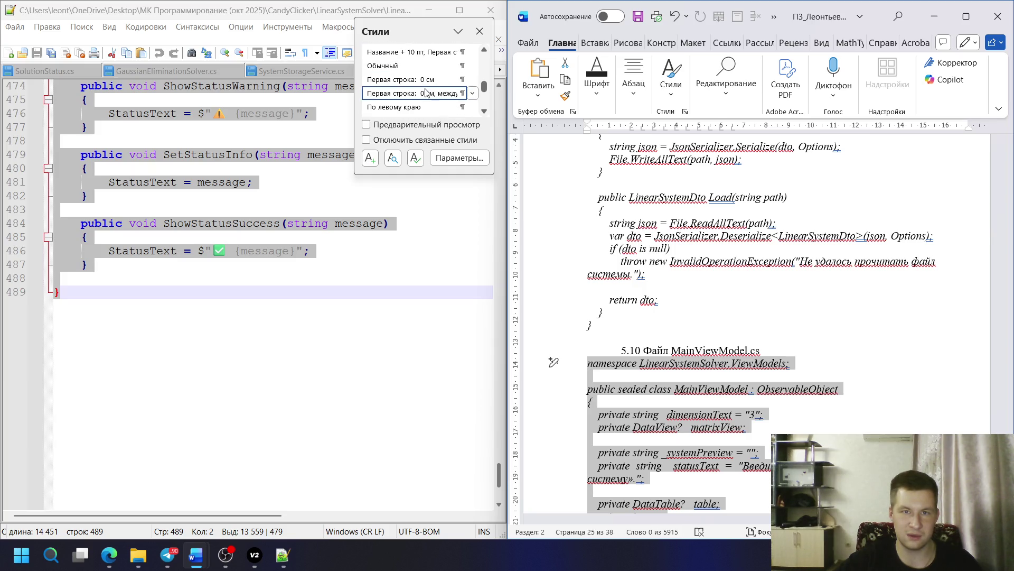
pyautogui.scroll(-2, 427, 92)
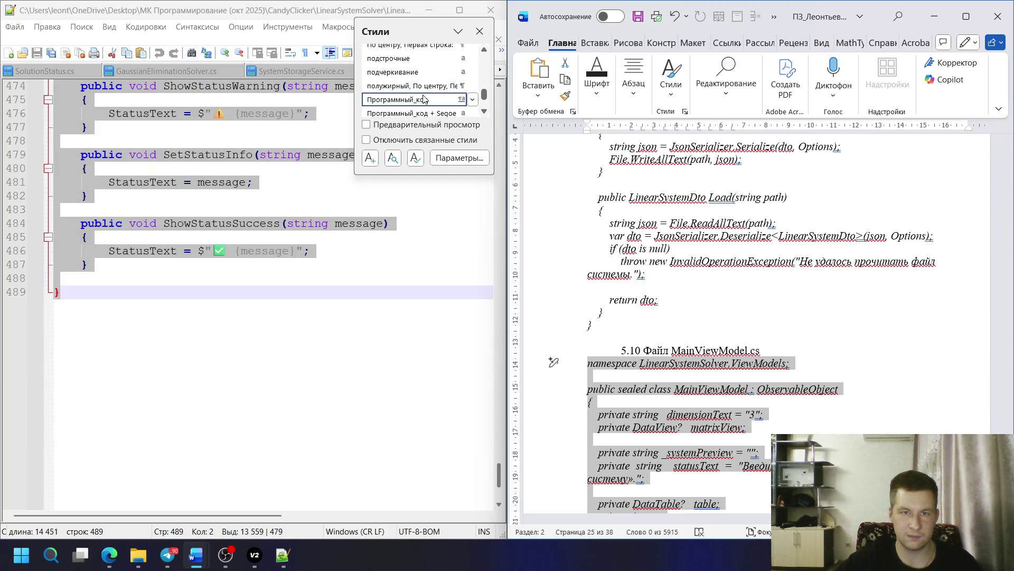
pyautogui.click(630, 300)
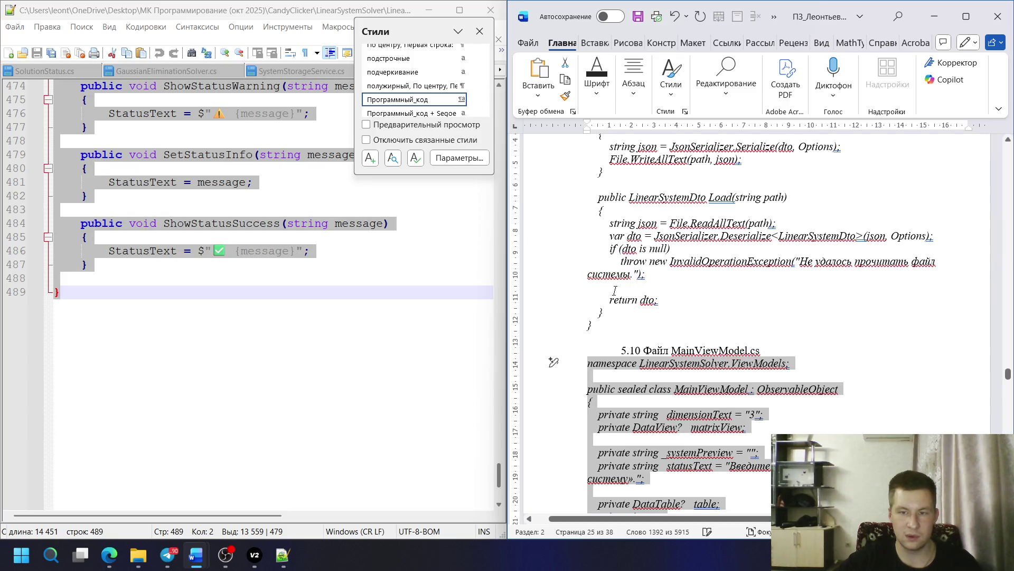
pyautogui.click(225, 555)
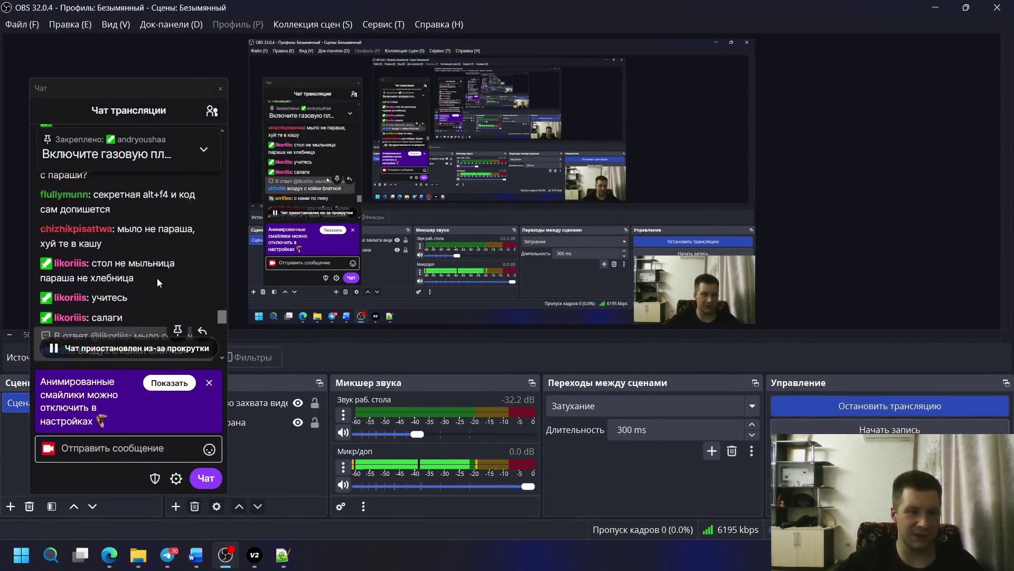
pyautogui.scroll(3, 157, 278)
pyautogui.scroll(3, 151, 276)
pyautogui.scroll(3, 144, 277)
pyautogui.scroll(3, 145, 274)
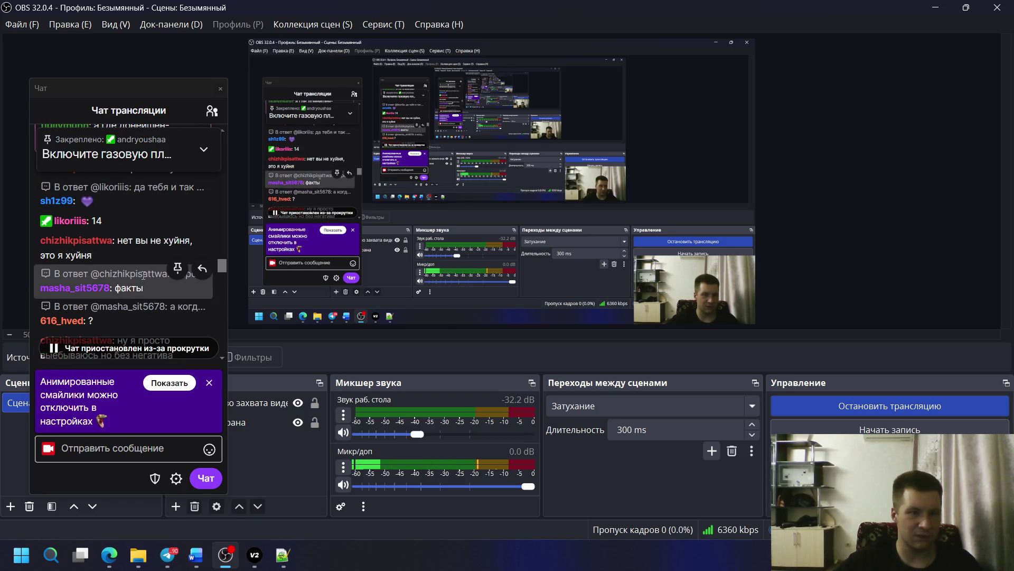
pyautogui.scroll(-2, 143, 270)
pyautogui.scroll(-3, 140, 258)
pyautogui.scroll(-3, 137, 246)
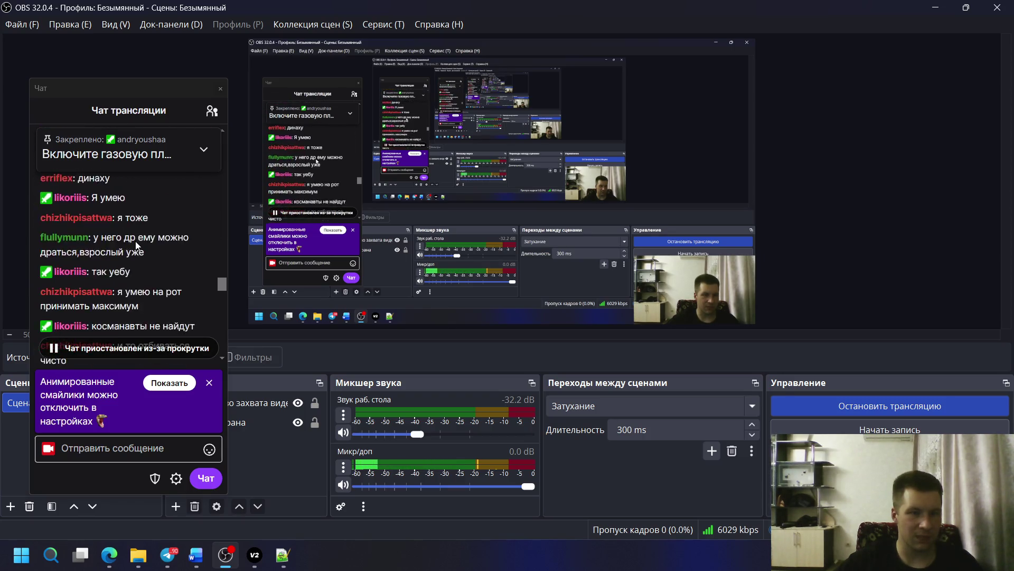
pyautogui.scroll(-2, 136, 242)
pyautogui.scroll(-2, 111, 231)
pyautogui.scroll(4, 127, 230)
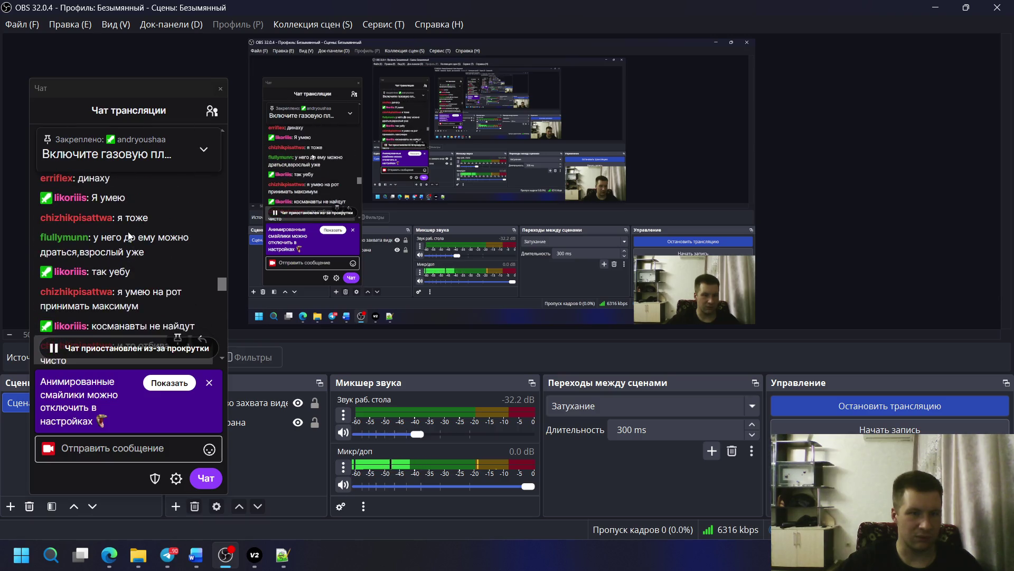
pyautogui.scroll(-2, 129, 236)
pyautogui.scroll(-1, 127, 222)
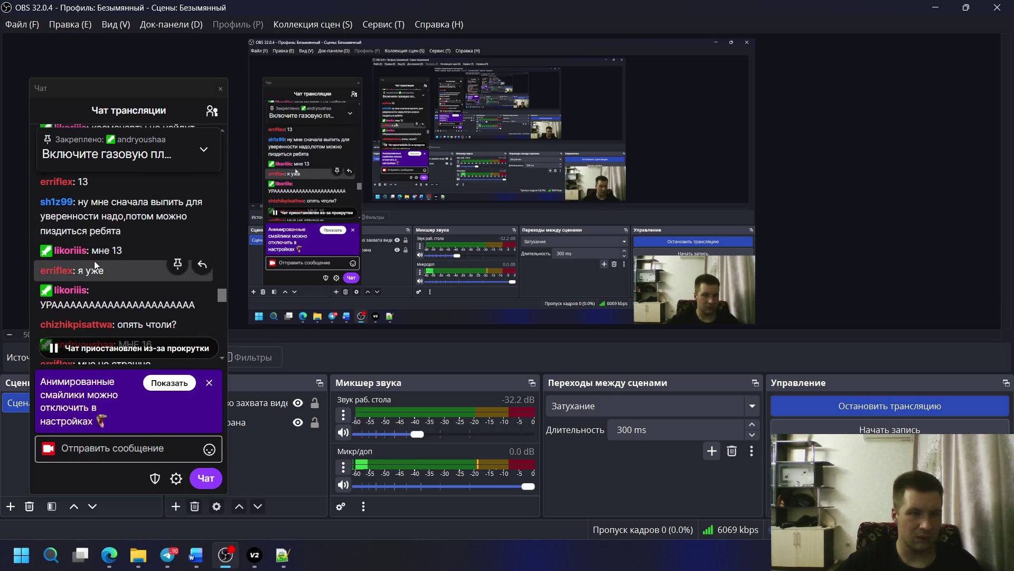
pyautogui.scroll(-2, 127, 211)
pyautogui.scroll(-2, 124, 216)
pyautogui.scroll(-2, 118, 222)
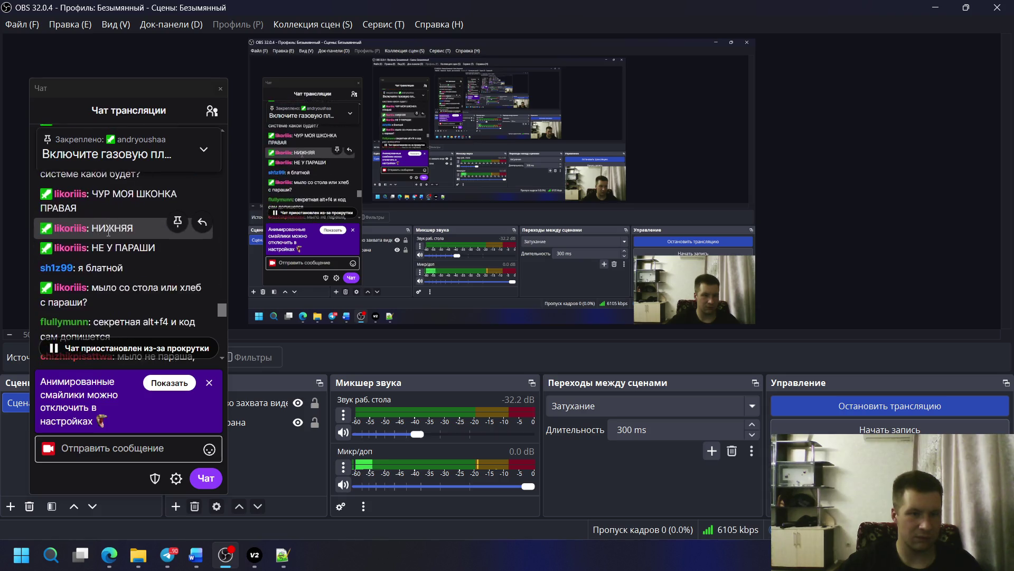
pyautogui.scroll(-2, 111, 233)
pyautogui.scroll(-2, 111, 233)
pyautogui.scroll(-1, 116, 234)
pyautogui.scroll(-1, 119, 232)
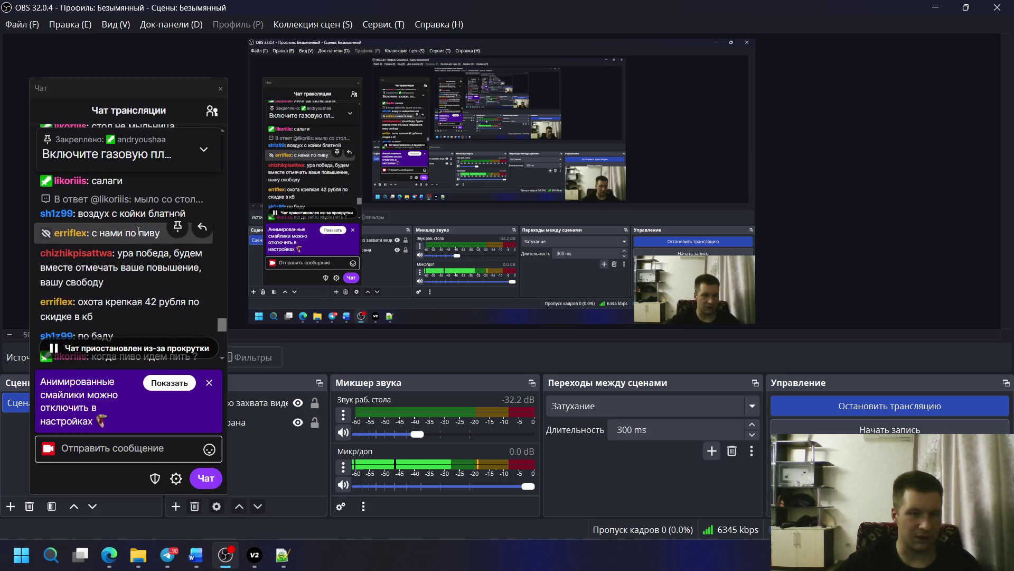
pyautogui.scroll(-2, 127, 230)
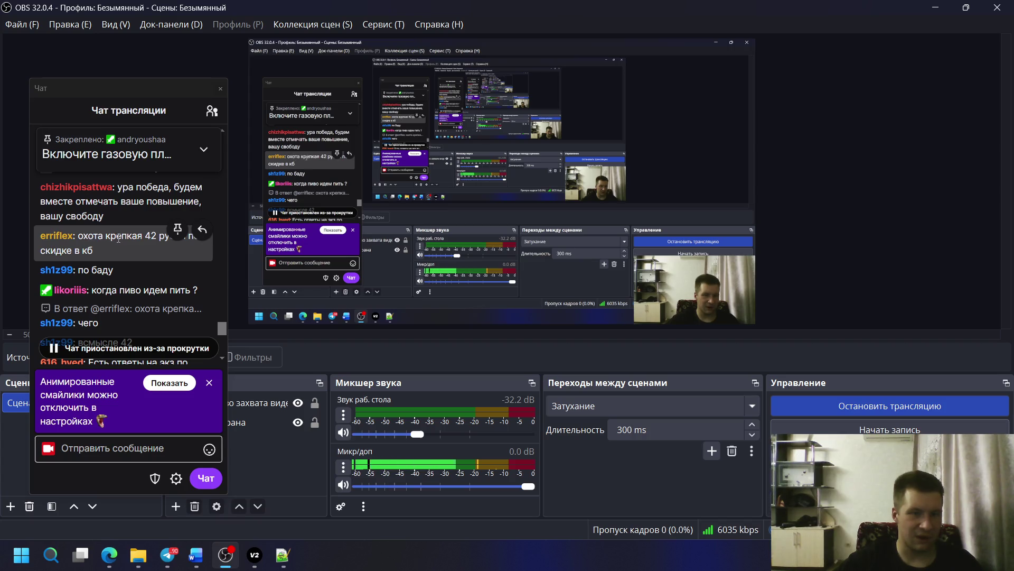
pyautogui.scroll(-2, 96, 230)
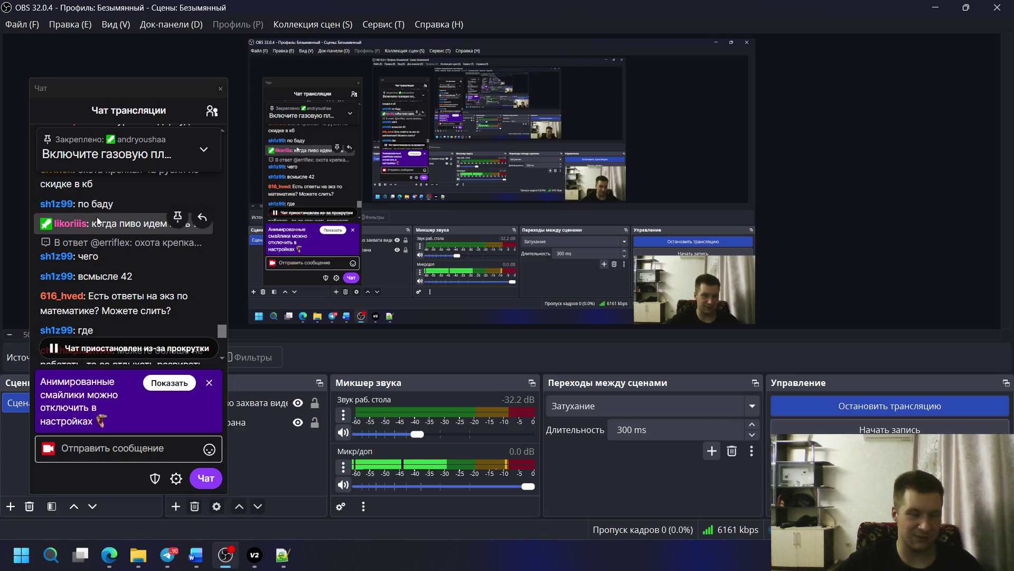
pyautogui.scroll(-2, 131, 220)
pyautogui.scroll(2, 131, 219)
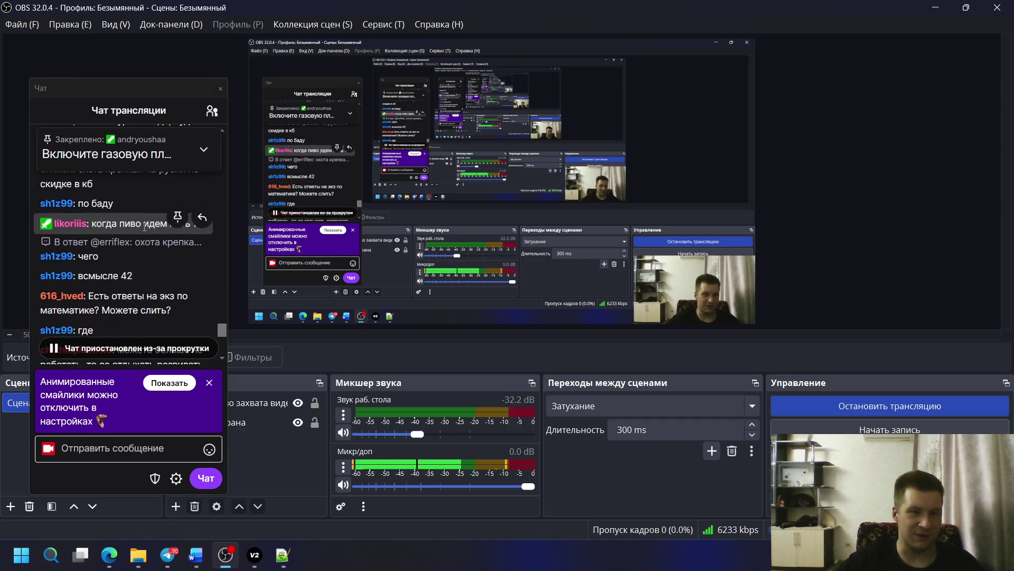
pyautogui.scroll(-2, 108, 286)
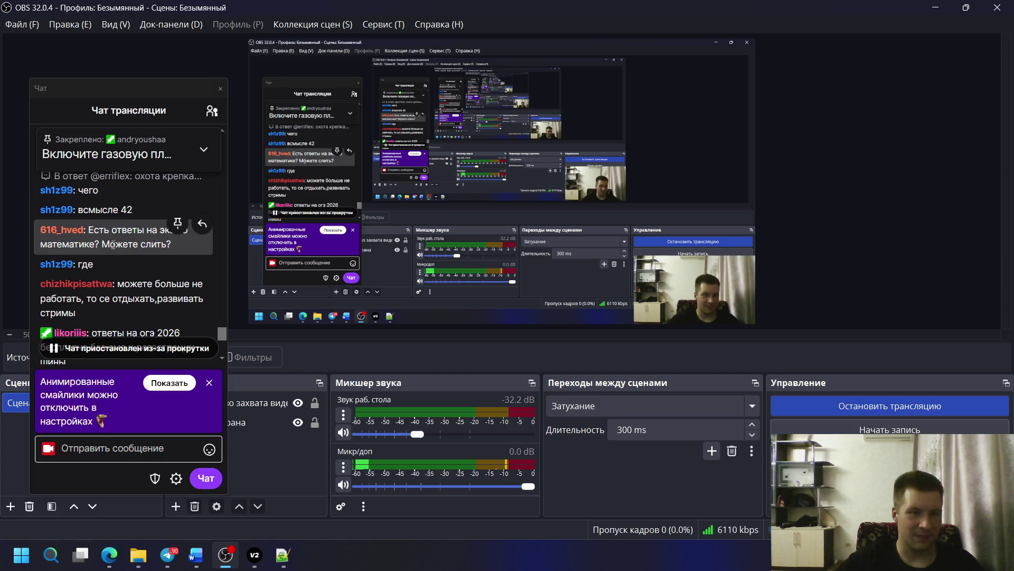
pyautogui.scroll(-2, 117, 232)
pyautogui.scroll(1, 120, 225)
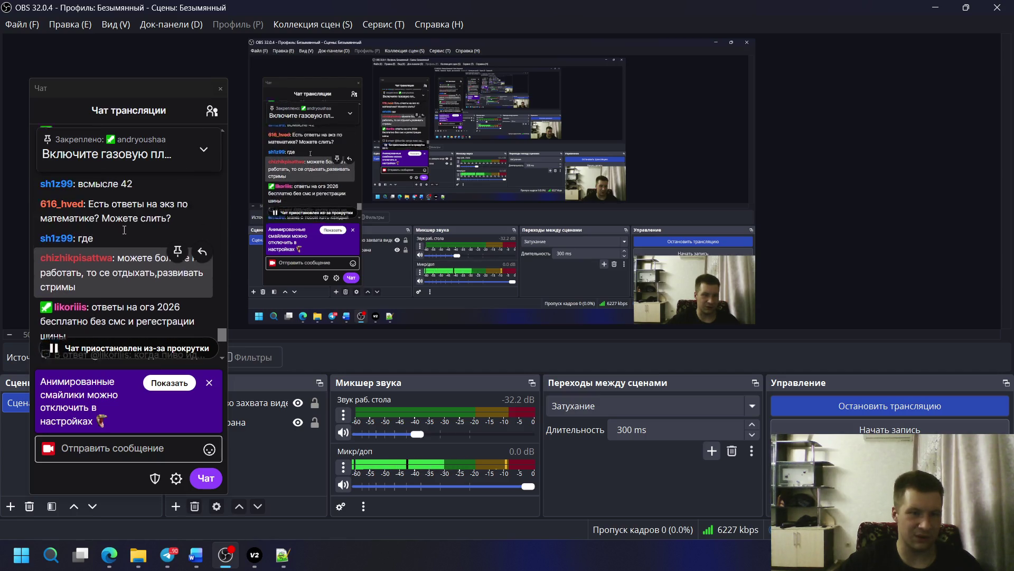
pyautogui.scroll(1, 158, 198)
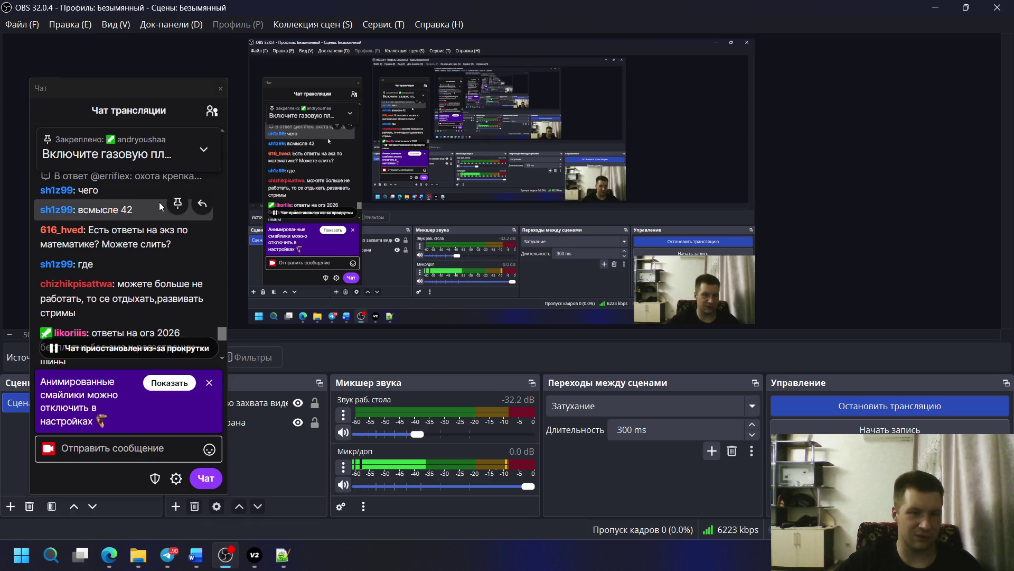
pyautogui.scroll(-1, 155, 210)
pyautogui.scroll(-1, 147, 239)
pyautogui.scroll(-1, 112, 227)
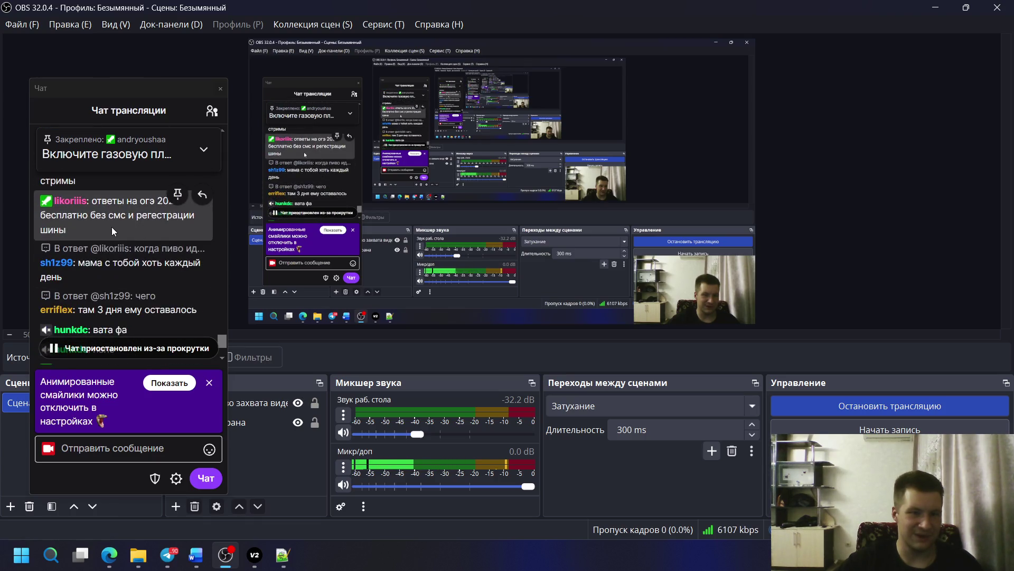
pyautogui.scroll(-1, 110, 225)
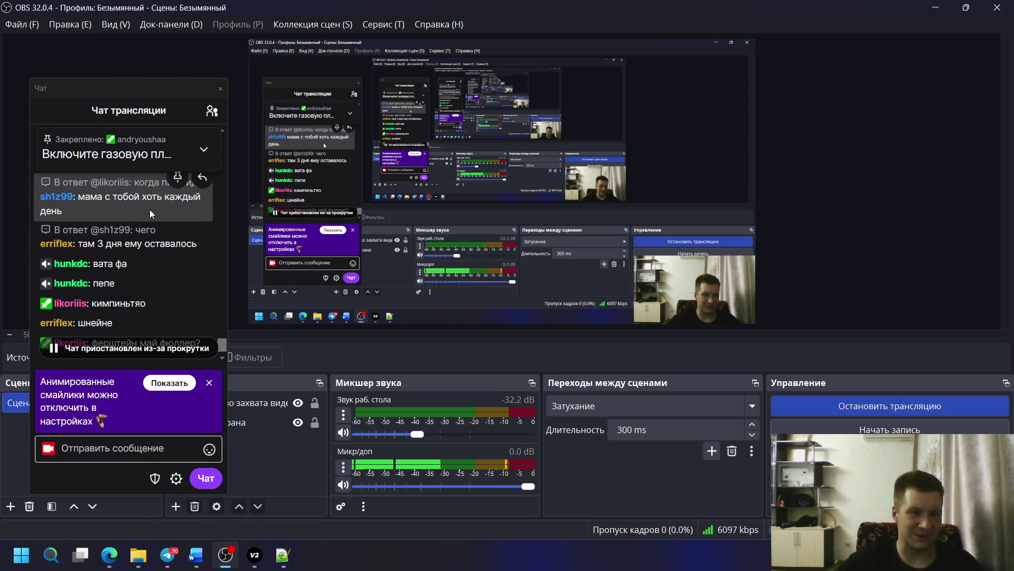
# - Clear a stray chat selection in OBS and minimize it back to Notepad++ and Word
pyautogui.click(86, 207)
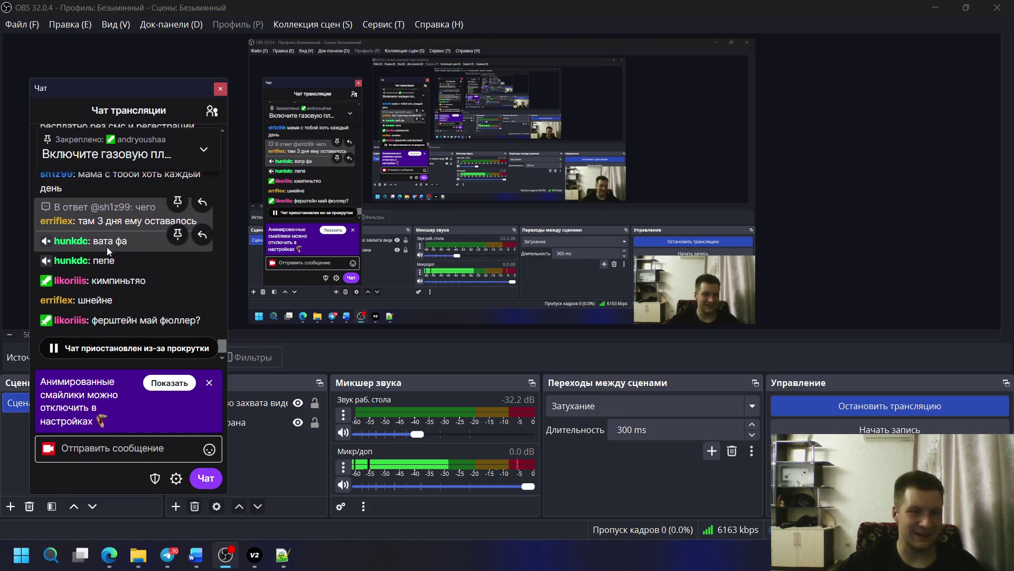
pyautogui.scroll(-1, 107, 247)
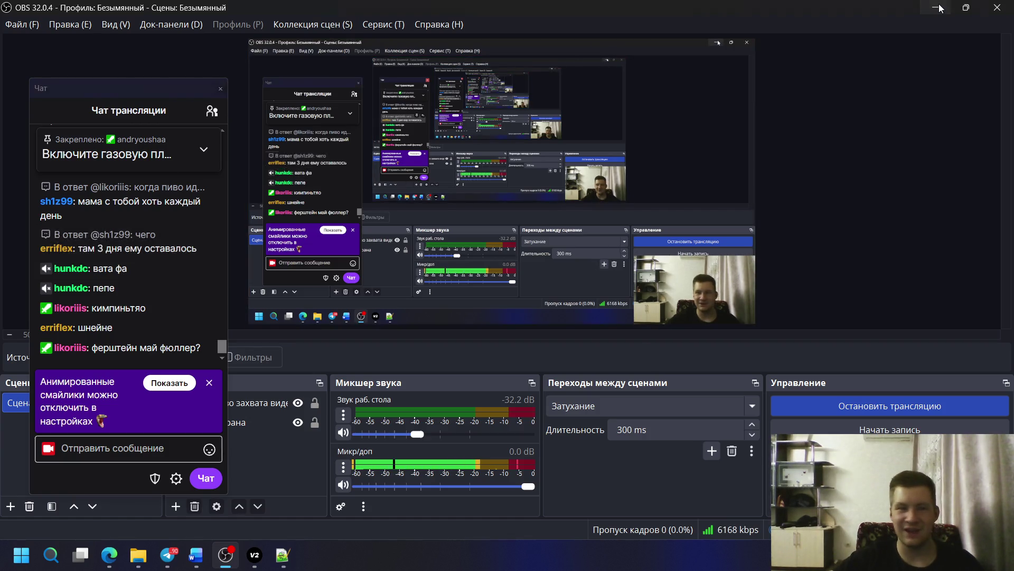
pyautogui.hotkey('alt', 'Tab')
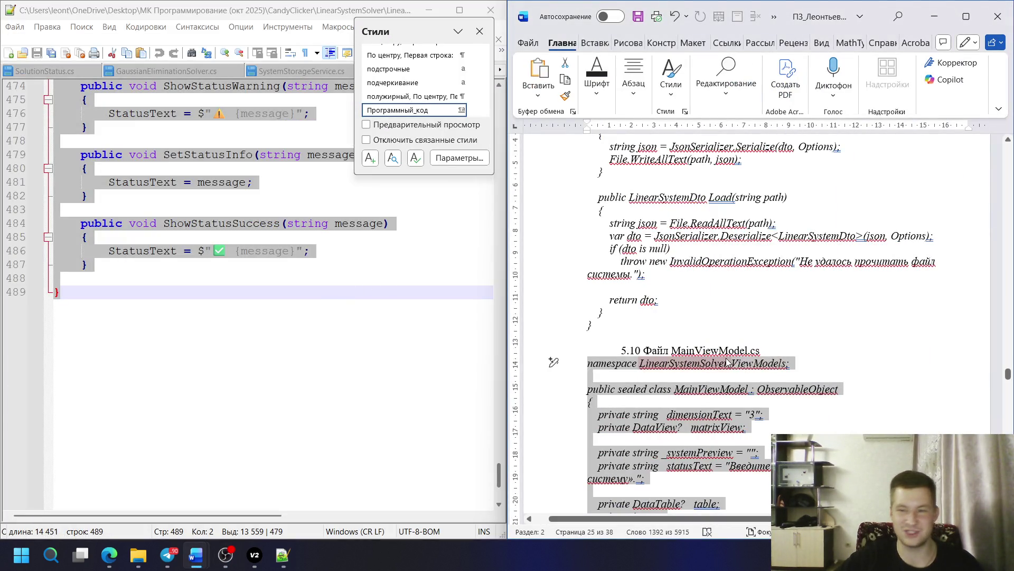
pyautogui.scroll(-2, 554, 356)
pyautogui.scroll(-6, 648, 283)
pyautogui.scroll(-7, 643, 292)
pyautogui.scroll(-4, 644, 292)
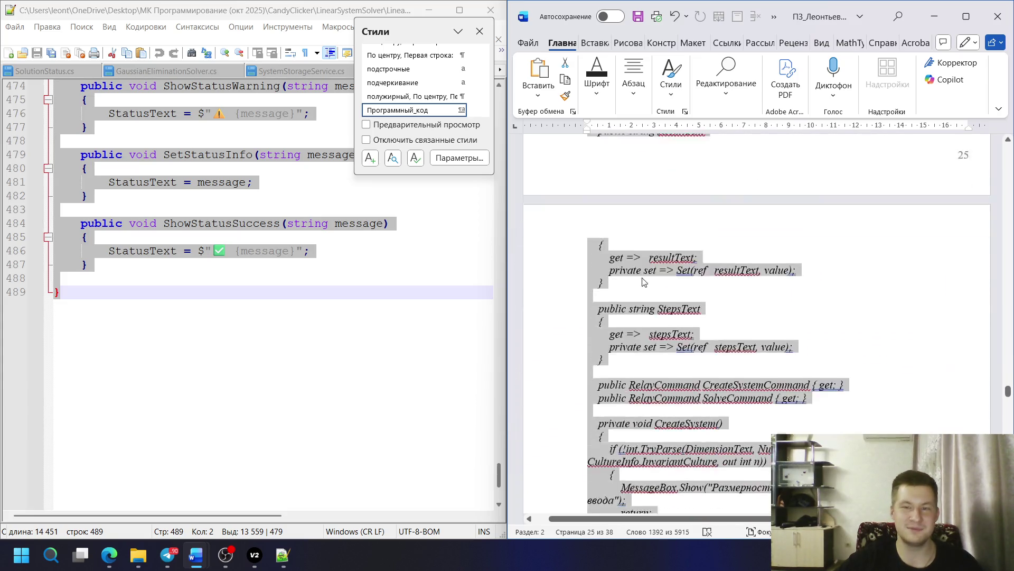
pyautogui.scroll(-4, 644, 293)
pyautogui.scroll(-4, 643, 295)
pyautogui.scroll(-4, 644, 298)
pyautogui.scroll(-4, 643, 298)
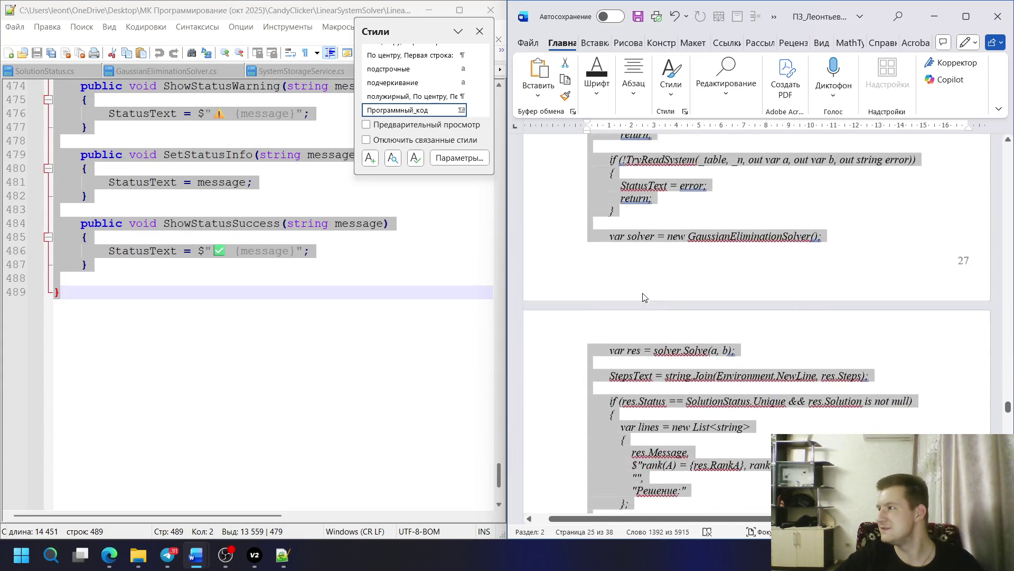
pyautogui.scroll(-4, 650, 298)
pyautogui.scroll(-4, 658, 297)
pyautogui.scroll(-4, 667, 296)
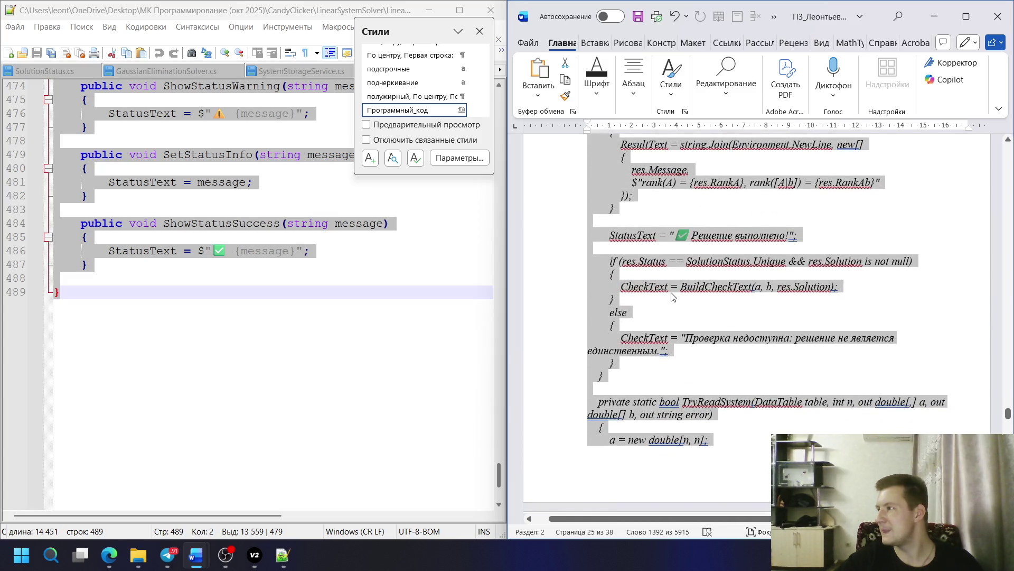
pyautogui.scroll(-1, 672, 294)
pyautogui.scroll(-4, 676, 292)
pyautogui.scroll(-4, 680, 294)
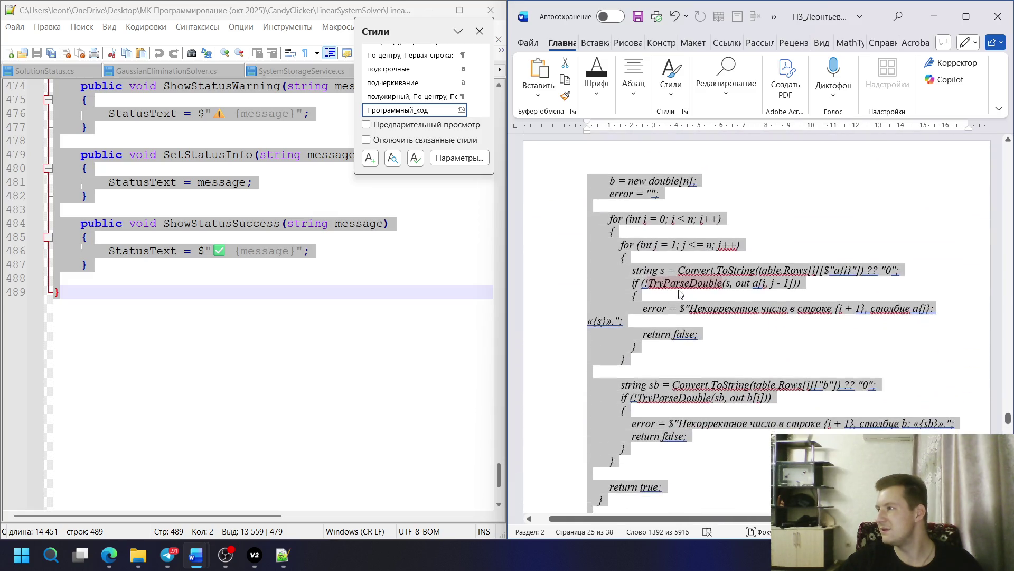
pyautogui.scroll(-4, 680, 295)
pyautogui.scroll(-4, 675, 299)
pyautogui.scroll(-4, 670, 303)
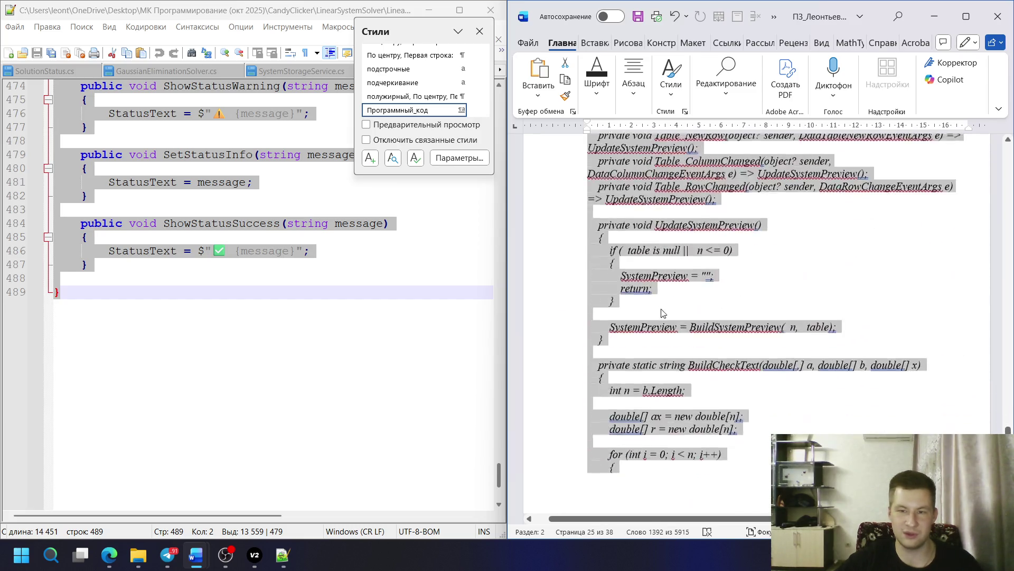
pyautogui.scroll(-4, 666, 308)
pyautogui.scroll(-4, 660, 309)
pyautogui.scroll(-4, 655, 300)
pyautogui.scroll(-4, 647, 289)
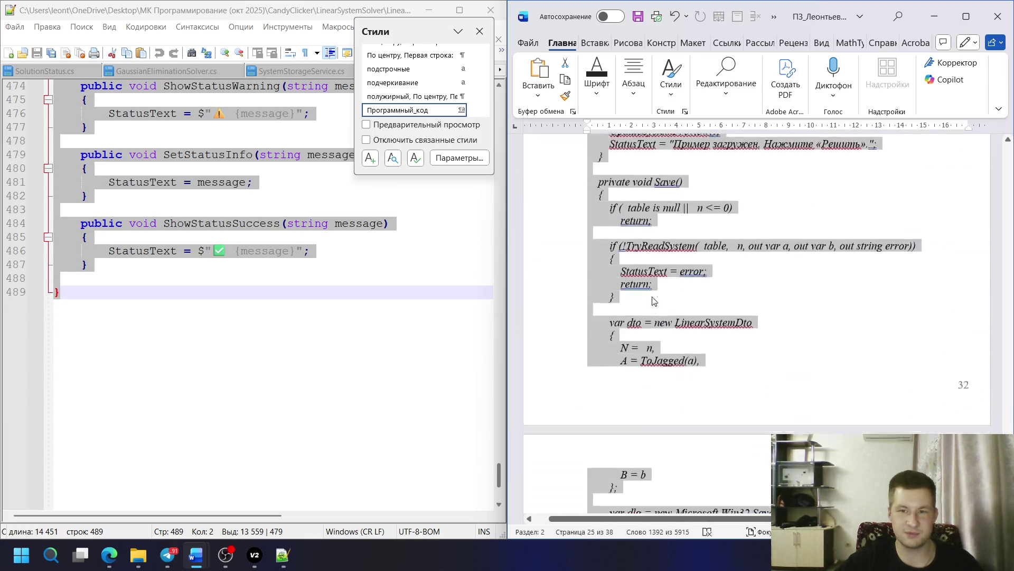
pyautogui.scroll(-4, 640, 276)
pyautogui.scroll(-4, 635, 273)
pyautogui.scroll(-4, 634, 281)
pyautogui.scroll(-4, 634, 289)
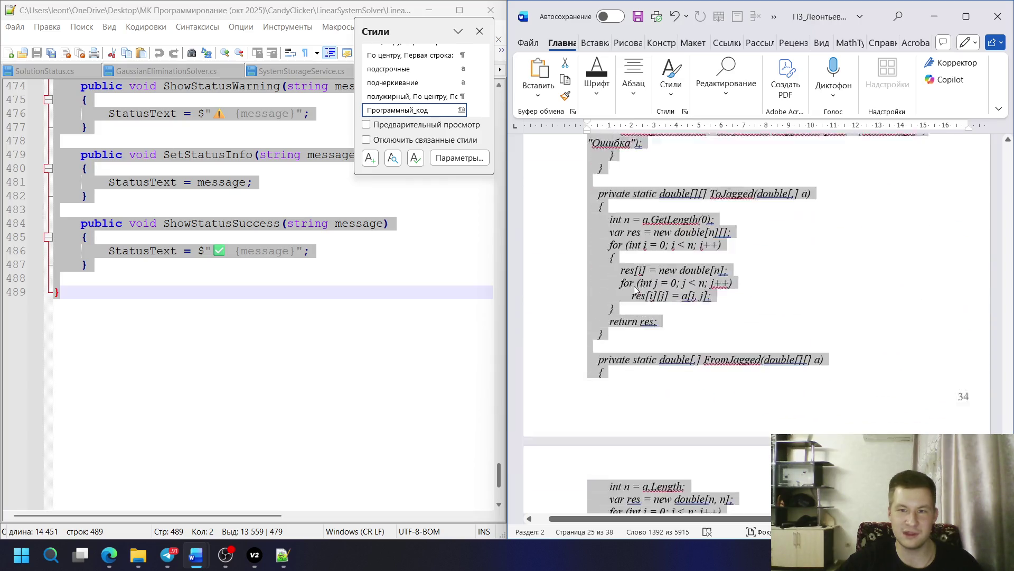
pyautogui.scroll(-4, 632, 297)
pyautogui.scroll(-4, 632, 292)
# - From the LinearSystemSolver folder, open MainWindow.xaml.cs with Edit in Notepad++
pyautogui.click(680, 260)
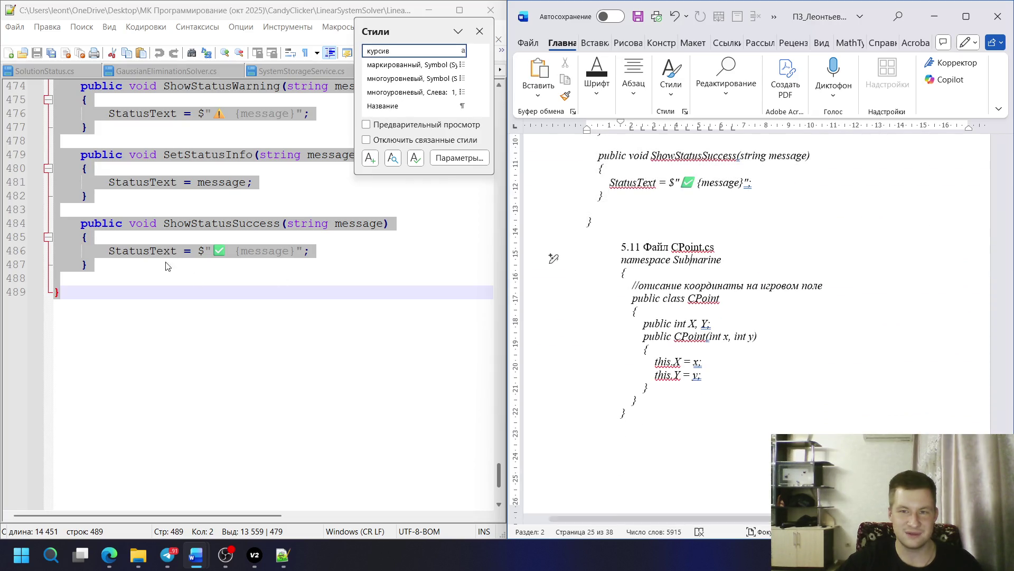
pyautogui.click(428, 9)
pyautogui.click(82, 44)
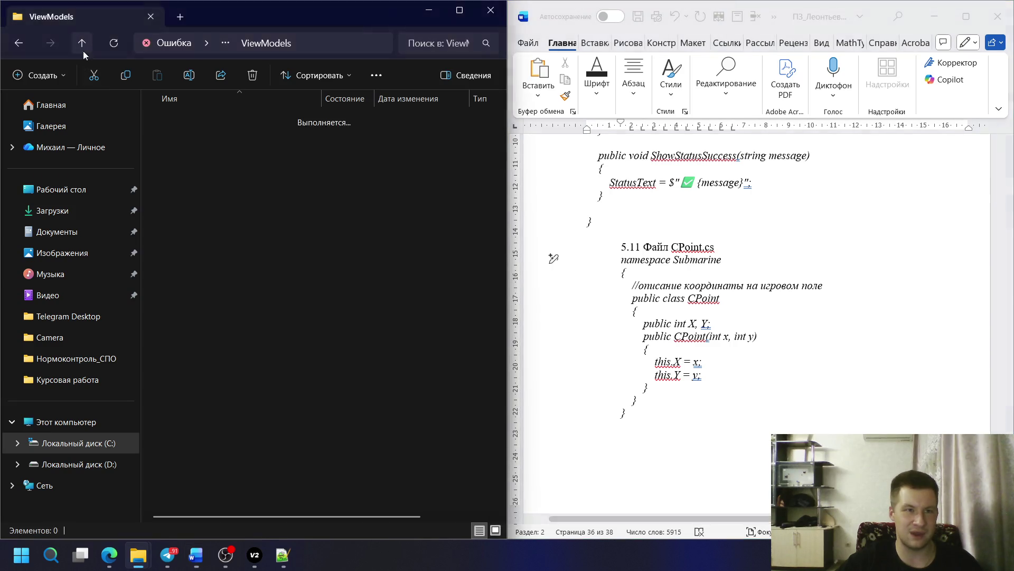
pyautogui.click(231, 400)
pyautogui.rightClick(232, 401)
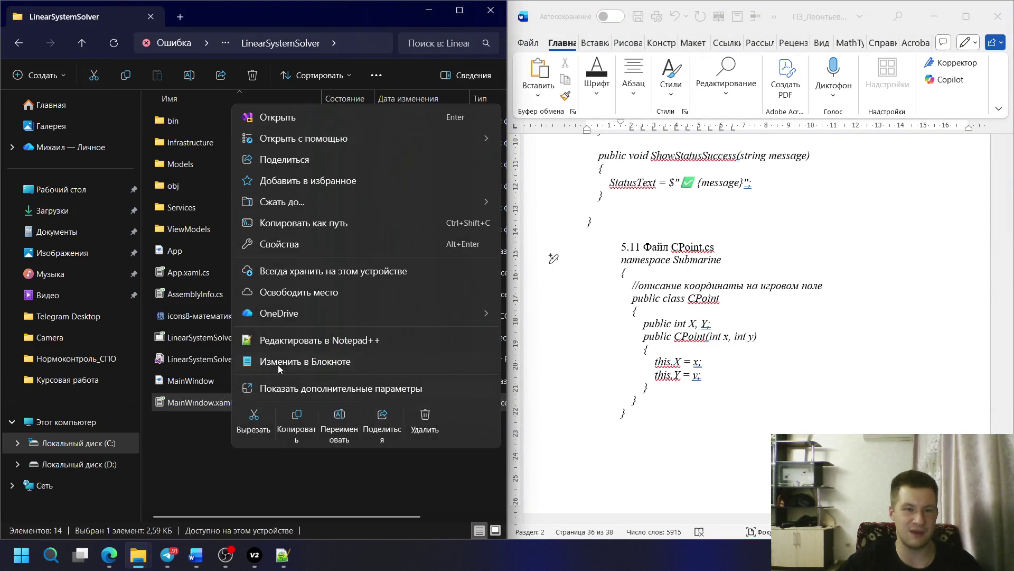
pyautogui.click(278, 339)
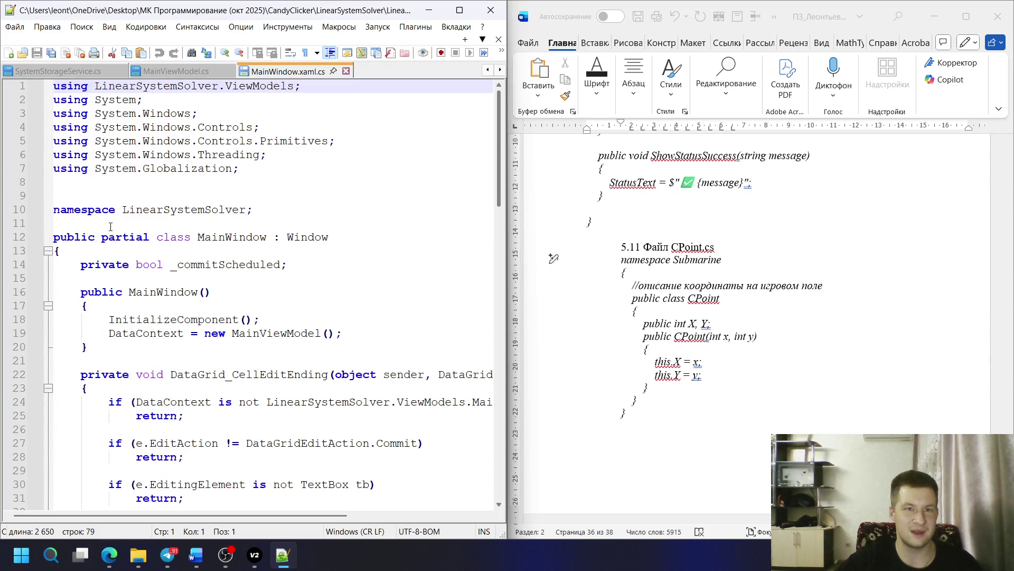
pyautogui.moveTo(56, 210)
pyautogui.mouseDown()
pyautogui.moveTo(407, 351)
pyautogui.moveTo(242, 343)
pyautogui.mouseUp()
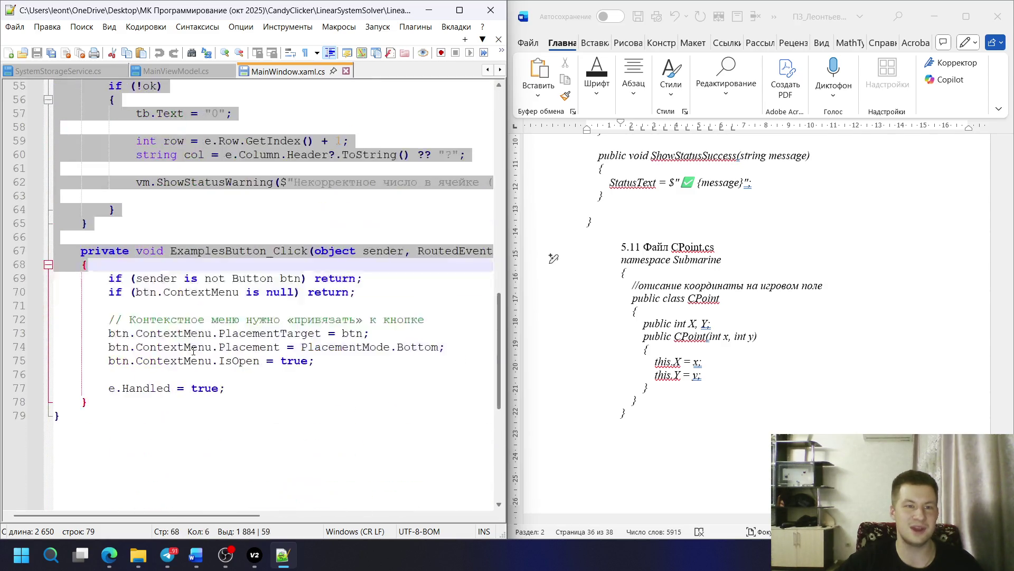
pyautogui.moveTo(242, 343); pyautogui.dragTo(94, 287)
# - Copy the selected MainWindow.xaml.cs code and paste it over the old CPoint.cs listing in the report
pyautogui.rightClick(120, 189)
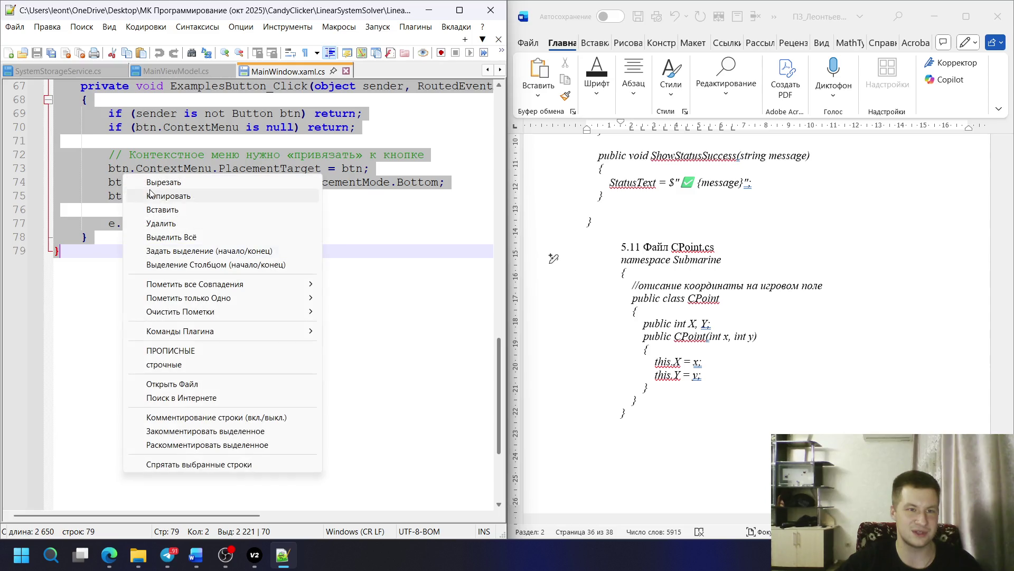
pyautogui.click(170, 198)
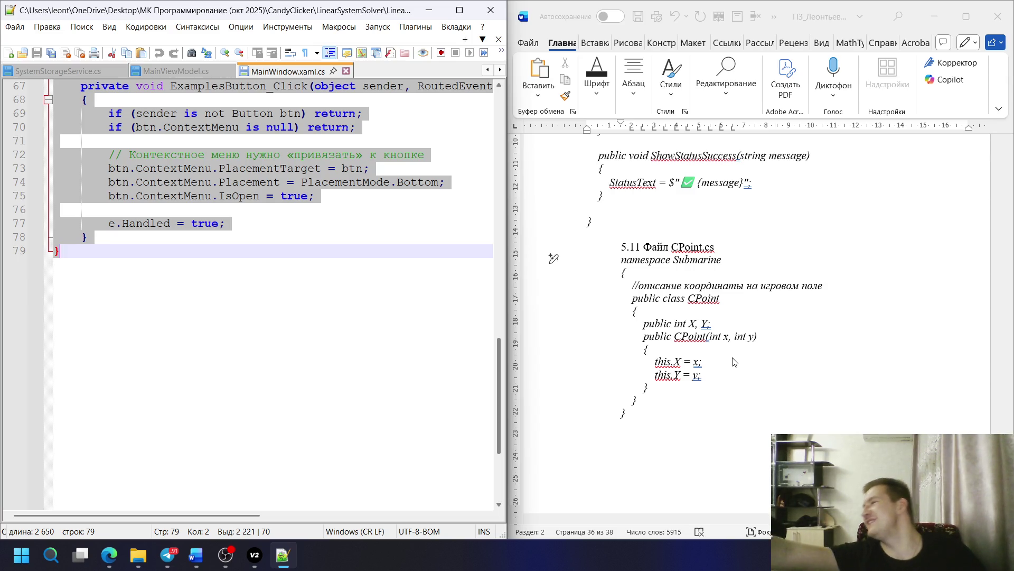
pyautogui.click(690, 348)
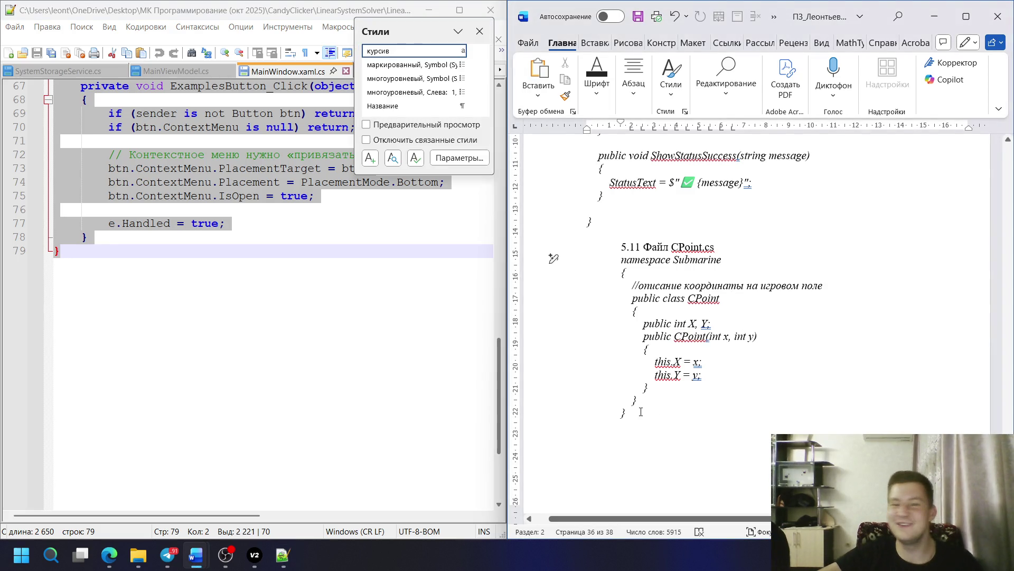
pyautogui.moveTo(640, 411); pyautogui.dragTo(622, 260)
pyautogui.scroll(-10, 715, 304)
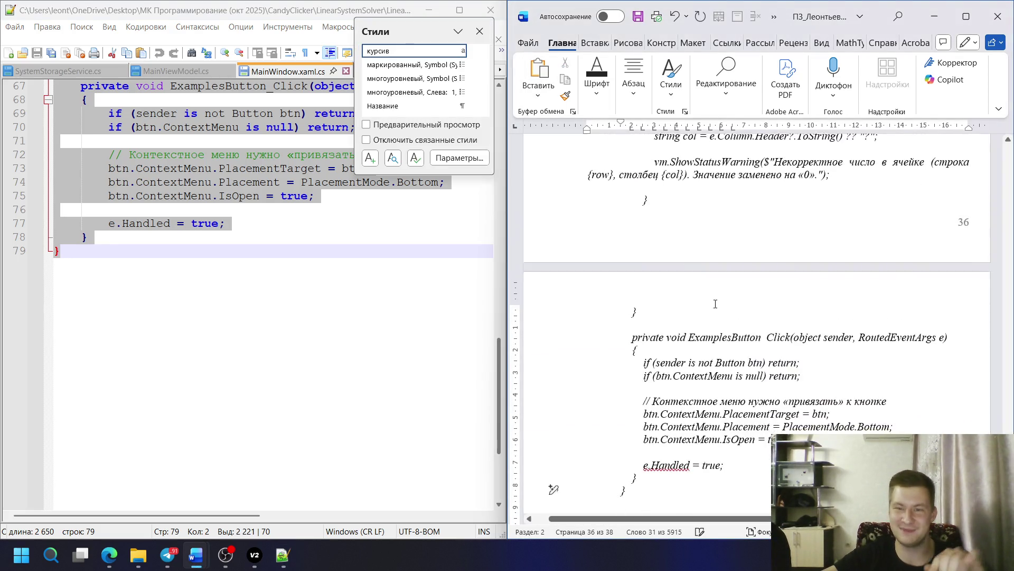
pyautogui.hotkey('ctrl', 'v')
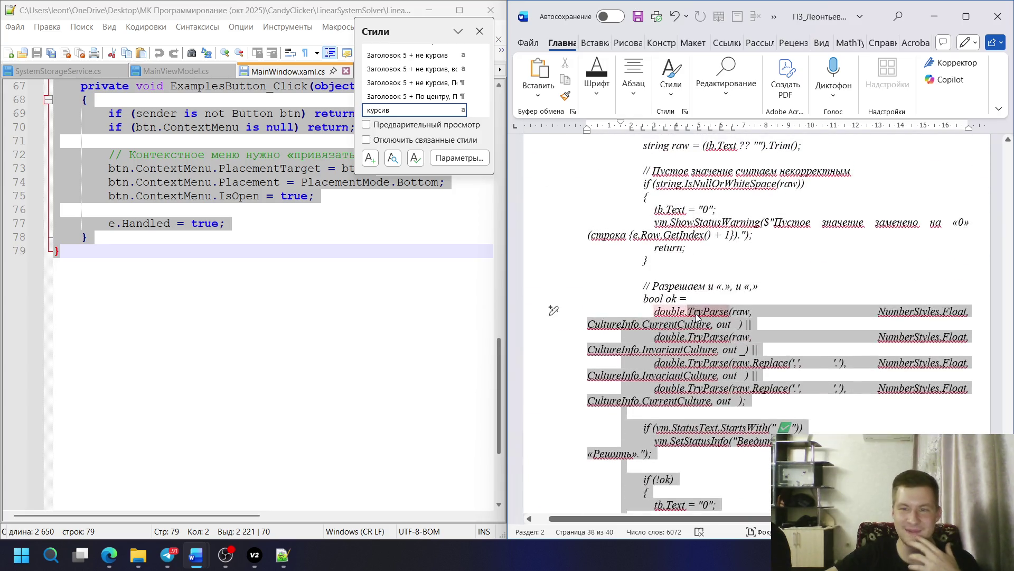
pyautogui.click(429, 11)
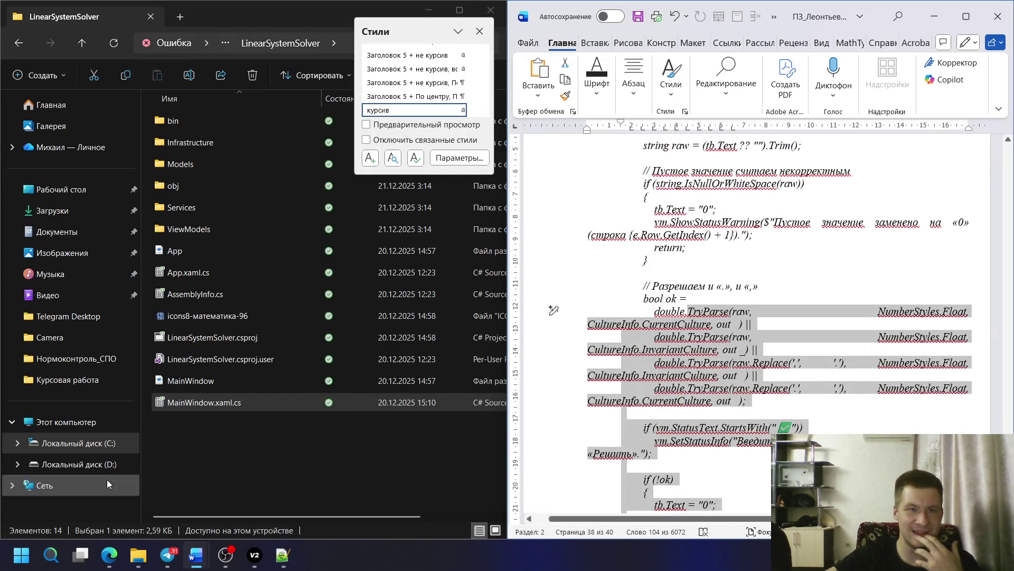
# - Snap Edge to the left half beside the report and start a new tab
pyautogui.click(109, 556)
pyautogui.doubleClick(436, 5)
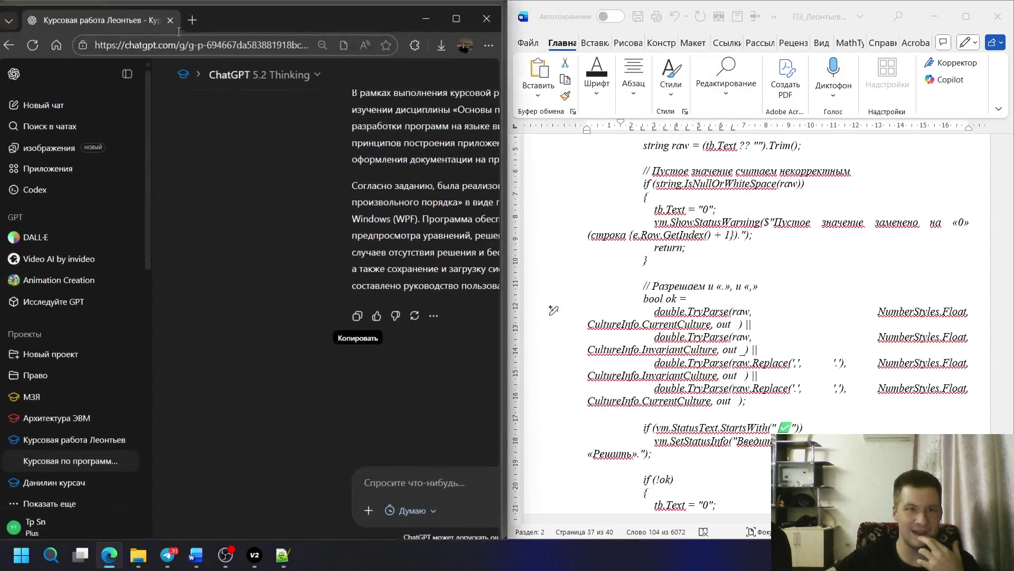
pyautogui.click(197, 15)
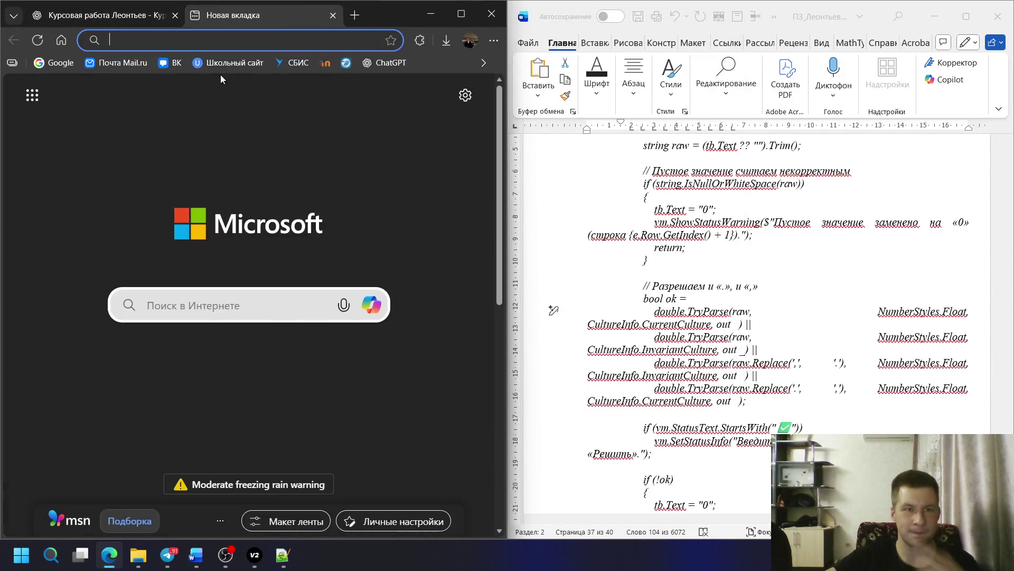
pyautogui.write('как убра')
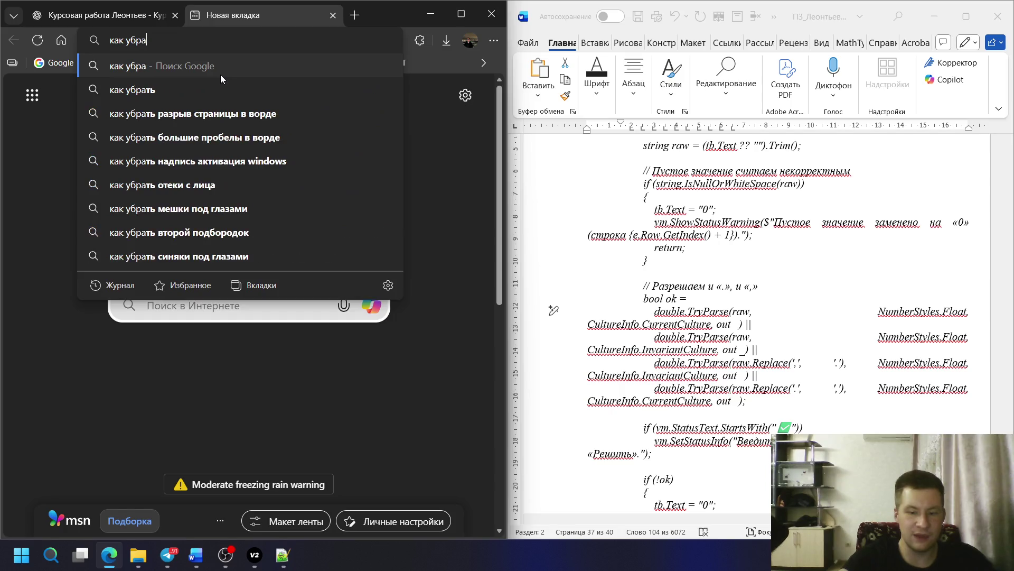
pyautogui.write('ть')
# - Glance at the югай desktop image, then Google 'как убрать пустые строки в ворде' in Edge
pyautogui.click(426, 10)
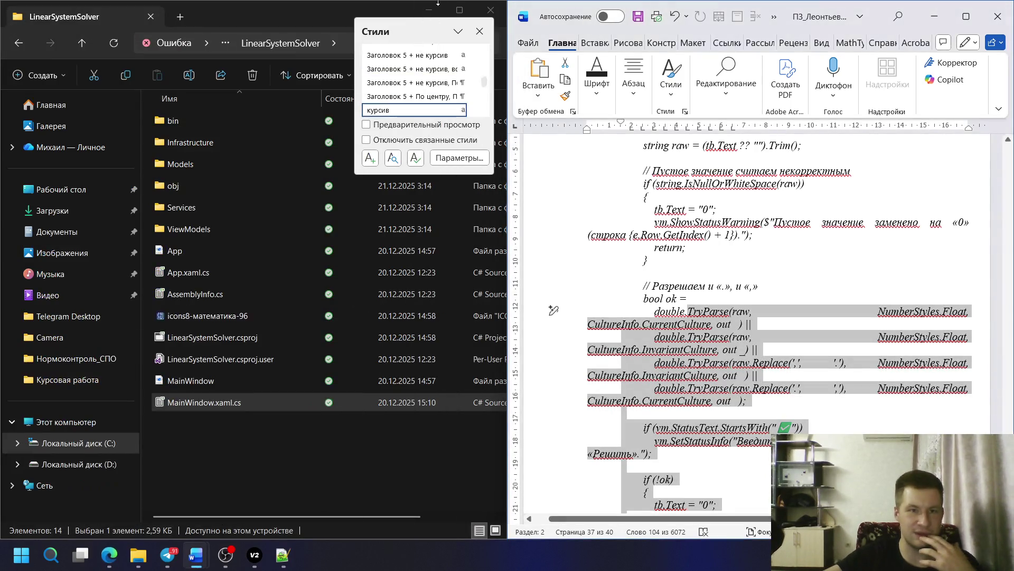
pyautogui.click(425, 10)
pyautogui.click(123, 466)
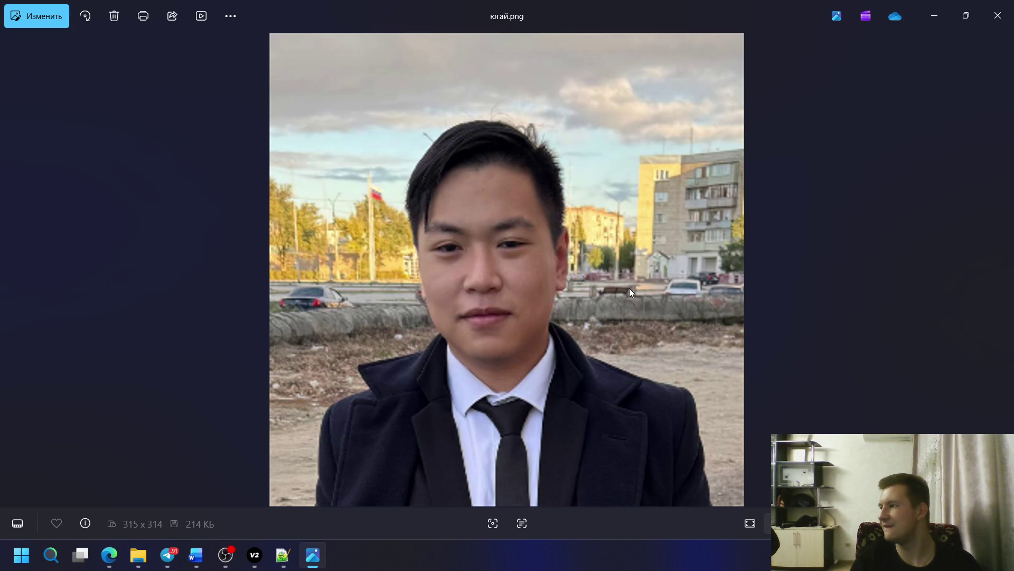
pyautogui.click(934, 15)
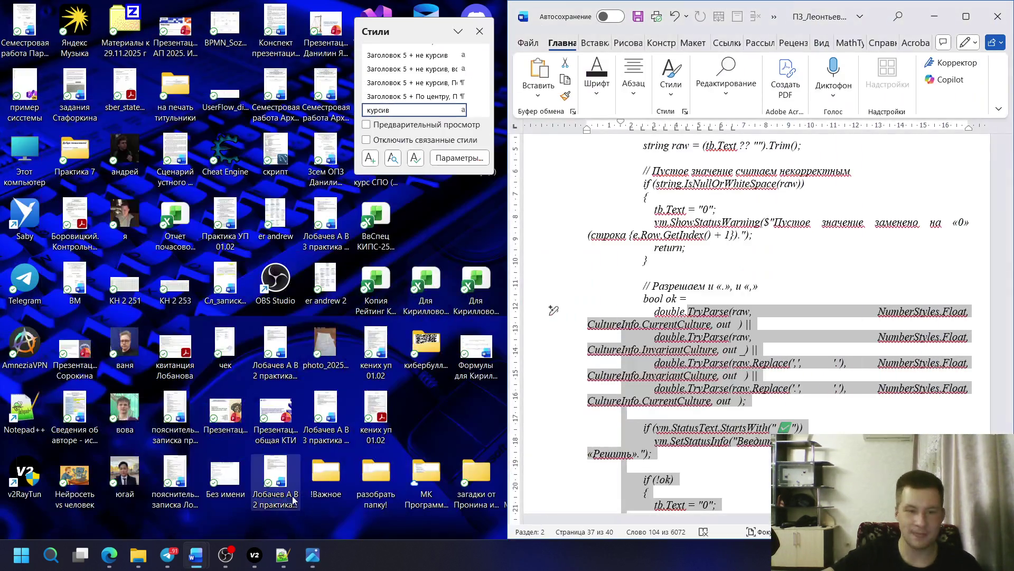
pyautogui.click(109, 555)
pyautogui.write('как убрать')
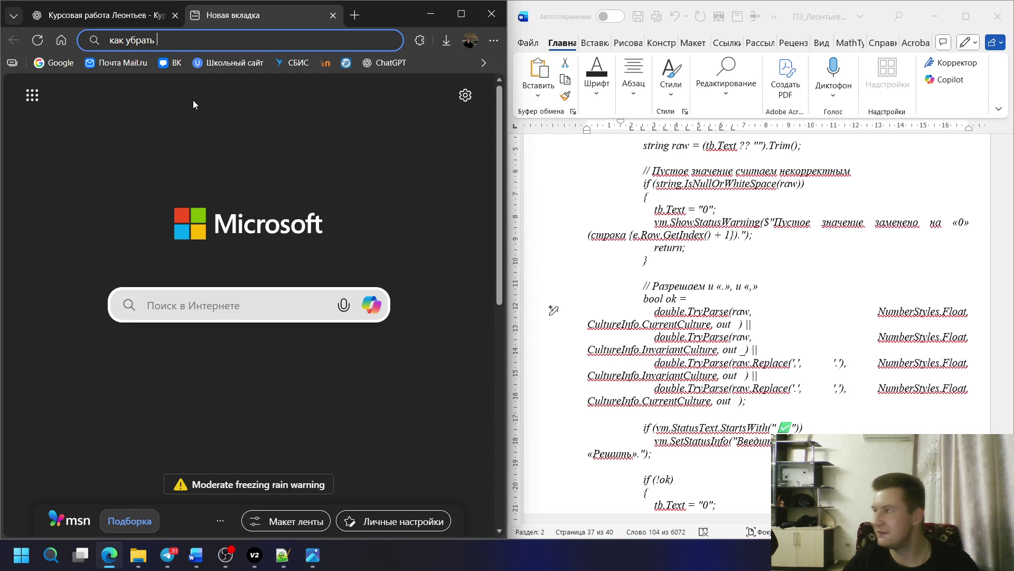
pyautogui.write('пусты')
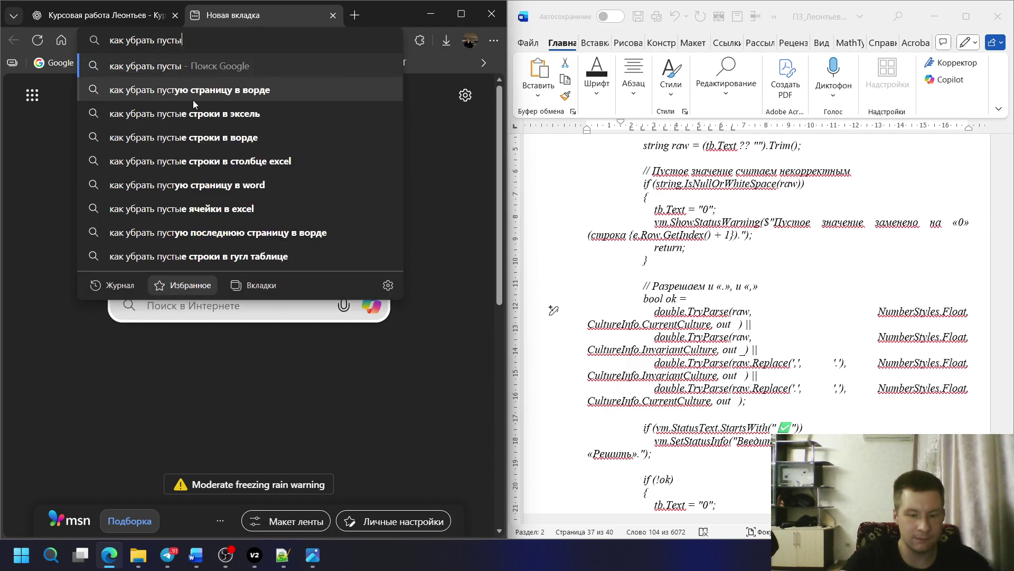
pyautogui.write('е строки в эксель')
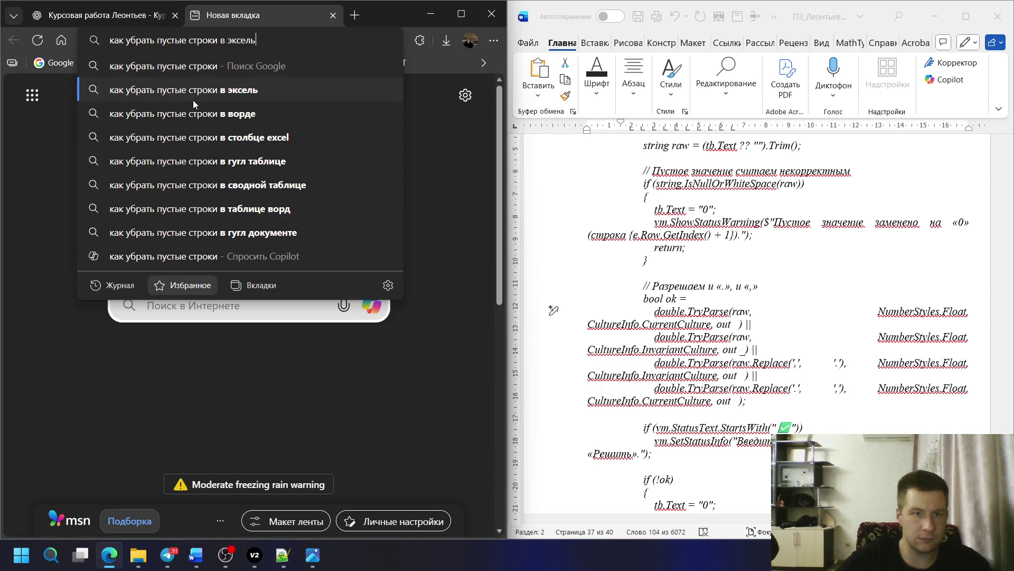
pyautogui.click(192, 100)
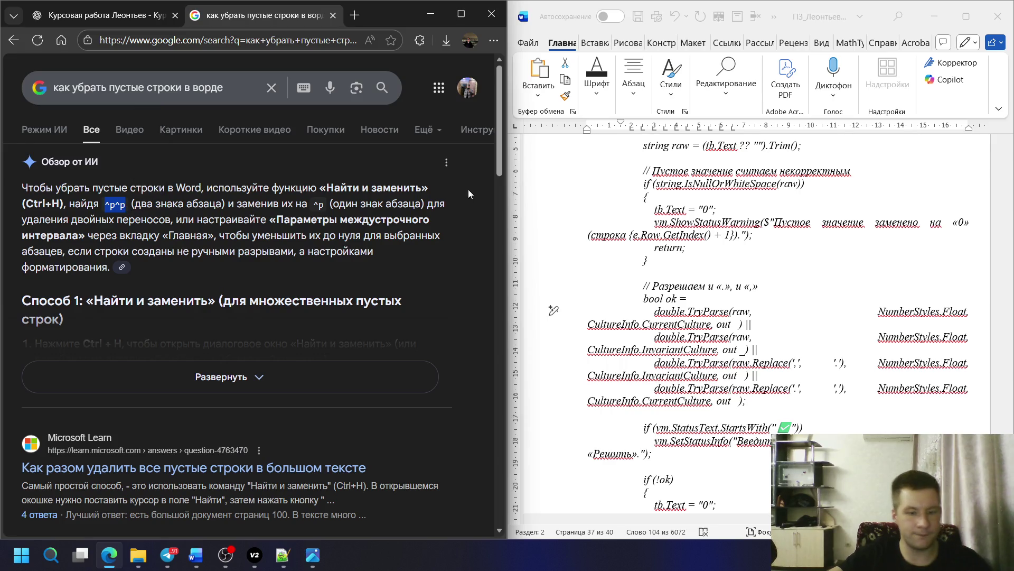
# - Set up Word's Replace with ^p^p as the find text and ^p as the replacement
pyautogui.click(855, 80)
pyautogui.hotkey('ctrl', 'a')
pyautogui.click(726, 84)
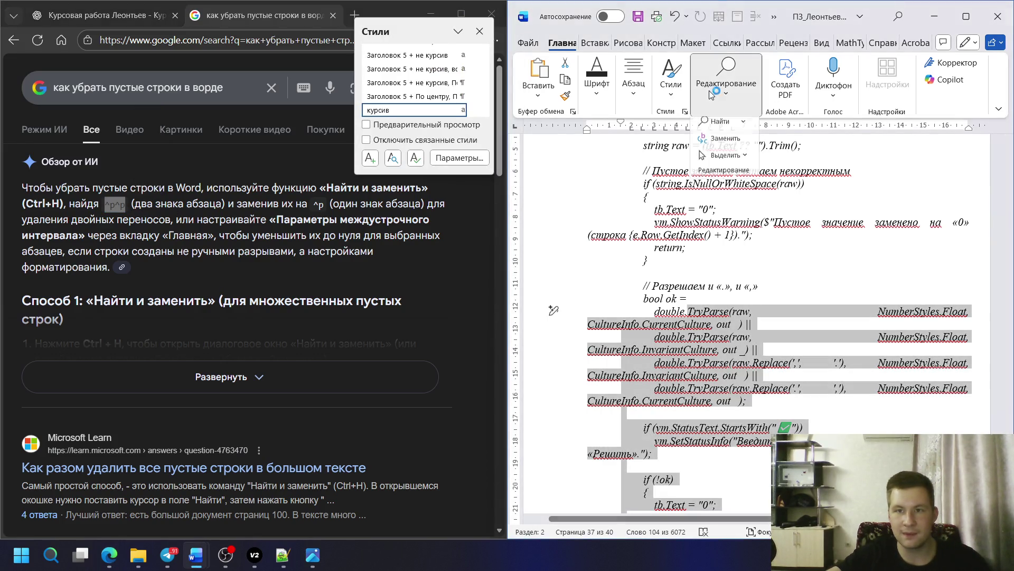
pyautogui.click(714, 142)
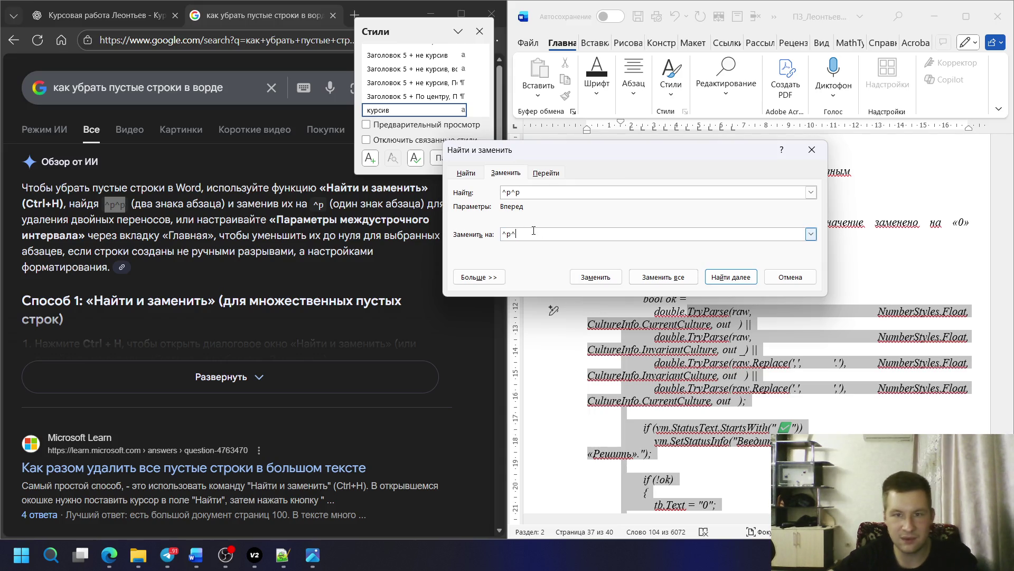
pyautogui.press('BackSpace')
pyautogui.click(864, 337)
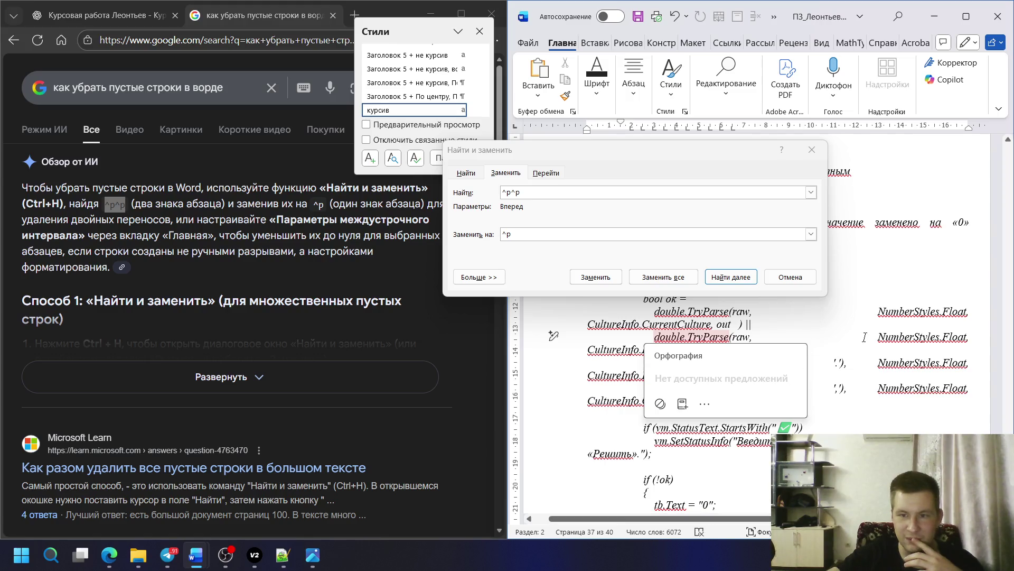
pyautogui.scroll(10, 865, 337)
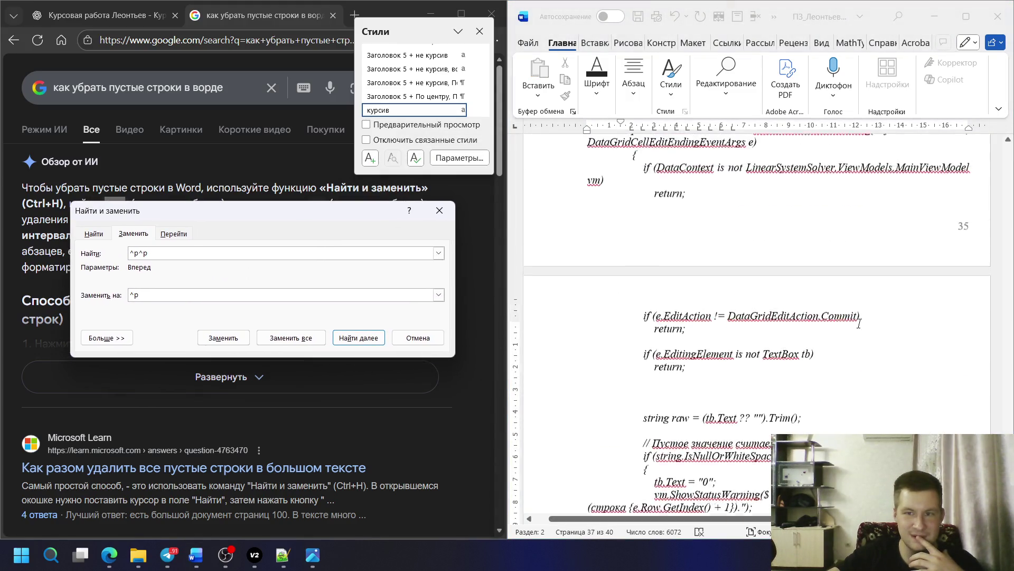
pyautogui.scroll(5, 859, 323)
pyautogui.scroll(-10, 760, 317)
pyautogui.scroll(3, 676, 315)
# - Select the program code to its final closing brace and Replace All, collapsing 170 double breaks
pyautogui.click(676, 316)
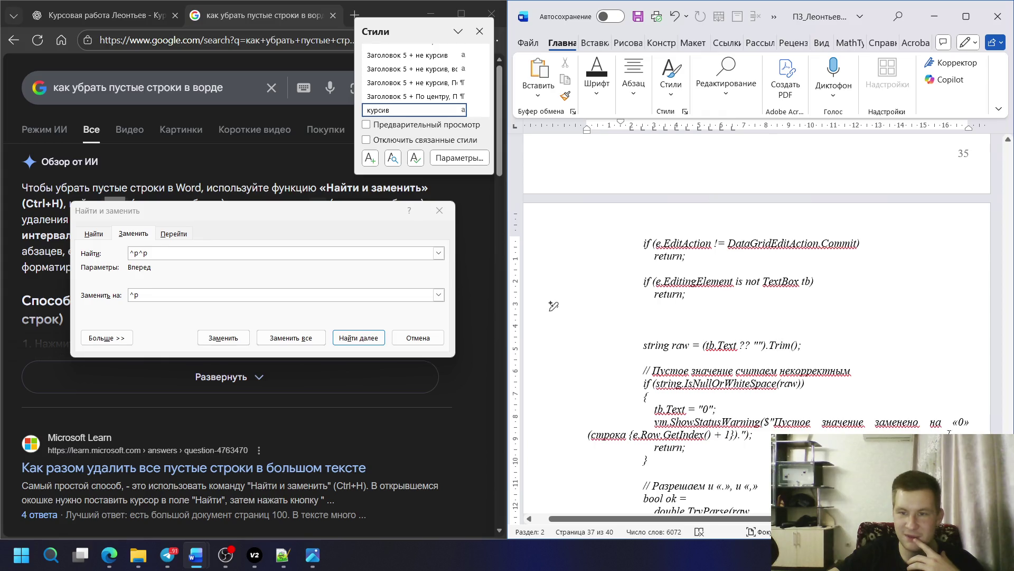
pyautogui.moveTo(1007, 460)
pyautogui.mouseDown()
pyautogui.moveTo(1008, 277)
pyautogui.moveTo(906, 287)
pyautogui.mouseUp()
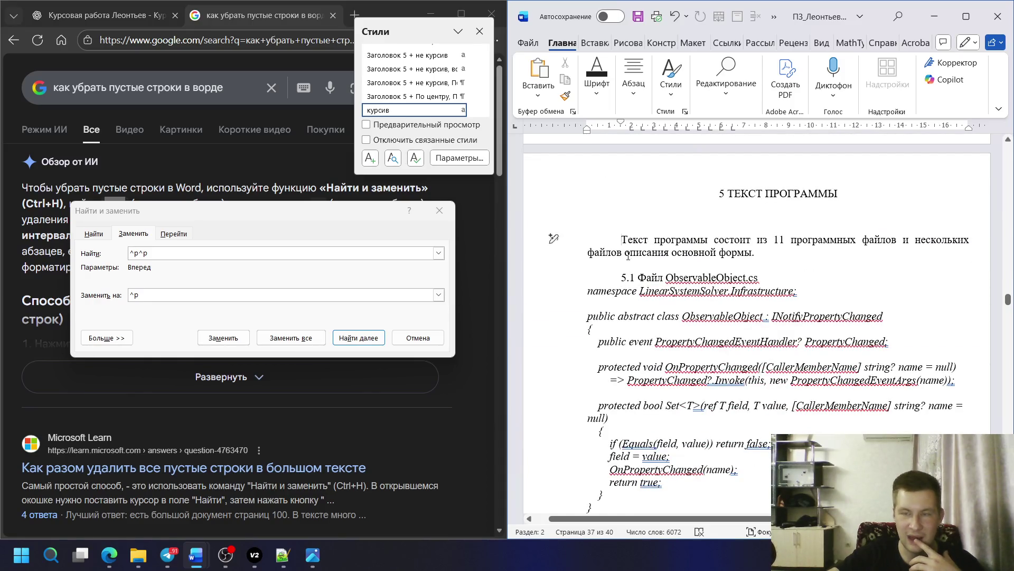
pyautogui.moveTo(554, 238); pyautogui.dragTo(554, 482)
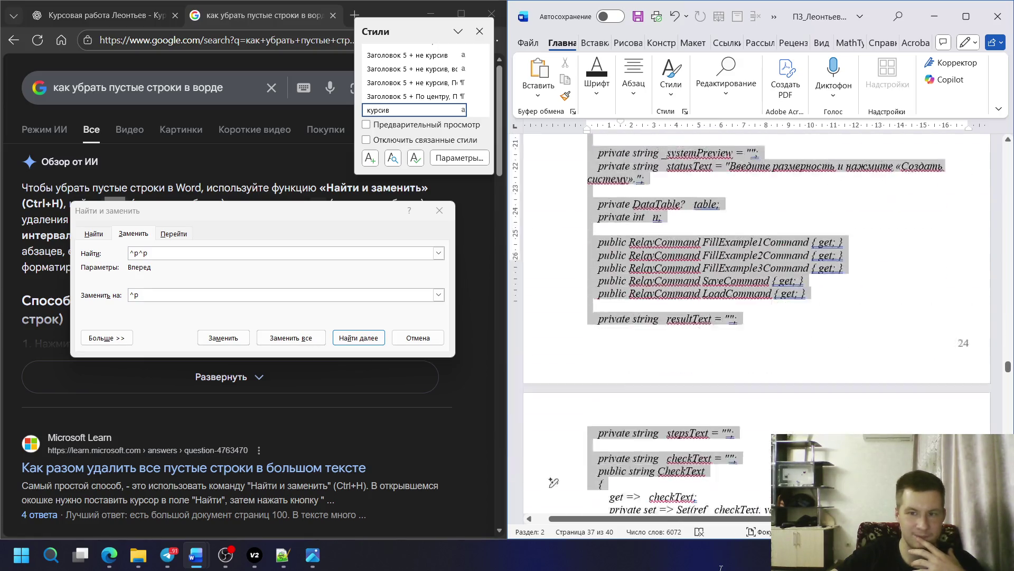
pyautogui.moveTo(554, 482)
pyautogui.mouseDown()
pyautogui.moveTo(744, 565)
pyautogui.moveTo(757, 476)
pyautogui.mouseUp()
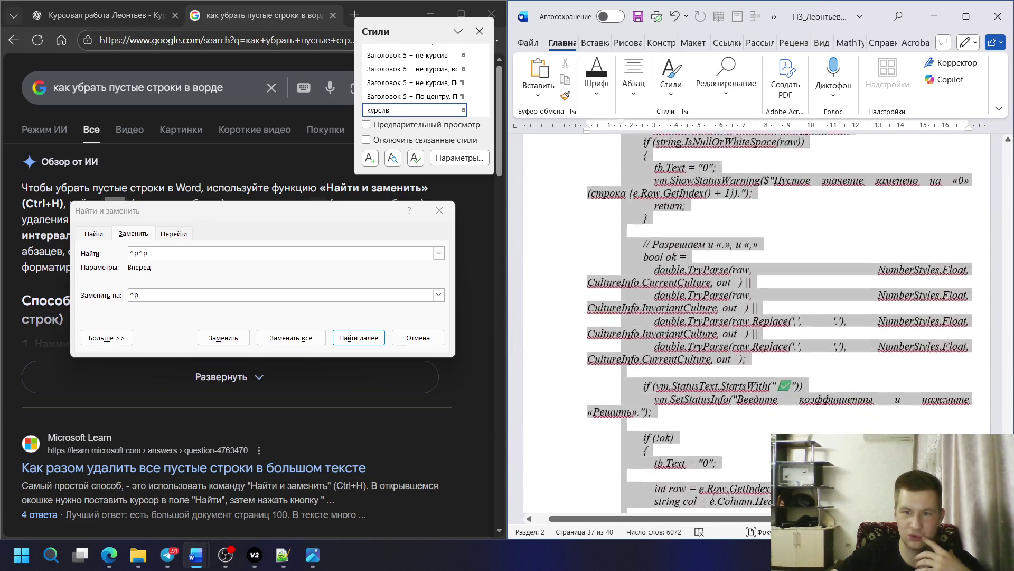
pyautogui.moveTo(710, 497); pyautogui.dragTo(553, 189)
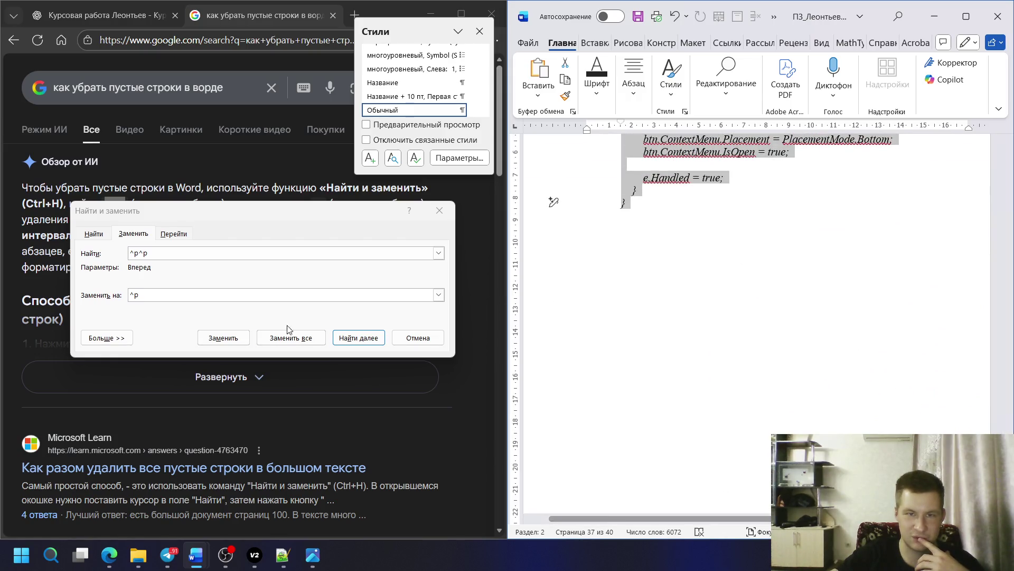
pyautogui.click(286, 340)
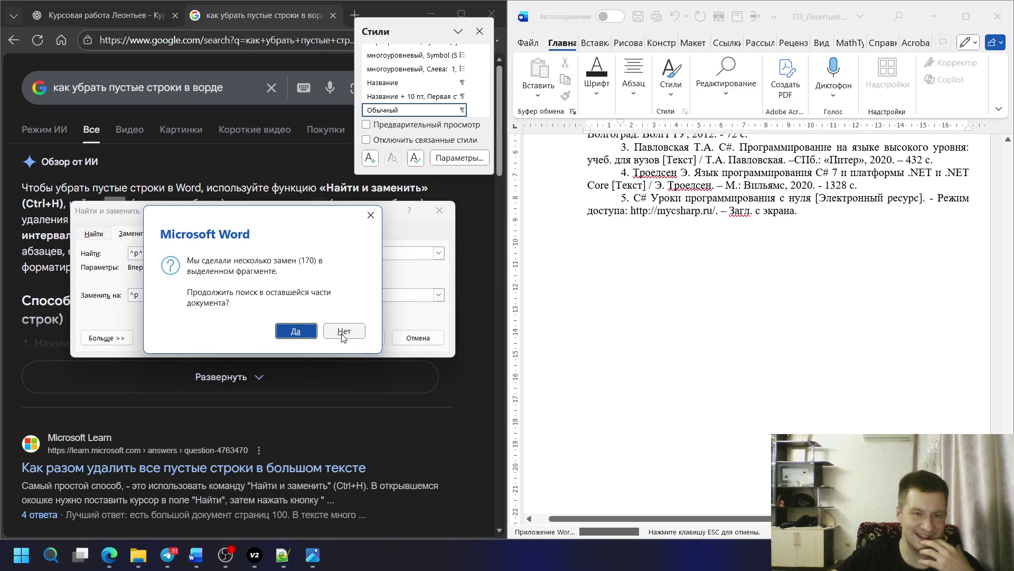
pyautogui.click(343, 332)
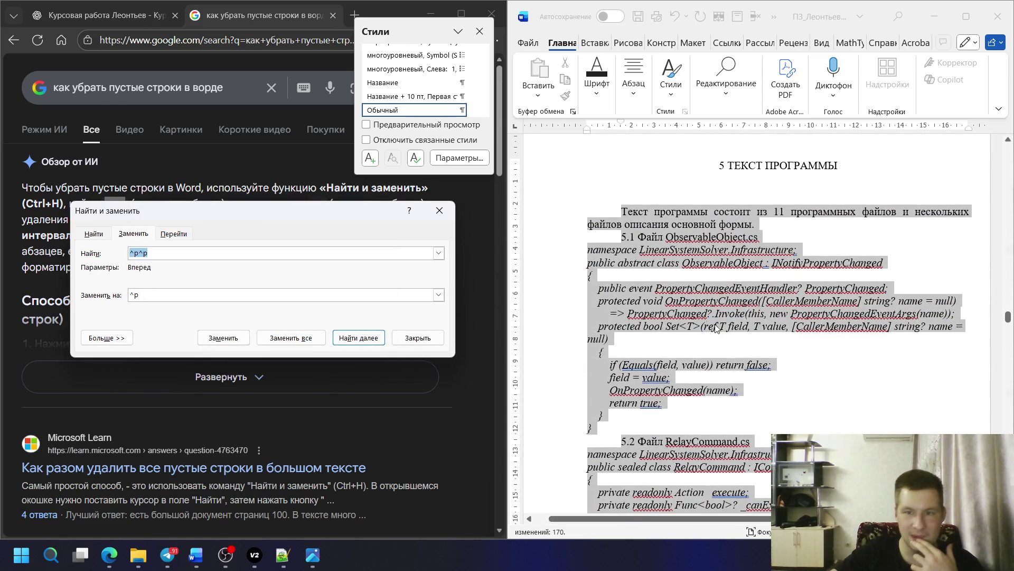
pyautogui.click(776, 227)
pyautogui.press('Return')
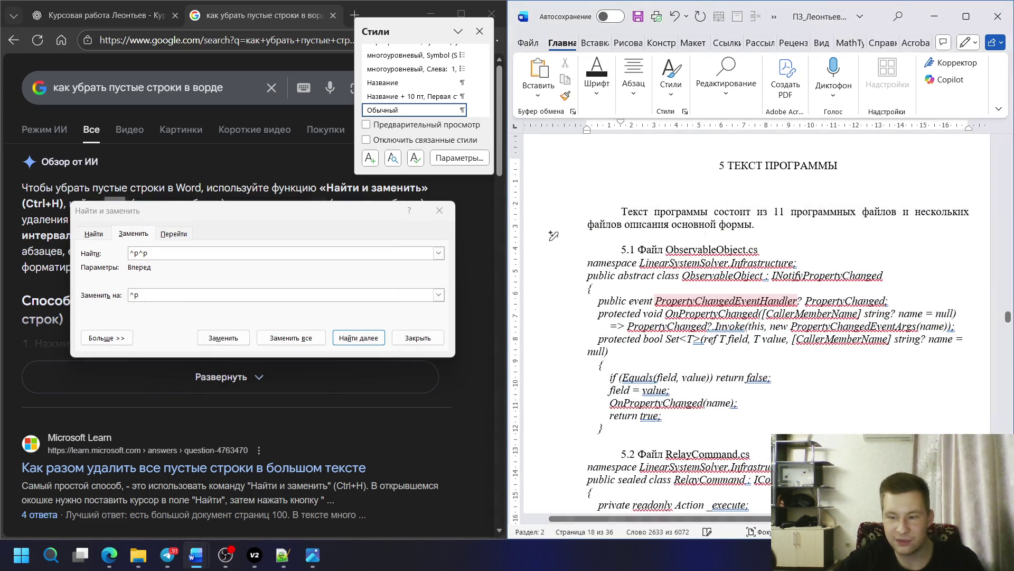
pyautogui.scroll(-1, 677, 257)
pyautogui.scroll(-1, 666, 262)
pyautogui.scroll(-1, 650, 267)
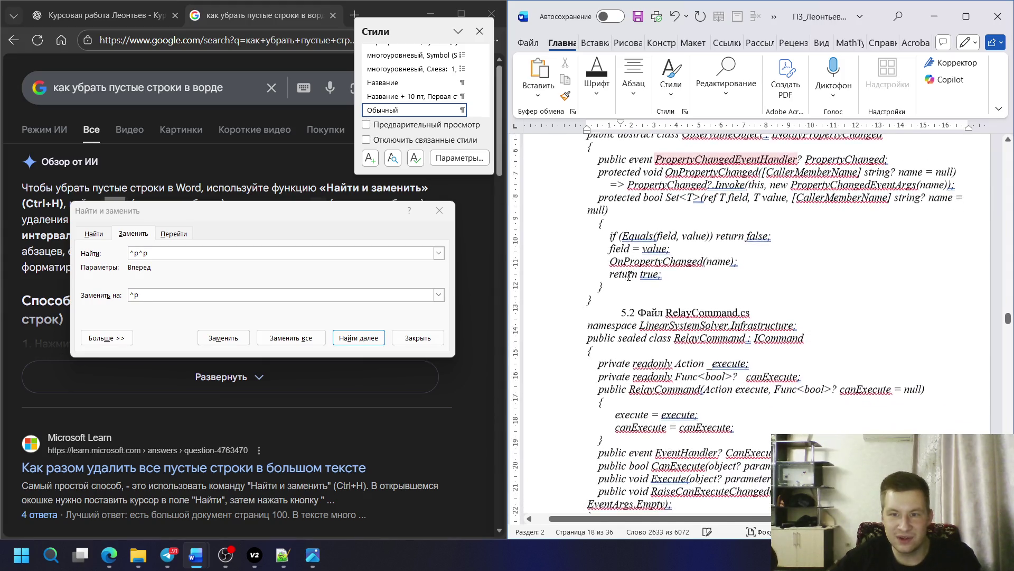
pyautogui.scroll(-1, 633, 271)
pyautogui.scroll(-3, 579, 266)
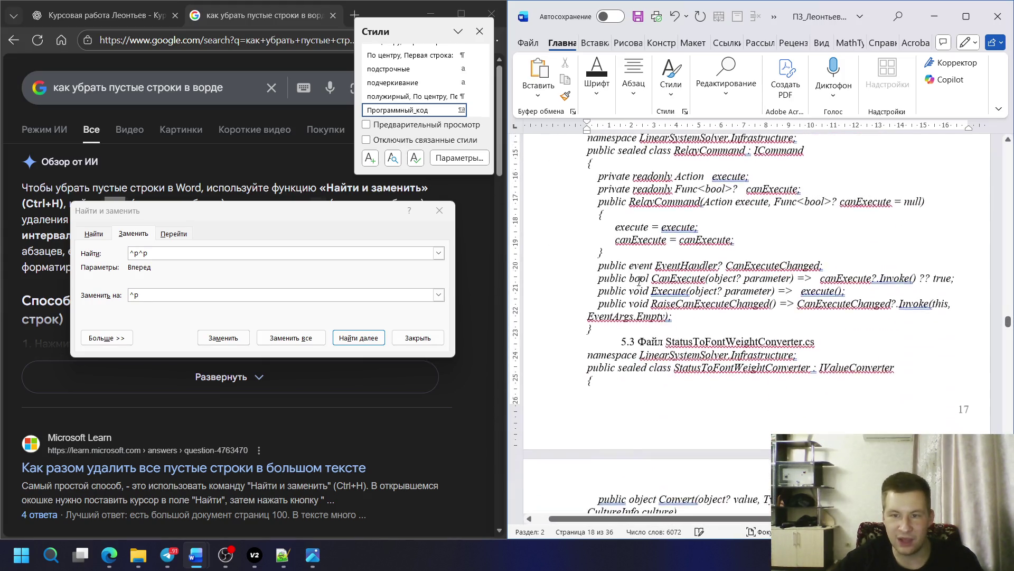
pyautogui.scroll(-2, 618, 258)
pyautogui.scroll(-1, 652, 252)
pyautogui.scroll(-5, 652, 246)
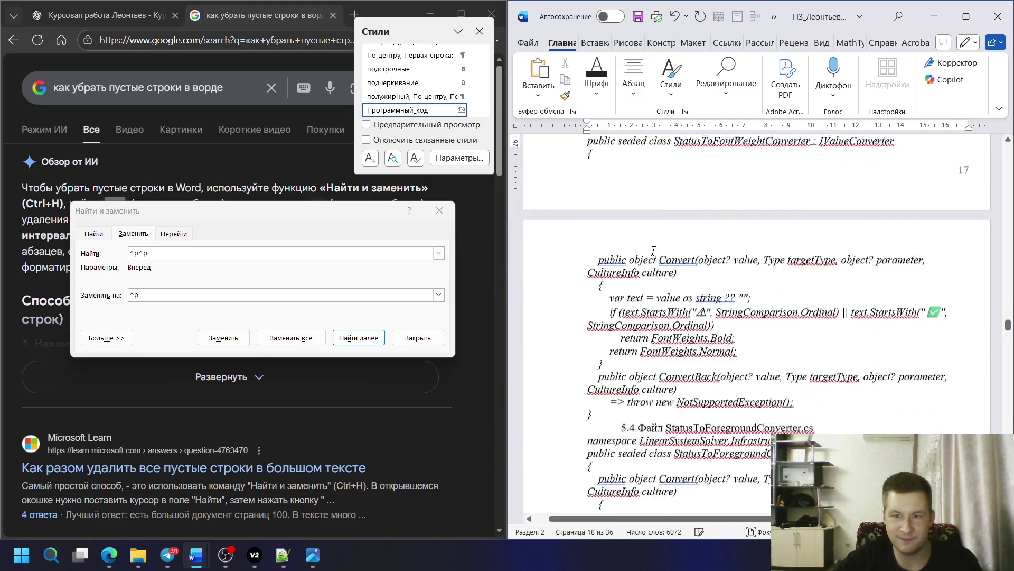
pyautogui.click(643, 321)
pyautogui.scroll(-5, 642, 308)
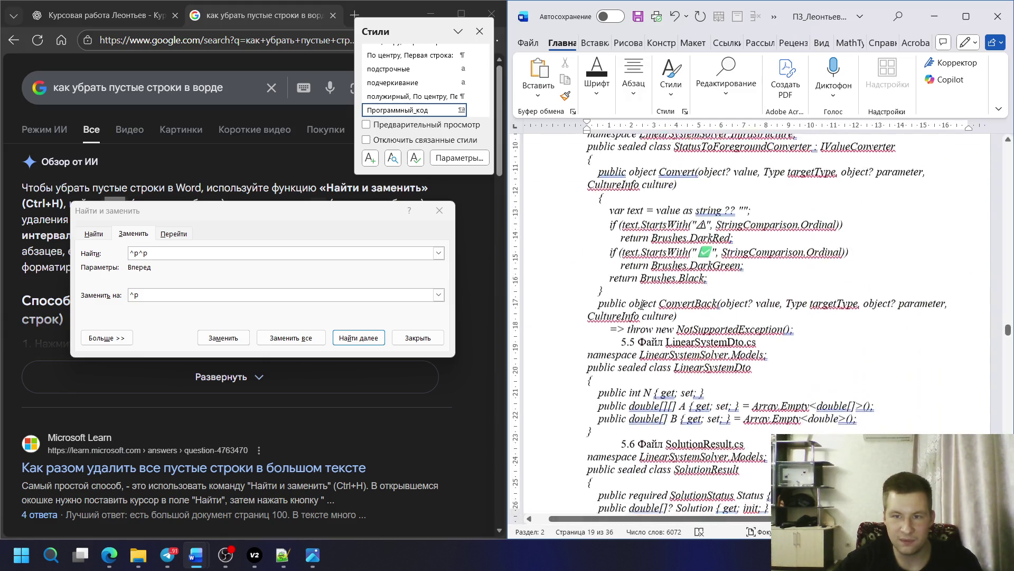
pyautogui.scroll(-1, 644, 291)
pyautogui.scroll(-1, 798, 207)
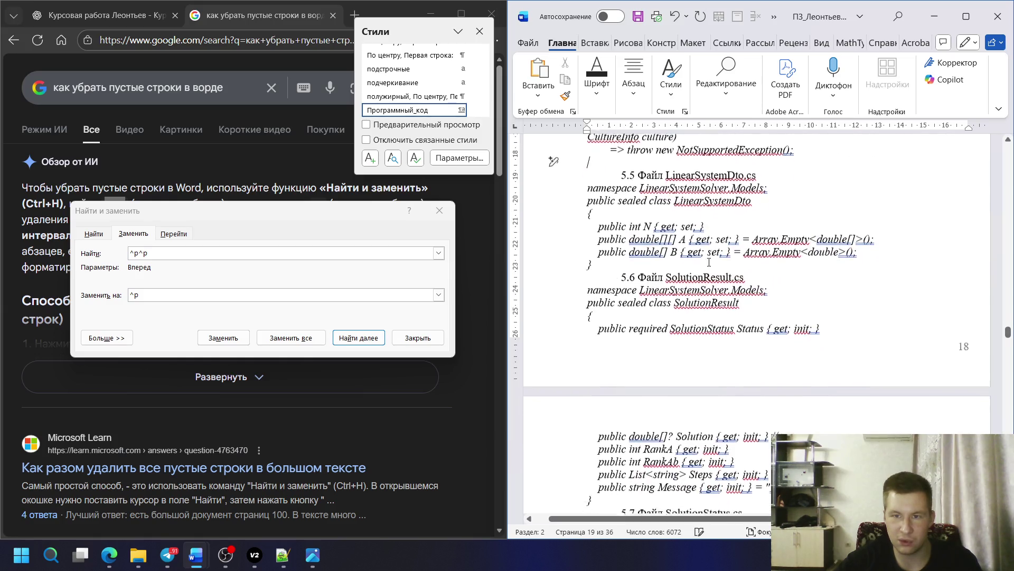
pyautogui.scroll(-2, 799, 207)
pyautogui.scroll(-1, 799, 207)
pyautogui.click(642, 174)
pyautogui.press('Return')
pyautogui.scroll(-4, 647, 206)
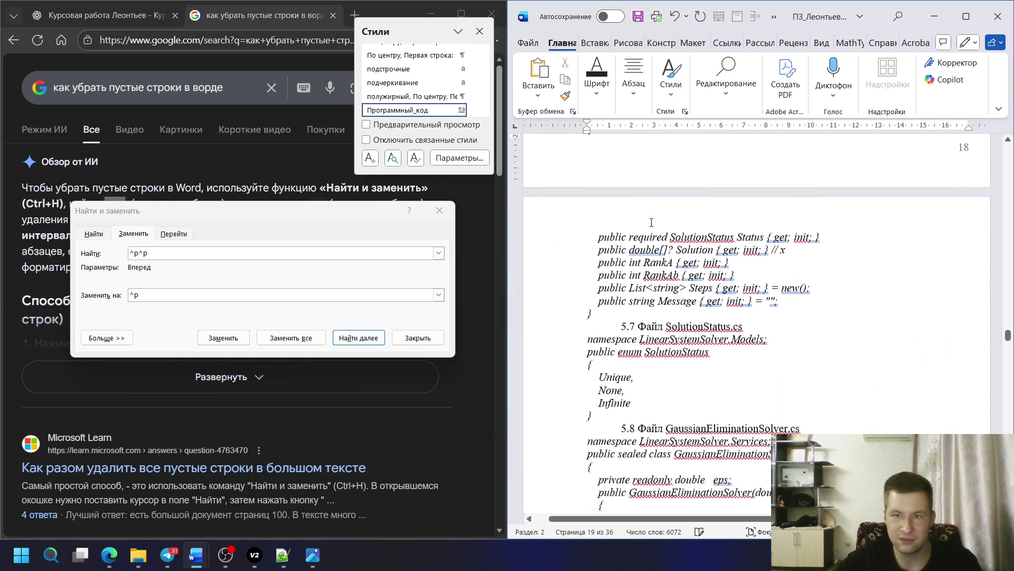
pyautogui.scroll(-2, 643, 317)
pyautogui.click(639, 338)
pyautogui.scroll(-5, 639, 337)
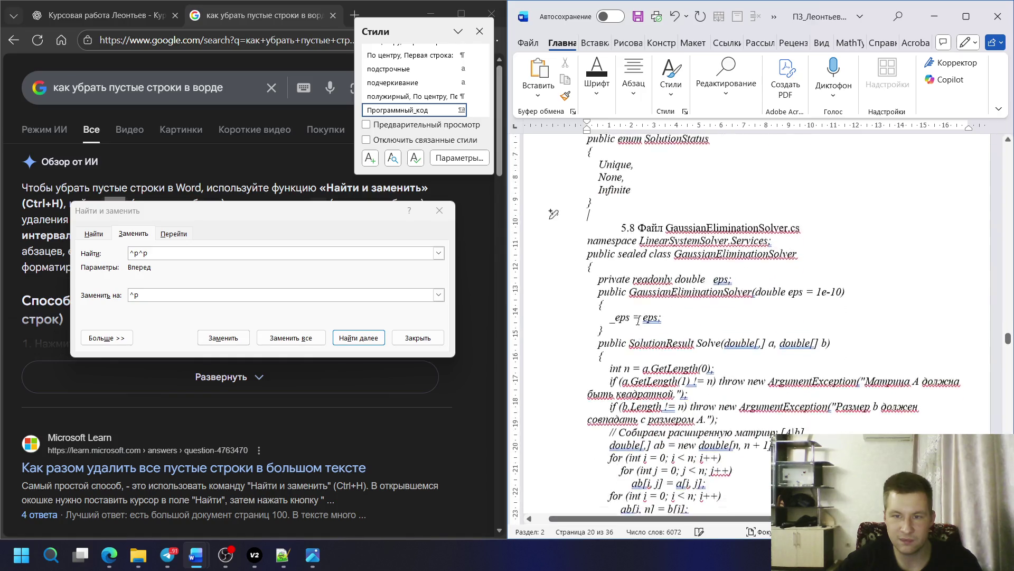
pyautogui.scroll(-3, 634, 325)
pyautogui.scroll(-5, 622, 301)
pyautogui.scroll(-3, 614, 279)
pyautogui.scroll(-3, 614, 278)
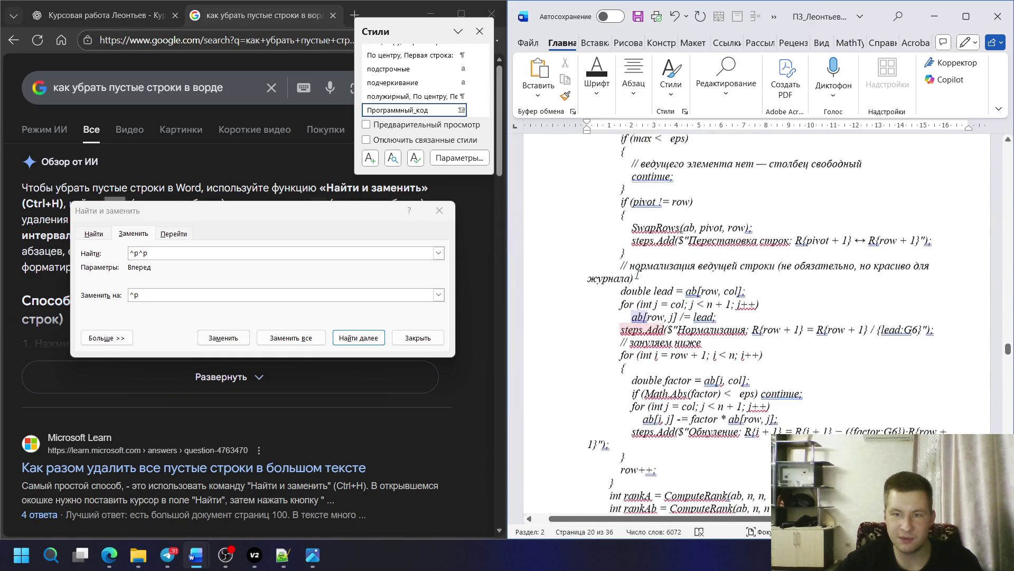
pyautogui.scroll(-5, 618, 279)
pyautogui.scroll(-5, 626, 280)
pyautogui.scroll(-3, 636, 280)
pyautogui.scroll(3, 636, 280)
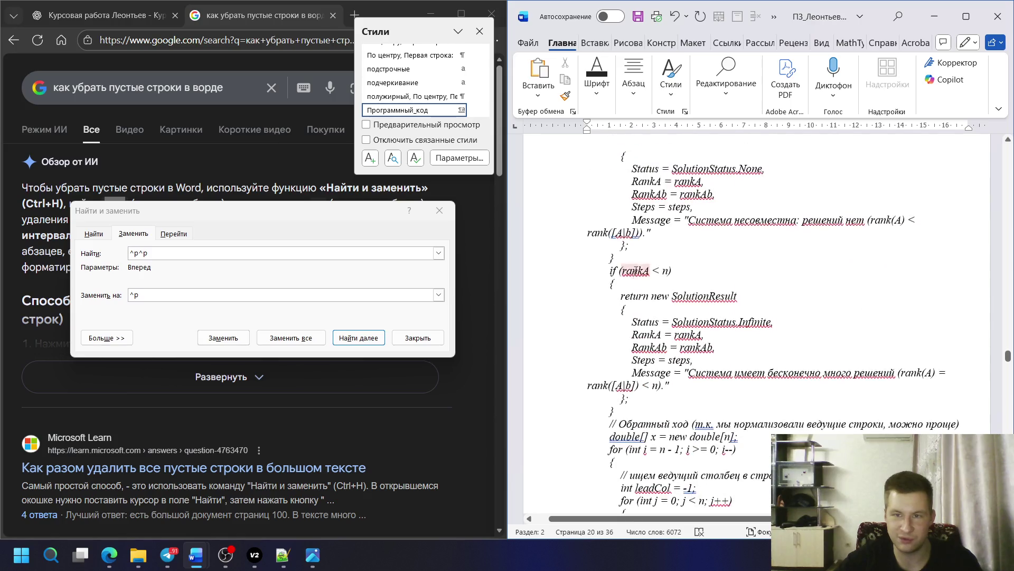
pyautogui.scroll(-3, 634, 277)
pyautogui.scroll(-6, 630, 270)
pyautogui.scroll(-6, 625, 259)
pyautogui.scroll(-5, 626, 258)
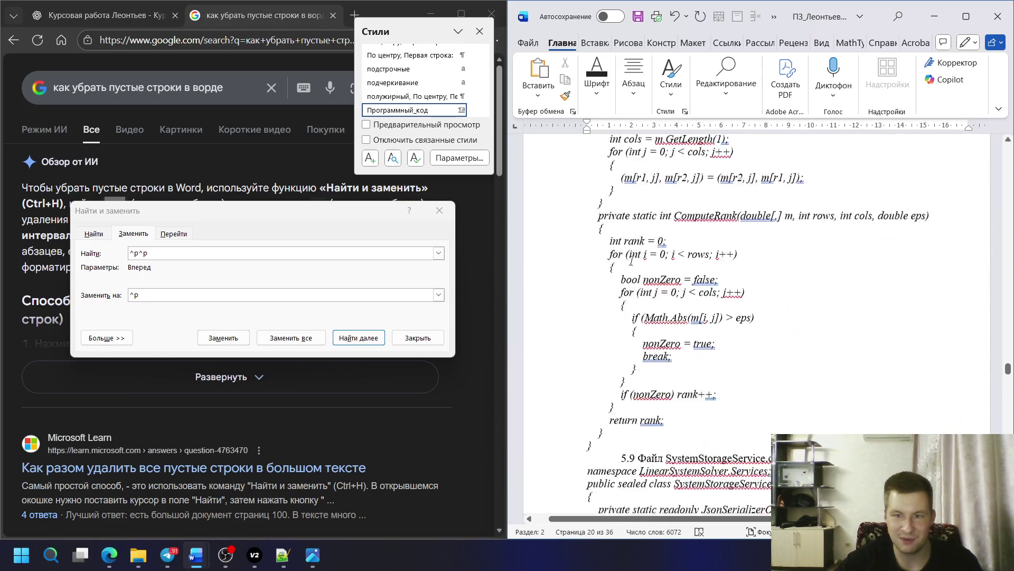
pyautogui.scroll(-8, 631, 259)
pyautogui.scroll(-4, 655, 194)
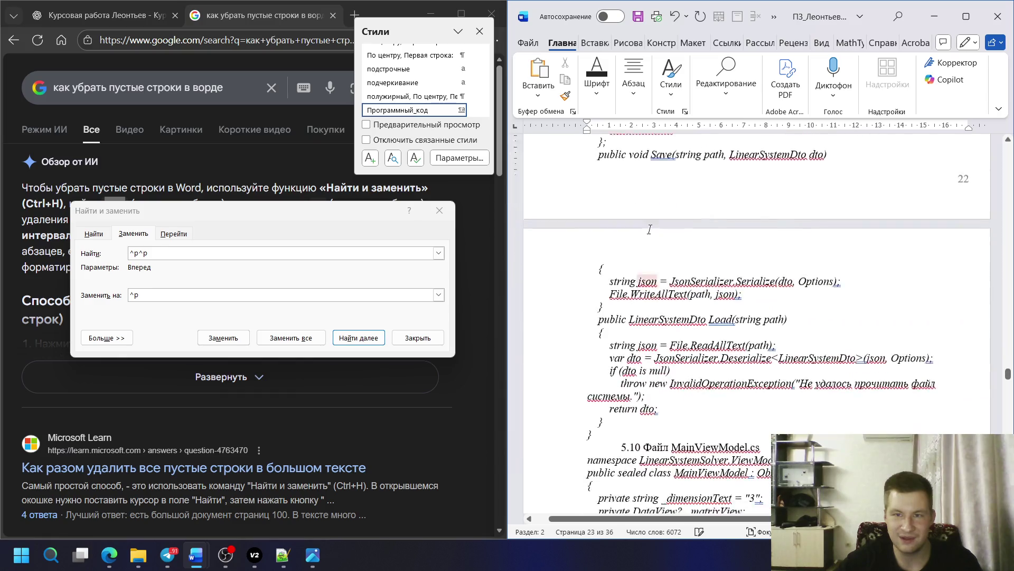
pyautogui.scroll(-4, 648, 218)
pyautogui.scroll(-1, 644, 236)
pyautogui.scroll(-1, 644, 236)
pyautogui.scroll(-5, 642, 236)
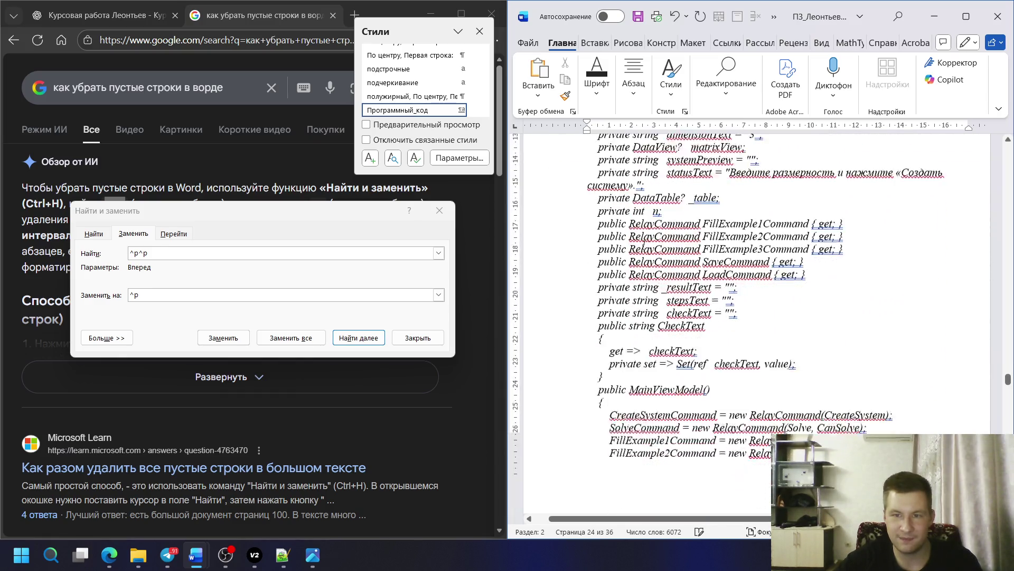
pyautogui.scroll(-3, 640, 235)
pyautogui.scroll(-3, 638, 235)
pyautogui.scroll(-5, 638, 235)
pyautogui.scroll(-5, 640, 237)
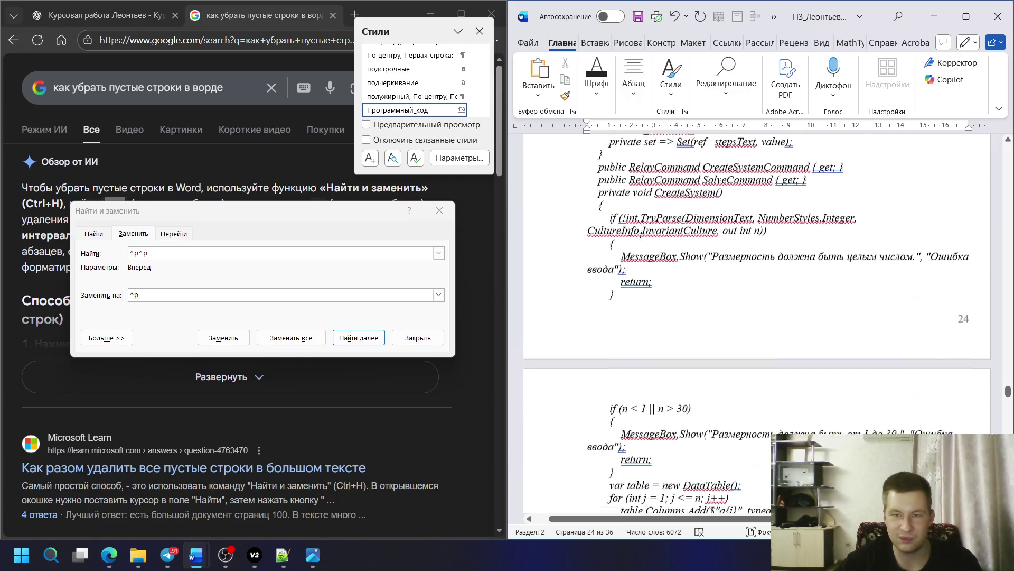
pyautogui.scroll(-5, 643, 239)
pyautogui.scroll(-4, 649, 242)
pyautogui.scroll(-5, 649, 244)
pyautogui.scroll(-5, 648, 251)
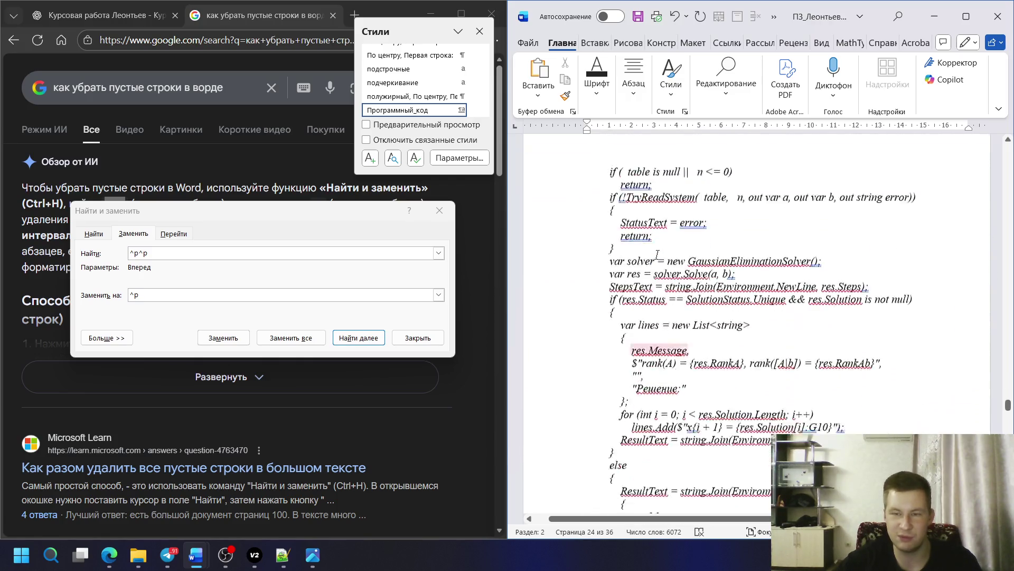
pyautogui.scroll(-5, 647, 256)
pyautogui.scroll(-6, 646, 263)
pyautogui.scroll(-5, 646, 267)
pyautogui.scroll(-5, 644, 271)
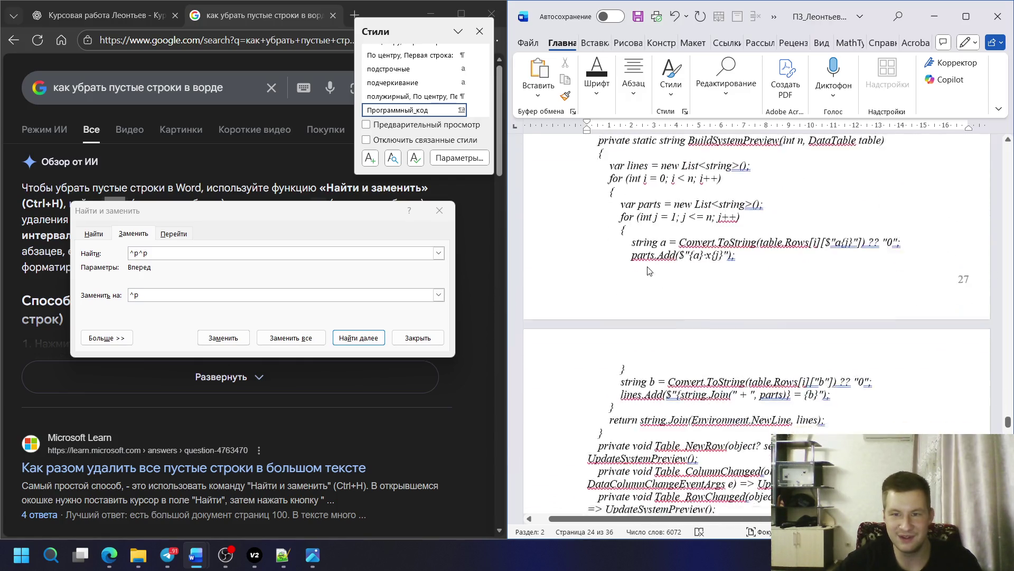
pyautogui.scroll(-5, 644, 276)
pyautogui.scroll(-5, 643, 281)
pyautogui.scroll(-5, 638, 283)
pyautogui.scroll(-5, 630, 282)
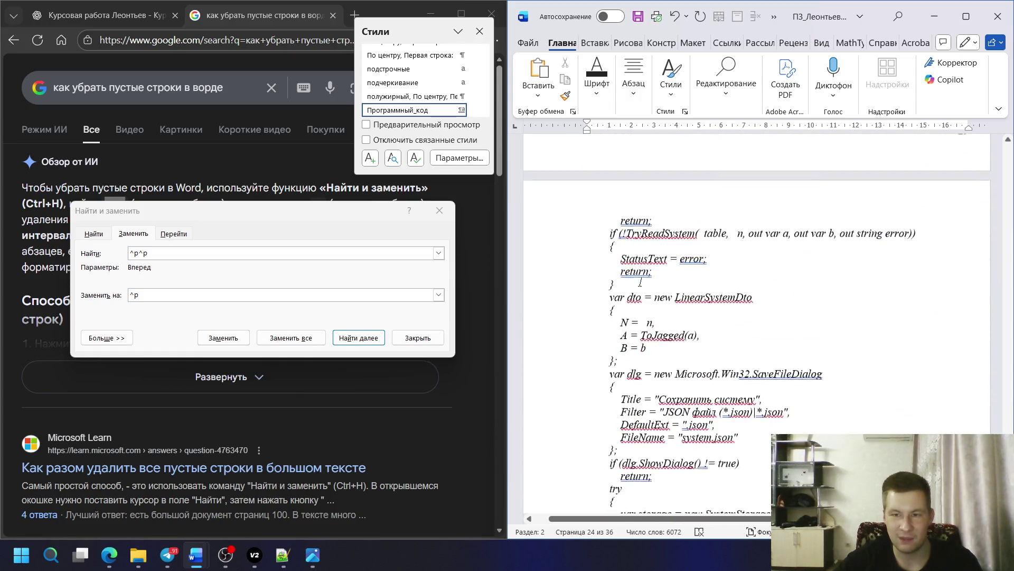
pyautogui.scroll(-5, 618, 281)
pyautogui.scroll(-5, 606, 280)
pyautogui.scroll(-5, 610, 276)
pyautogui.scroll(-5, 627, 257)
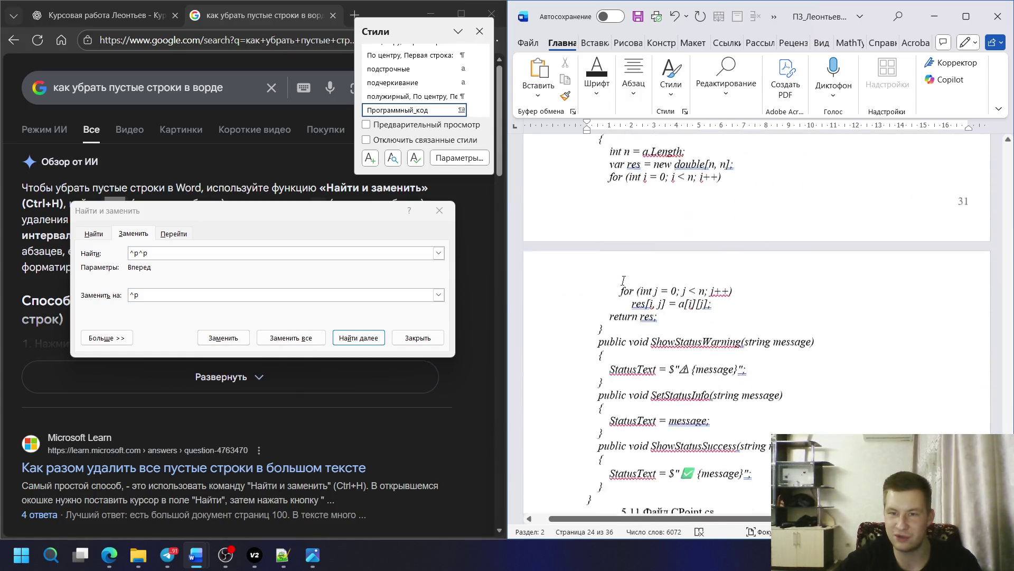
pyautogui.scroll(-5, 642, 237)
pyautogui.scroll(-5, 657, 218)
pyautogui.scroll(-1, 602, 198)
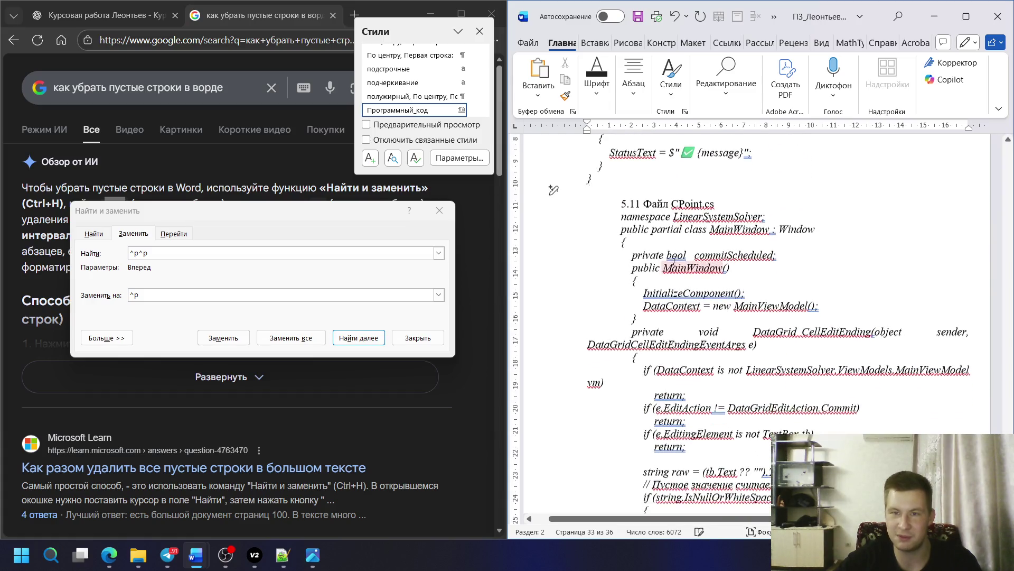
# - Apply the Программный_код style to the selected CPoint.cs listing and deselect it
pyautogui.moveTo(623, 210); pyautogui.dragTo(742, 190)
pyautogui.scroll(-15, 742, 189)
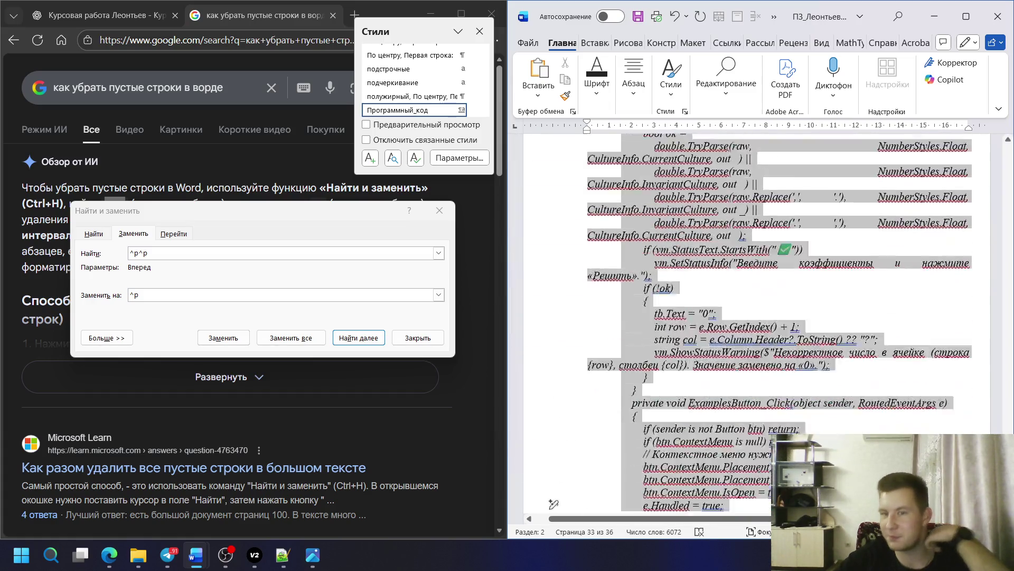
pyautogui.scroll(3, 414, 94)
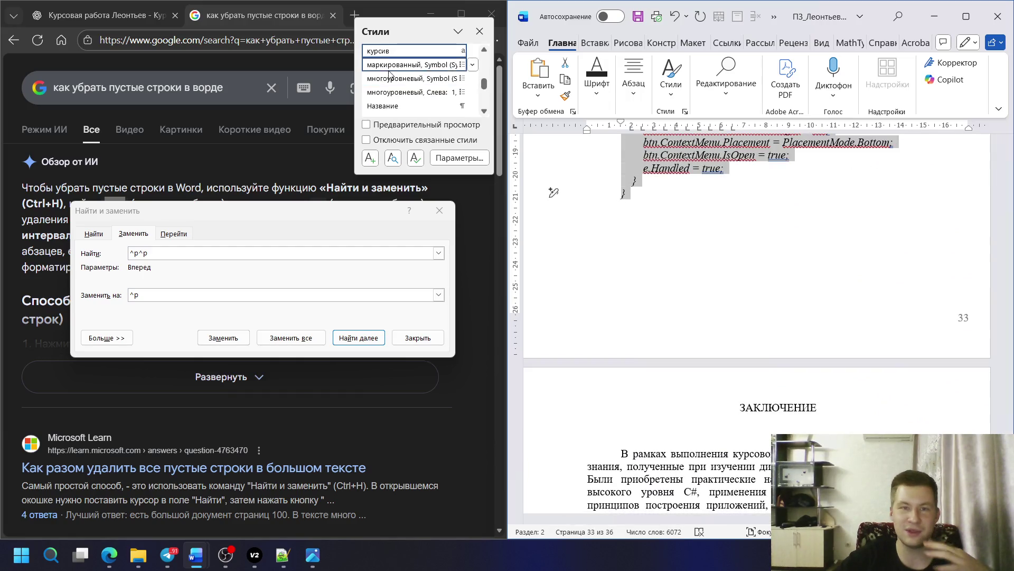
pyautogui.scroll(3, 413, 94)
pyautogui.scroll(-2, 413, 94)
pyautogui.scroll(-2, 412, 95)
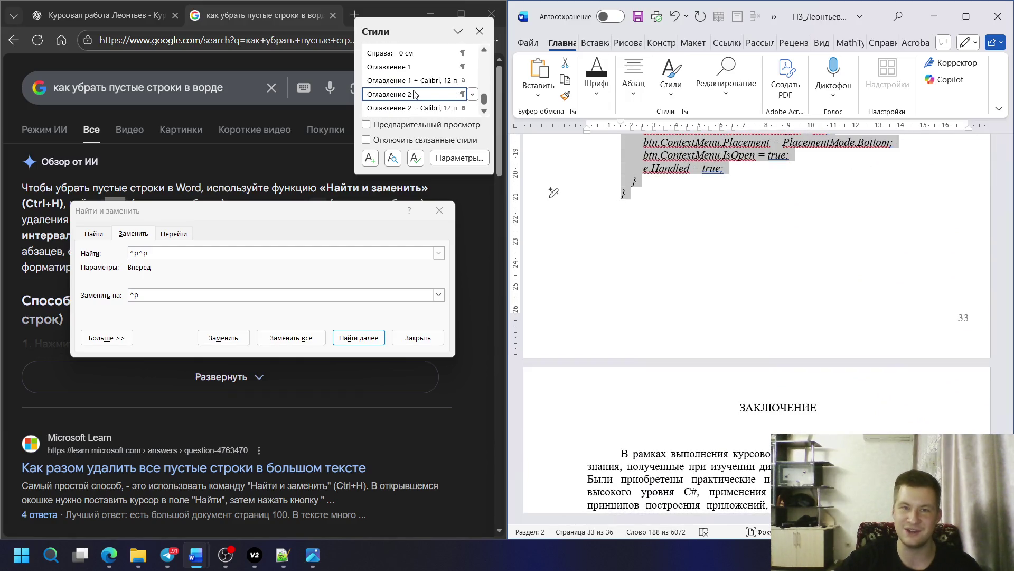
pyautogui.scroll(-2, 413, 94)
pyautogui.scroll(-2, 413, 93)
pyautogui.scroll(-2, 412, 93)
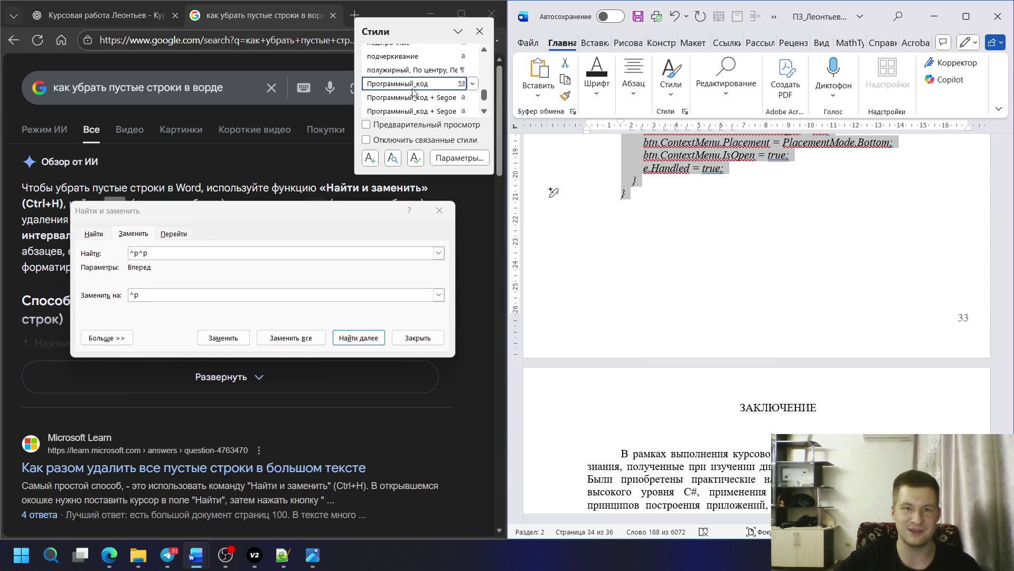
pyautogui.click(412, 93)
pyautogui.click(706, 269)
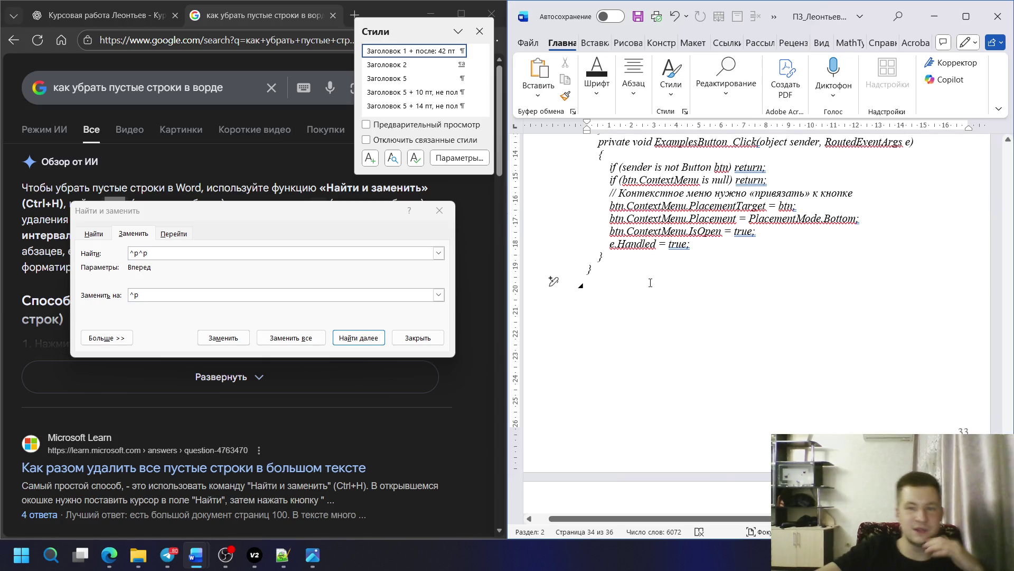
pyautogui.scroll(3, 652, 280)
pyautogui.scroll(7, 651, 279)
pyautogui.scroll(2, 652, 280)
pyautogui.scroll(-3, 644, 319)
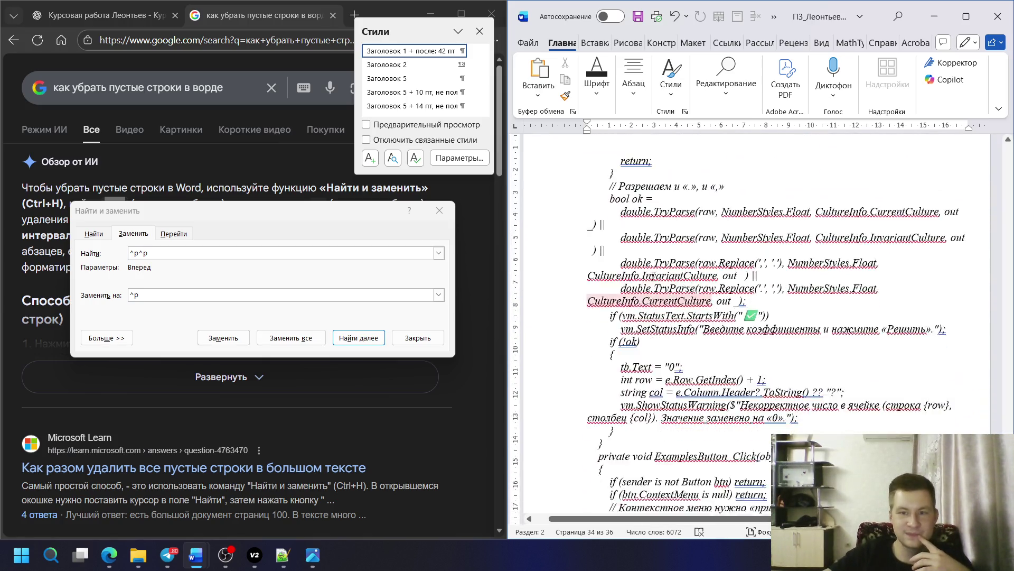
pyautogui.scroll(6, 644, 320)
pyautogui.scroll(7, 643, 319)
pyautogui.scroll(7, 643, 319)
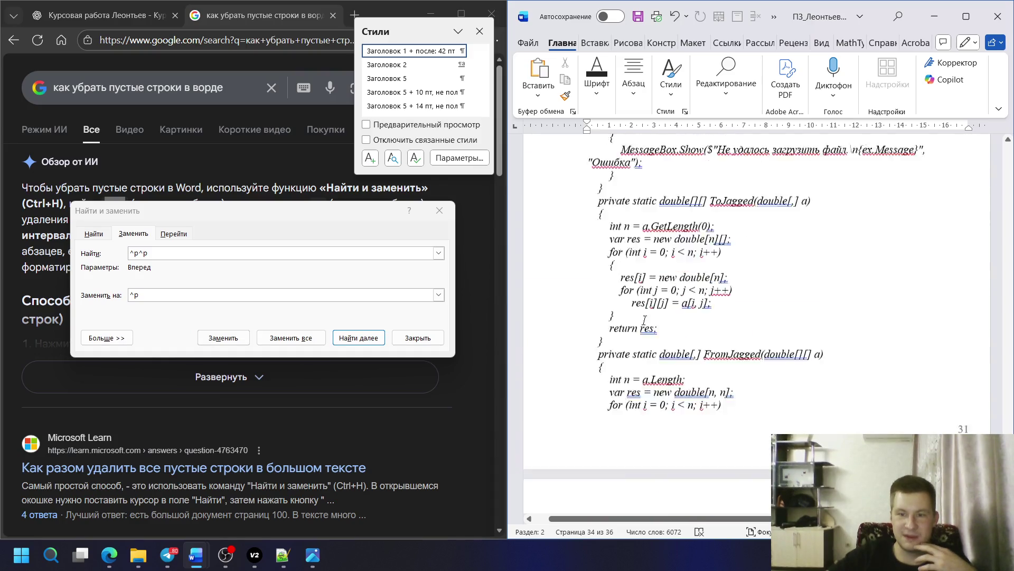
pyautogui.scroll(3, 643, 322)
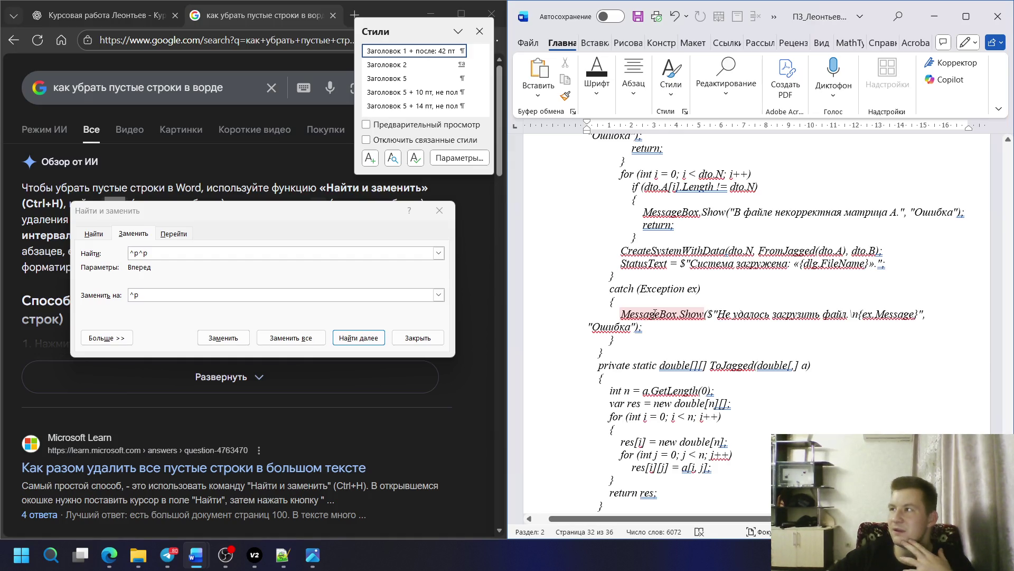
pyautogui.scroll(5, 698, 317)
pyautogui.scroll(-2, 698, 317)
pyautogui.scroll(-3, 698, 317)
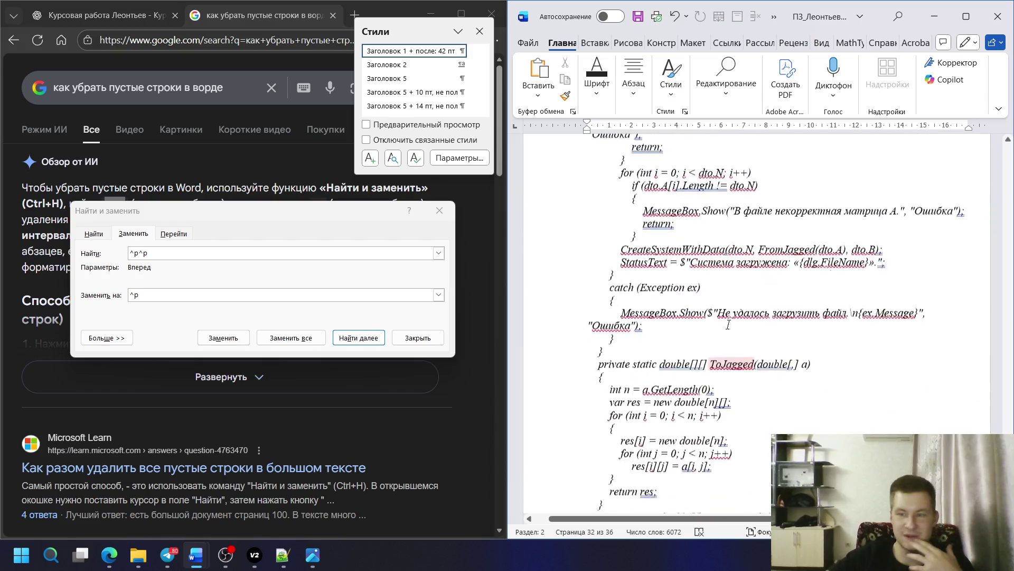
pyautogui.scroll(-3, 721, 320)
pyautogui.scroll(-5, 721, 321)
pyautogui.scroll(-5, 721, 321)
pyautogui.scroll(-5, 719, 320)
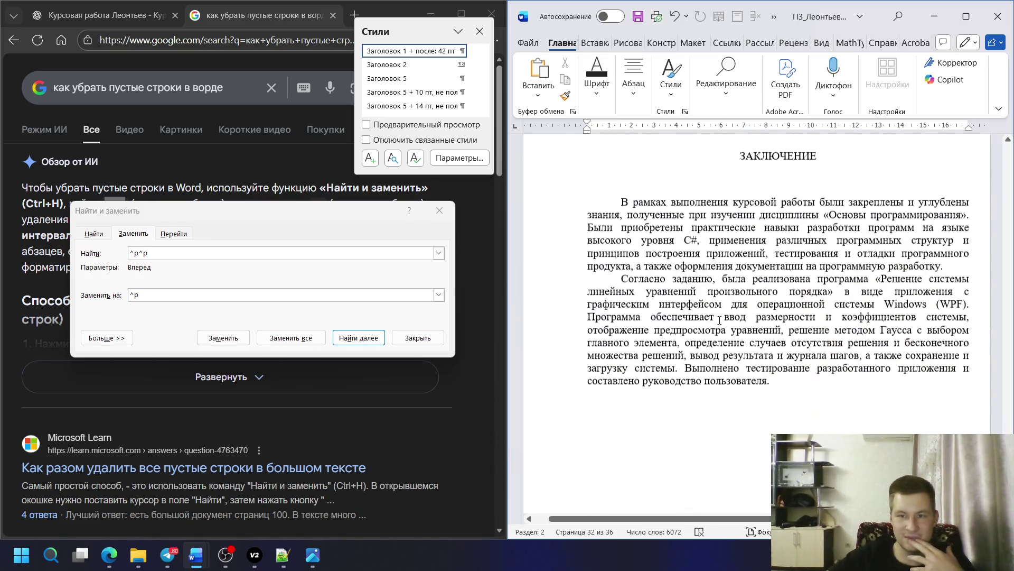
pyautogui.scroll(-3, 718, 319)
pyautogui.scroll(-5, 718, 320)
pyautogui.scroll(-3, 719, 317)
pyautogui.scroll(3, 718, 313)
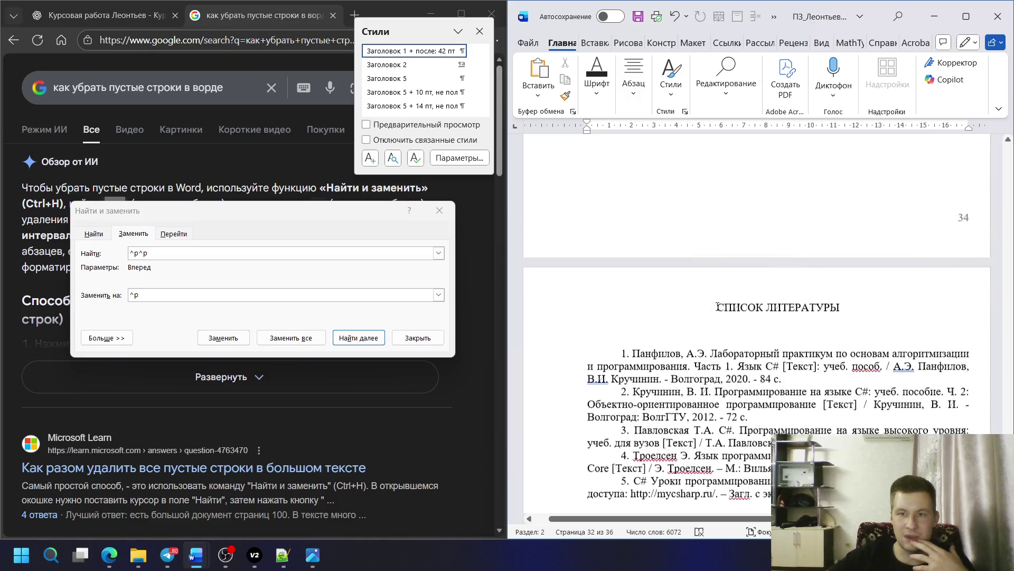
pyautogui.scroll(5, 718, 306)
pyautogui.scroll(5, 718, 306)
pyautogui.scroll(5, 697, 285)
pyautogui.scroll(5, 681, 270)
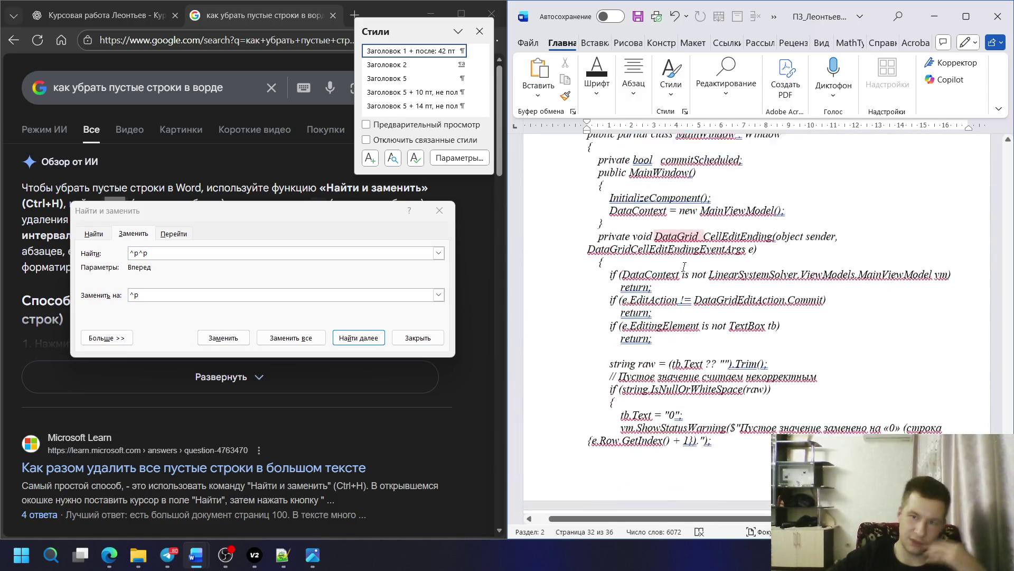
pyautogui.scroll(5, 674, 262)
pyautogui.scroll(5, 674, 261)
pyautogui.scroll(5, 674, 262)
pyautogui.scroll(5, 673, 261)
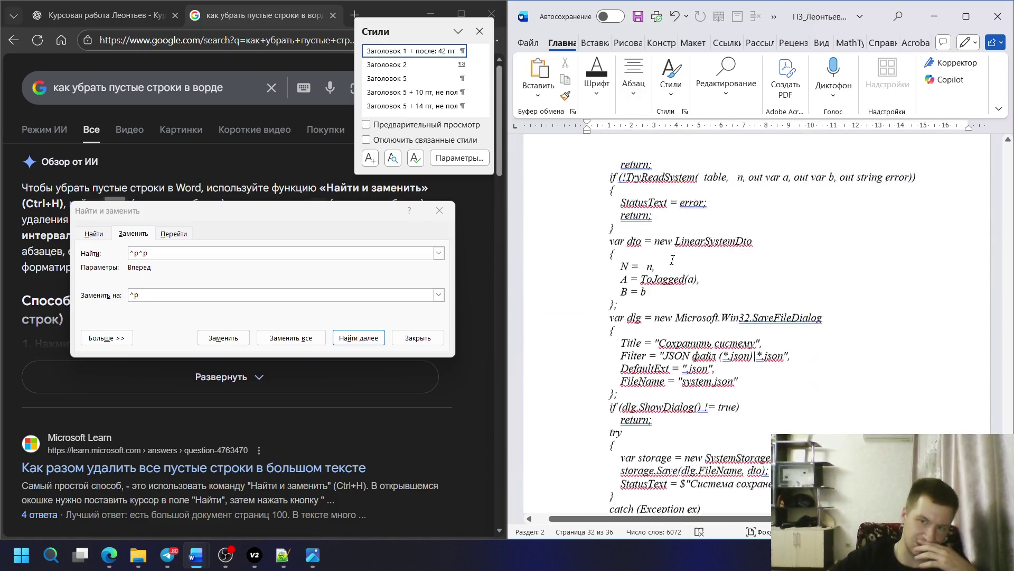
pyautogui.scroll(5, 673, 259)
pyautogui.scroll(5, 672, 260)
pyautogui.scroll(5, 673, 260)
pyautogui.scroll(5, 672, 260)
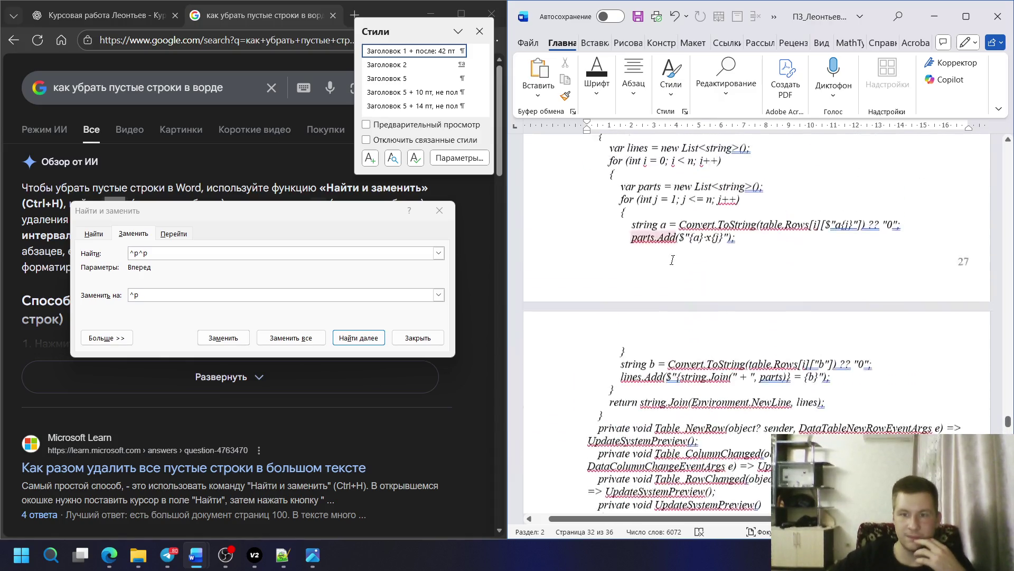
pyautogui.scroll(5, 673, 260)
pyautogui.scroll(5, 673, 260)
pyautogui.scroll(5, 672, 260)
pyautogui.scroll(5, 672, 261)
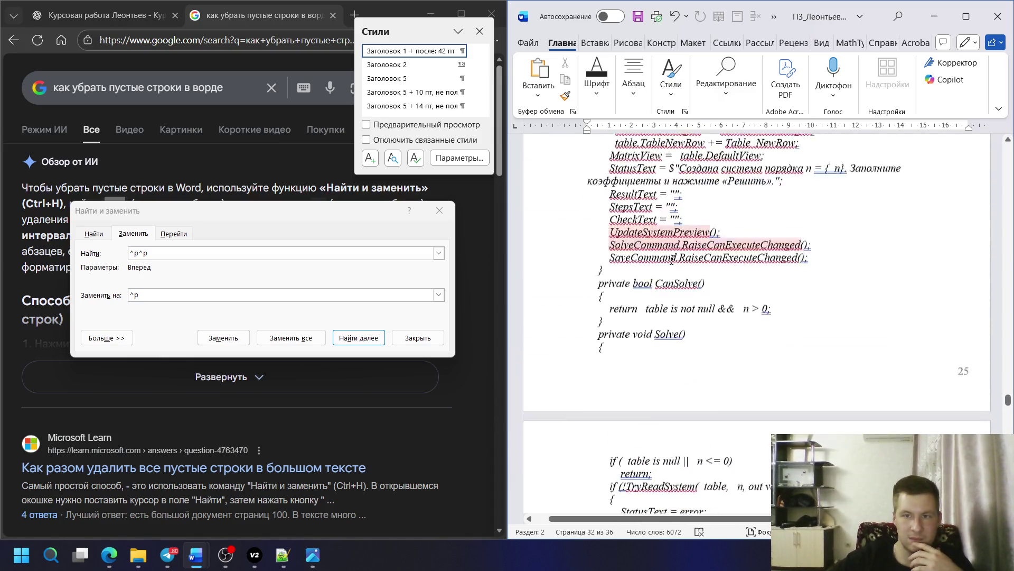
pyautogui.scroll(5, 673, 263)
pyautogui.scroll(5, 672, 263)
pyautogui.scroll(5, 672, 262)
pyautogui.scroll(5, 672, 261)
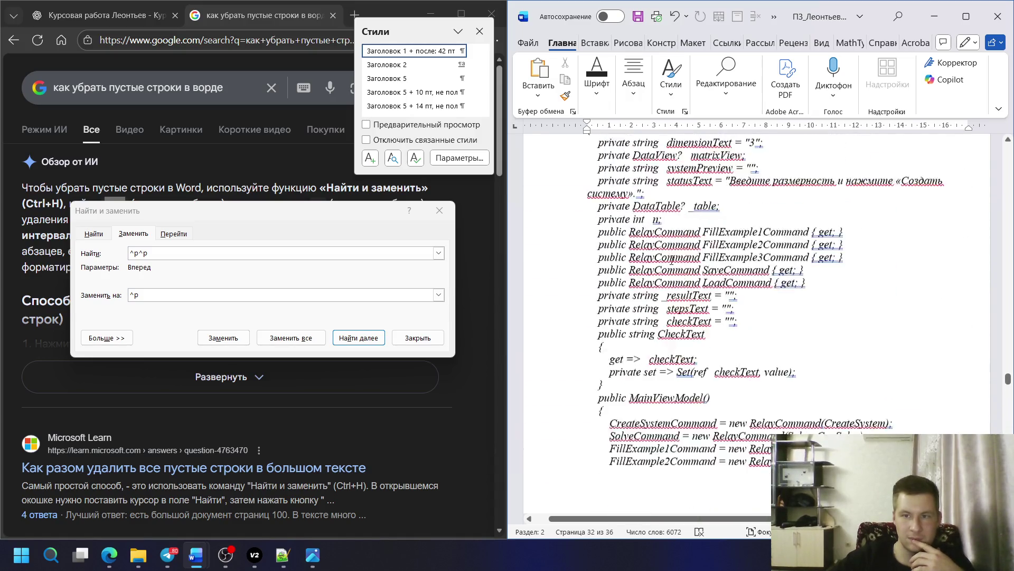
pyautogui.scroll(5, 672, 261)
pyautogui.scroll(1, 672, 260)
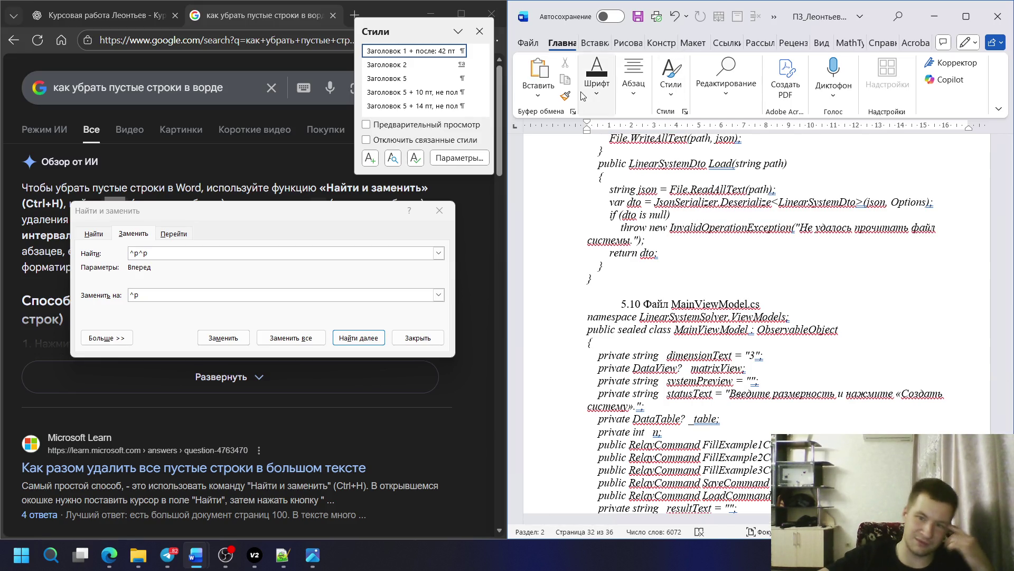
# - Close the Styles pane and Find dialog, then minimize the browser to reveal the desktop
pyautogui.click(554, 291)
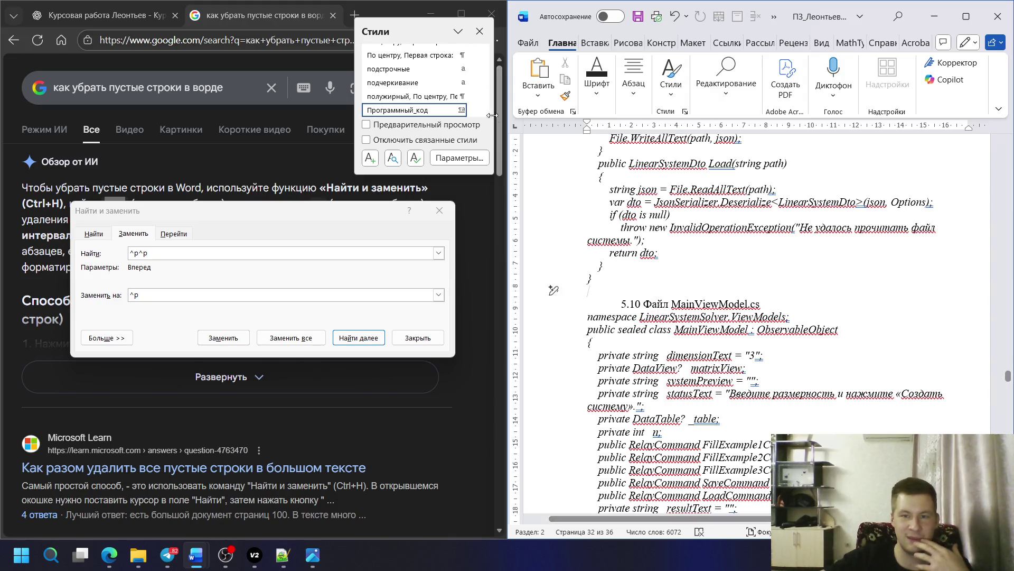
pyautogui.click(480, 31)
pyautogui.scroll(-1, 709, 267)
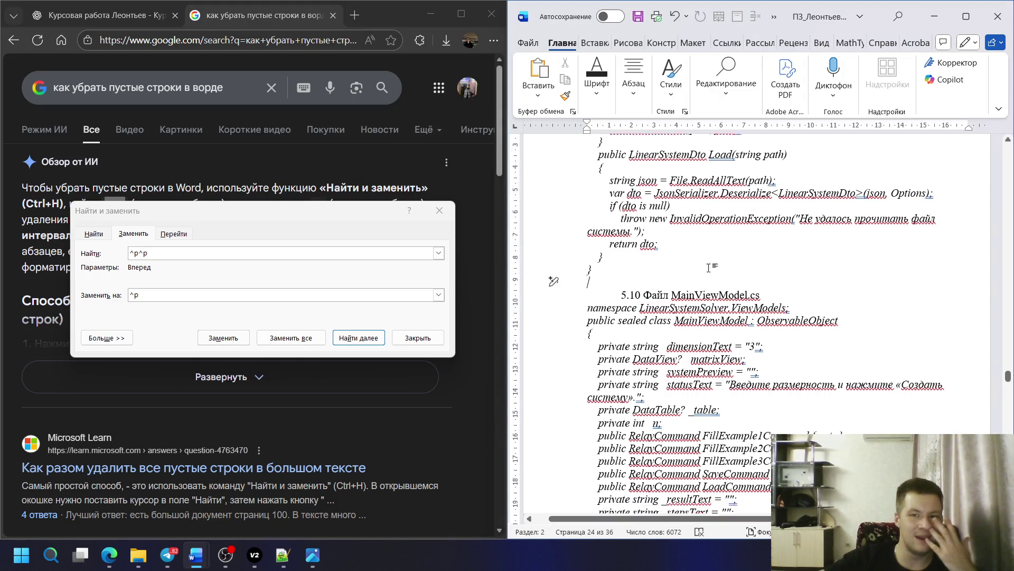
pyautogui.scroll(-10, 709, 268)
pyautogui.scroll(5, 710, 268)
pyautogui.scroll(10, 709, 267)
pyautogui.scroll(3, 709, 268)
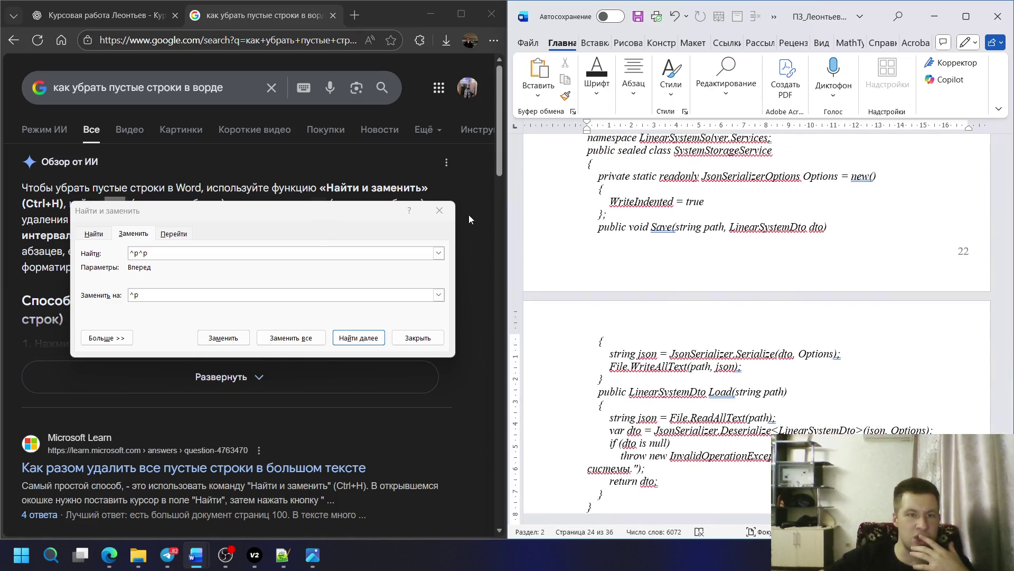
pyautogui.click(440, 210)
pyautogui.click(333, 15)
pyautogui.click(428, 15)
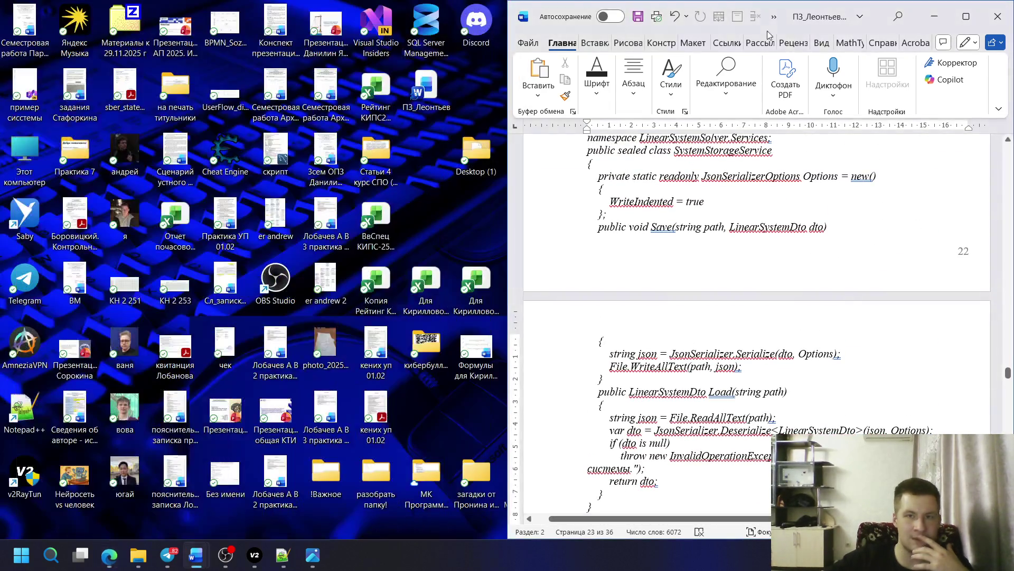
pyautogui.scroll(3, 801, 278)
pyautogui.scroll(3, 801, 278)
pyautogui.scroll(5, 801, 277)
pyautogui.scroll(5, 801, 277)
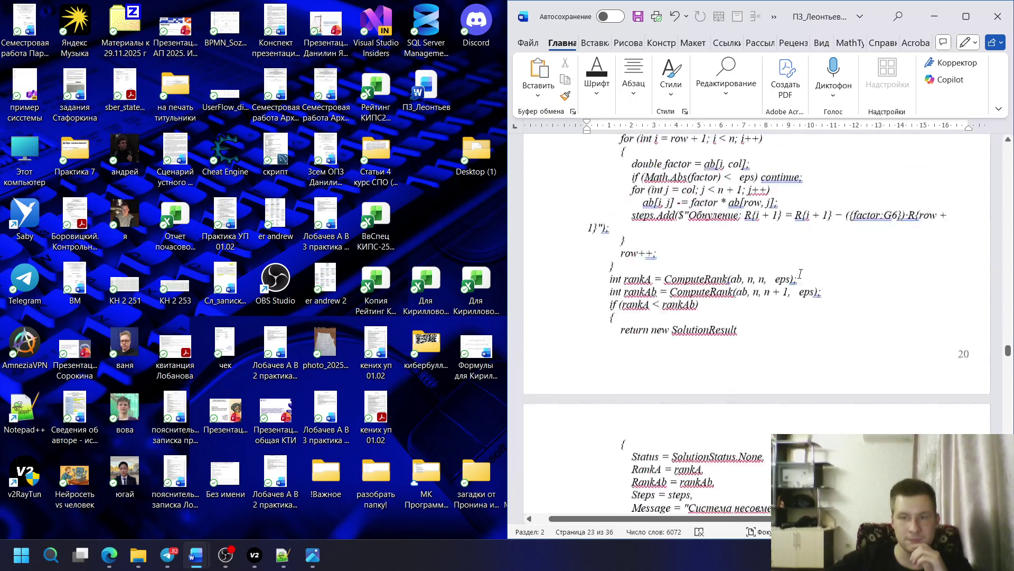
pyautogui.scroll(5, 793, 262)
pyautogui.scroll(5, 783, 234)
pyautogui.scroll(5, 782, 235)
pyautogui.scroll(5, 782, 235)
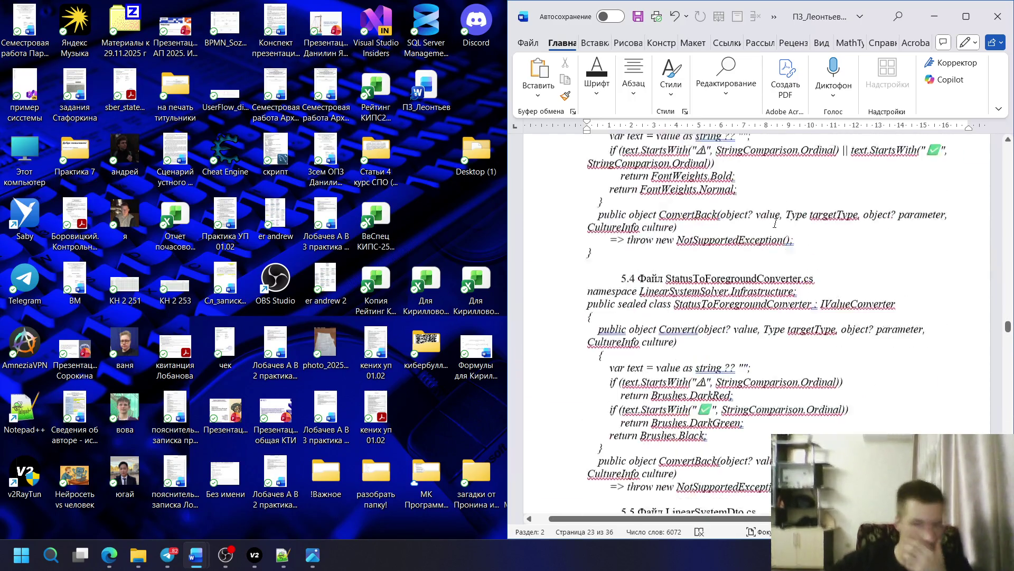
pyautogui.scroll(5, 780, 232)
pyautogui.scroll(5, 777, 228)
pyautogui.scroll(5, 777, 227)
pyautogui.scroll(5, 776, 227)
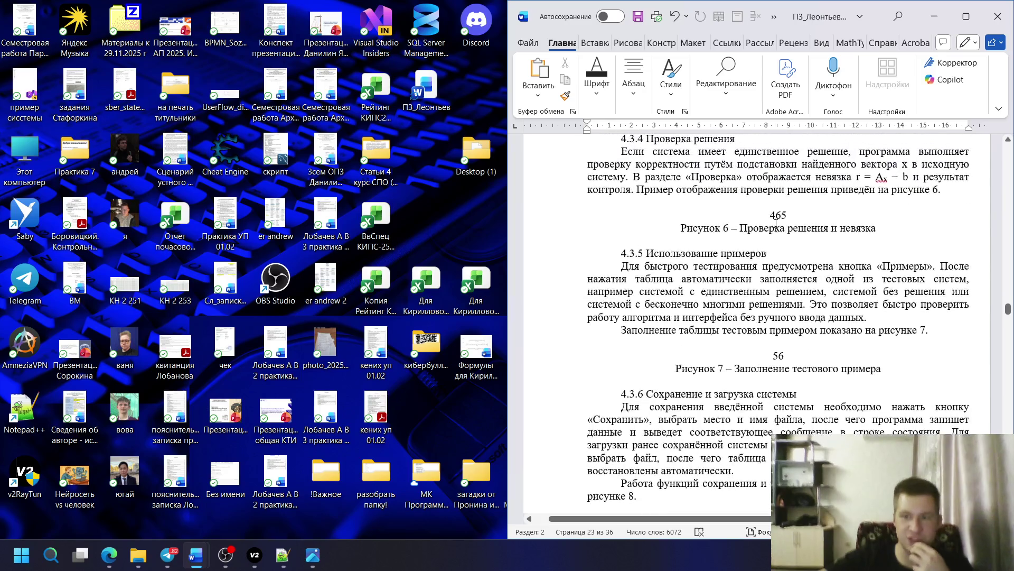
pyautogui.scroll(5, 777, 228)
pyautogui.scroll(5, 777, 227)
pyautogui.scroll(3, 775, 222)
pyautogui.scroll(3, 775, 224)
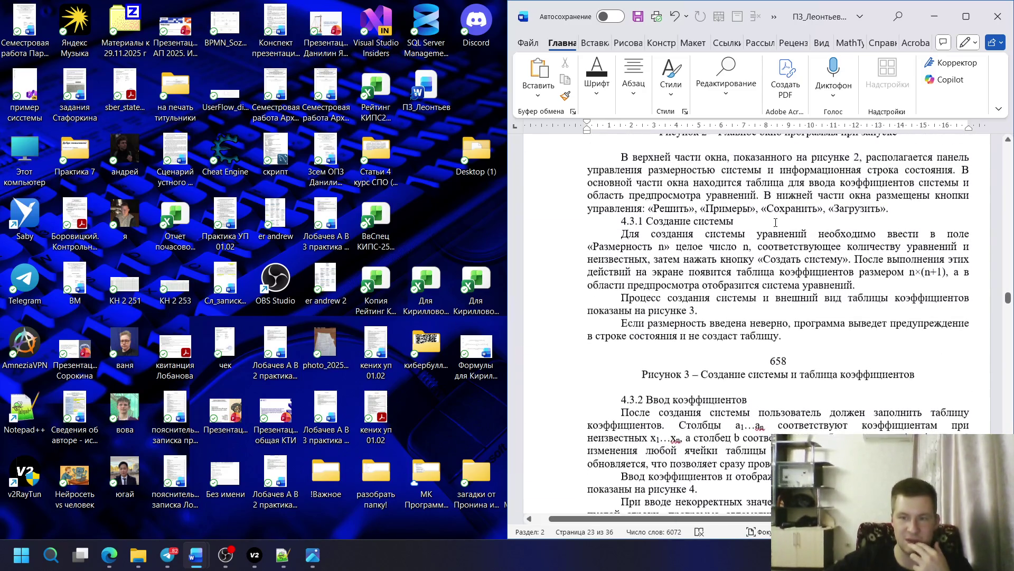
pyautogui.scroll(3, 776, 226)
pyautogui.scroll(3, 775, 227)
pyautogui.scroll(1, 775, 227)
pyautogui.scroll(2, 776, 227)
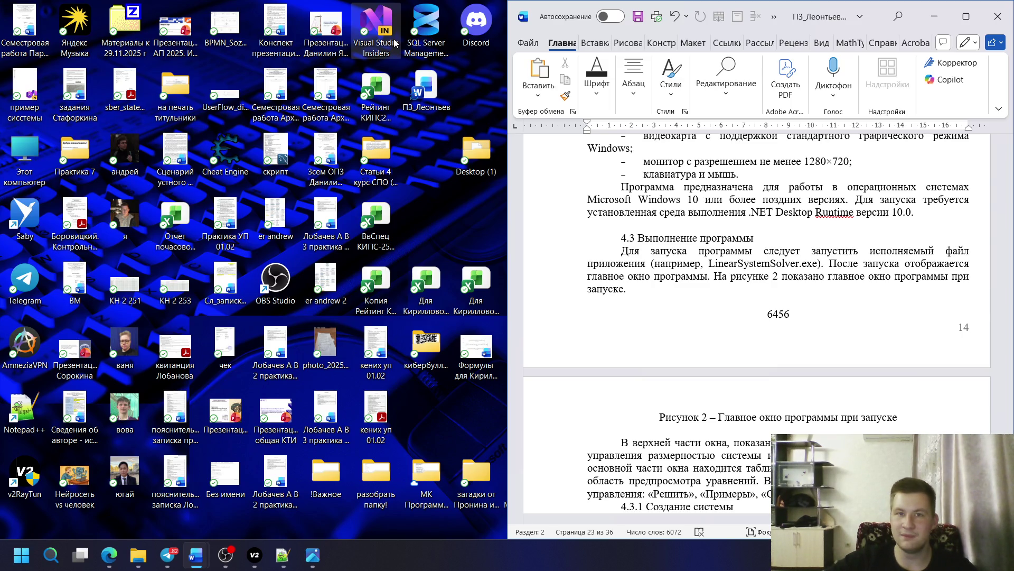
# - Launch Visual Studio from the desktop and dismiss its start window
pyautogui.doubleClick(394, 43)
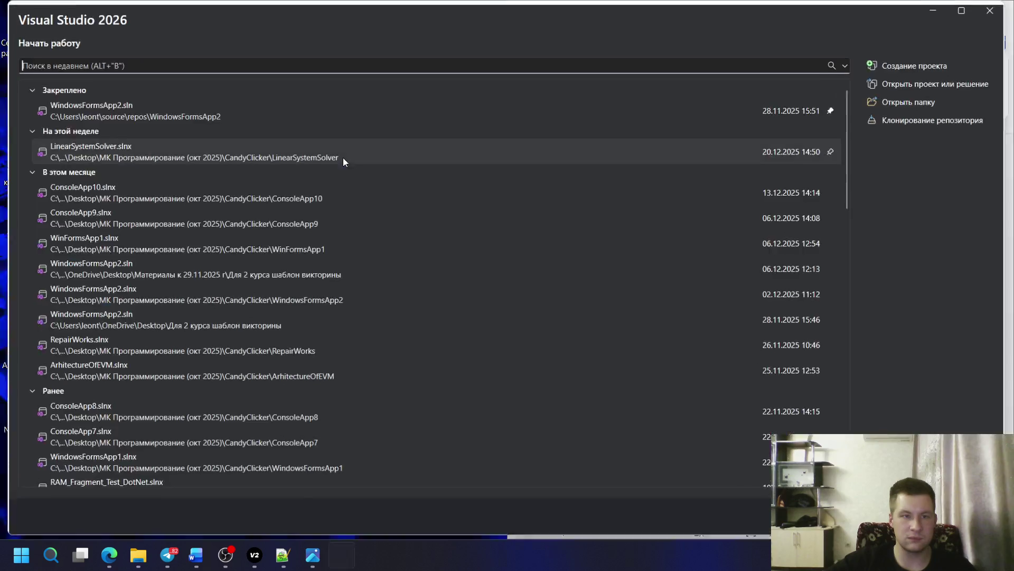
pyautogui.press('Escape')
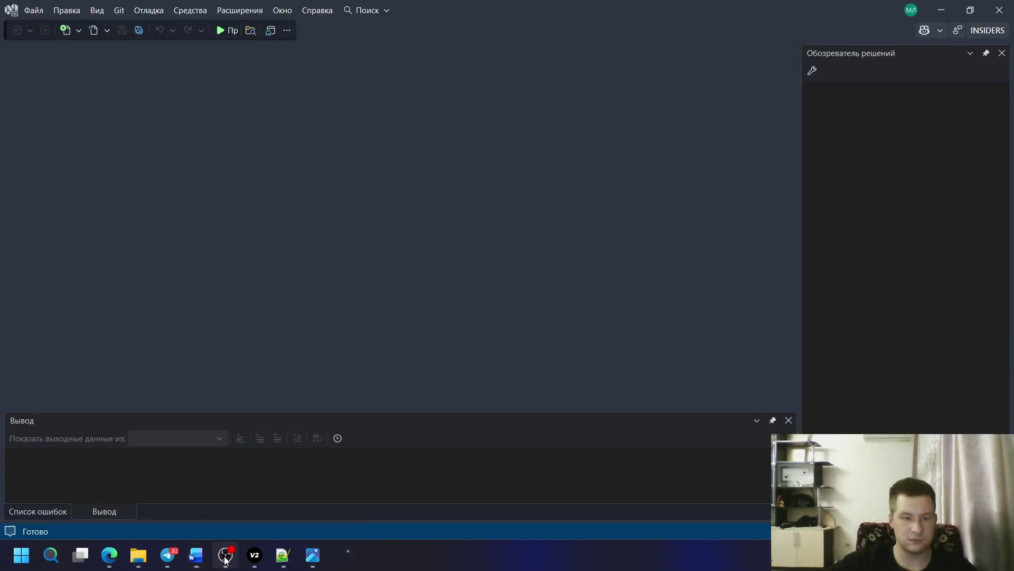
# - Bring the OBS Studio window with its live chat to the front
pyautogui.click(225, 554)
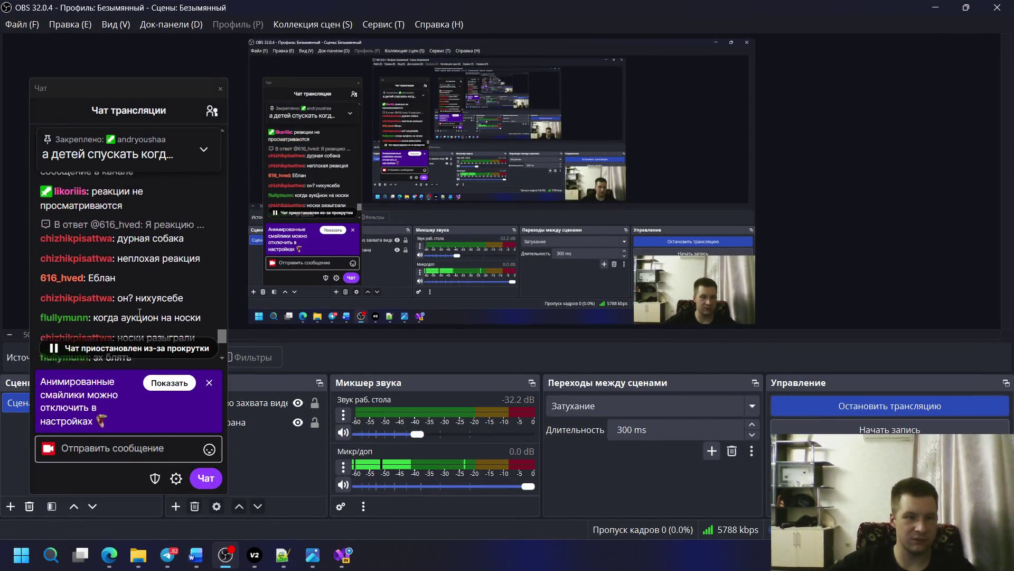
pyautogui.scroll(2, 140, 312)
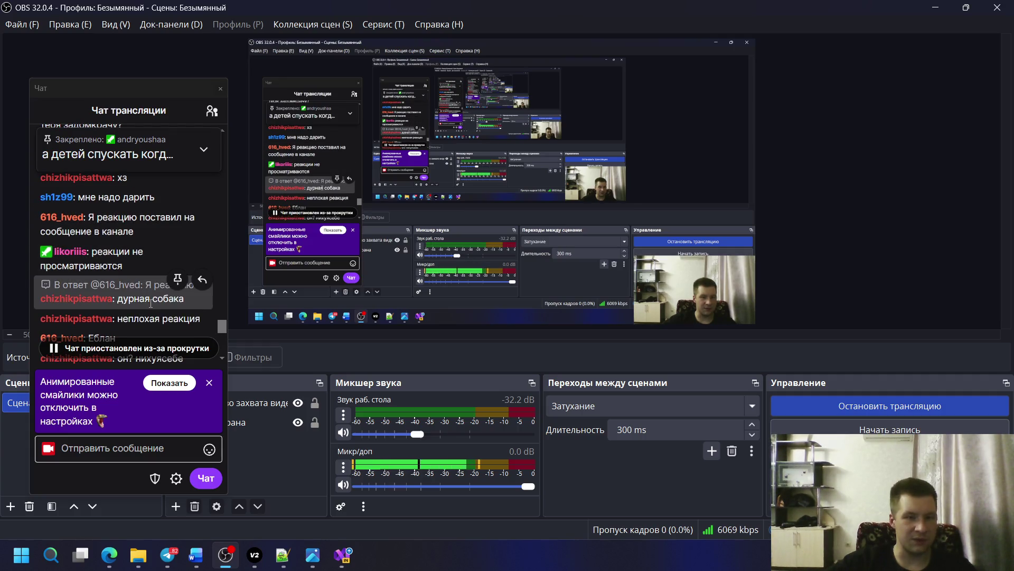
pyautogui.scroll(-1, 170, 305)
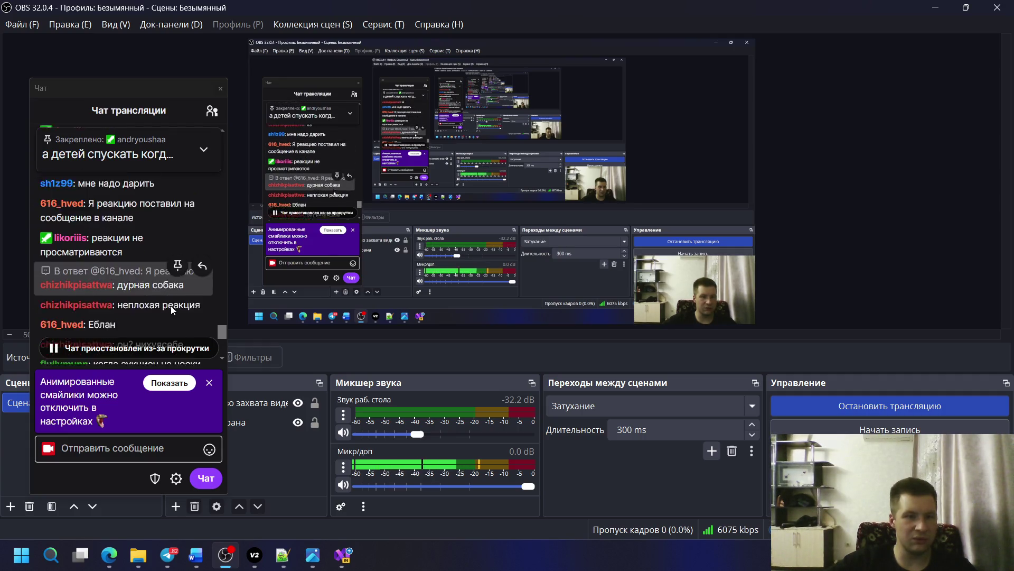
pyautogui.scroll(-2, 170, 304)
pyautogui.scroll(-2, 127, 266)
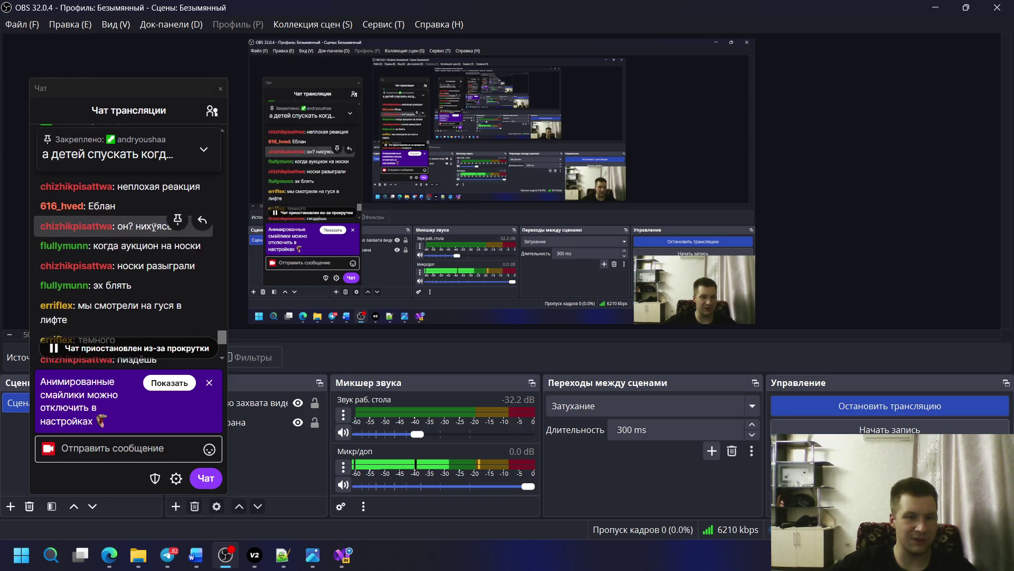
pyautogui.scroll(-1, 153, 226)
pyautogui.scroll(-1, 154, 209)
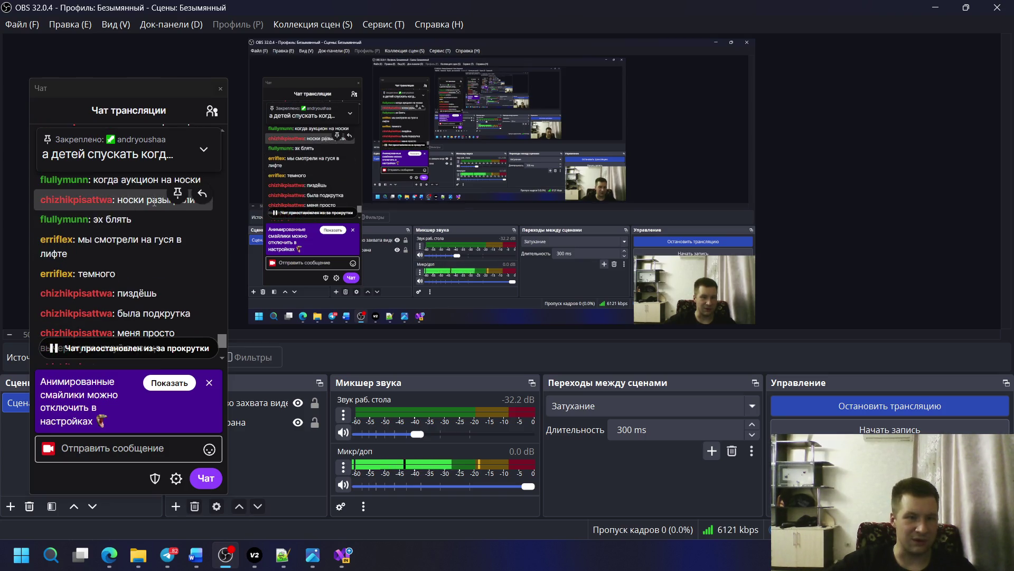
pyautogui.scroll(-2, 155, 204)
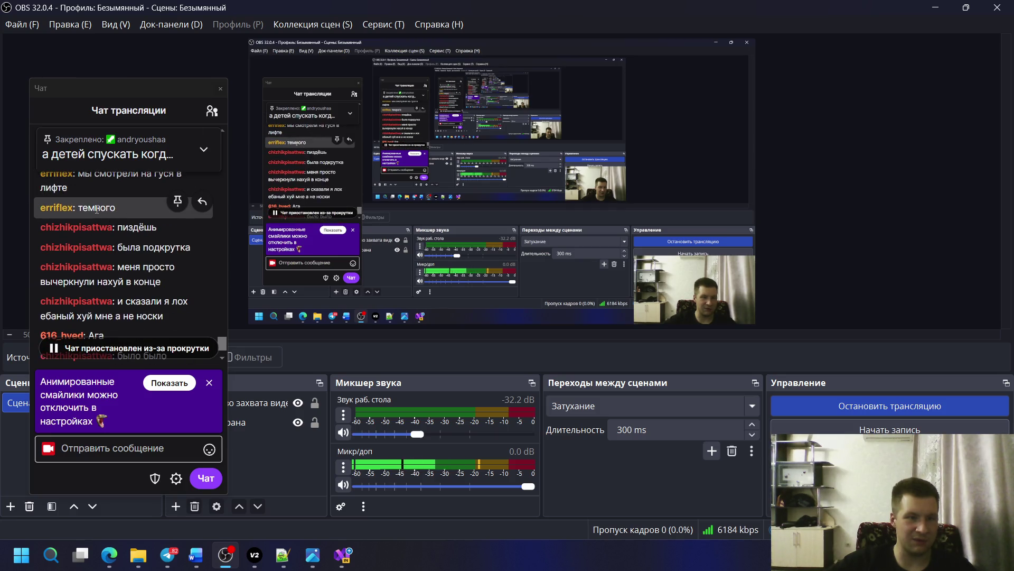
pyautogui.scroll(-1, 133, 218)
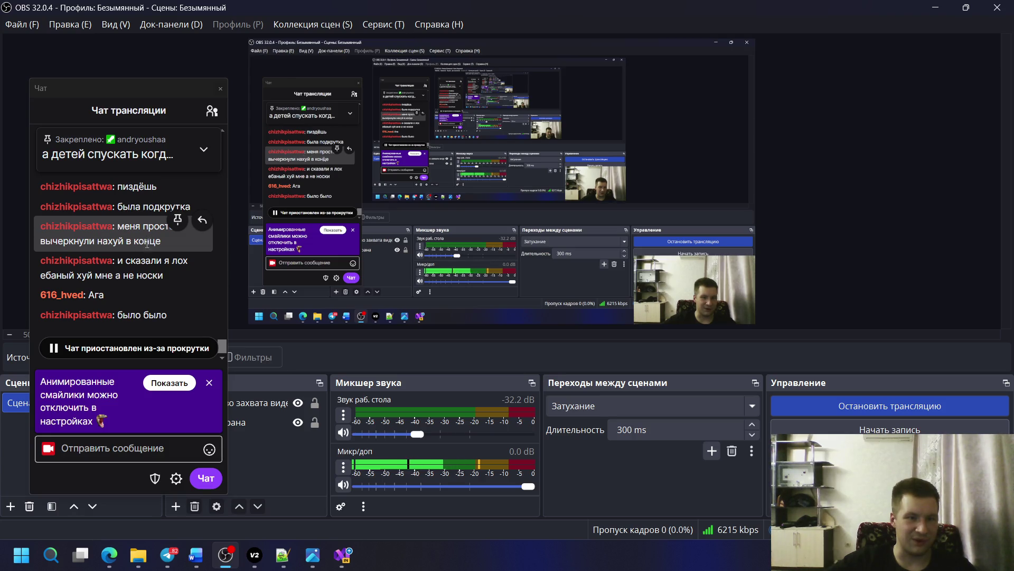
pyautogui.scroll(2, 135, 270)
pyautogui.scroll(-1, 128, 291)
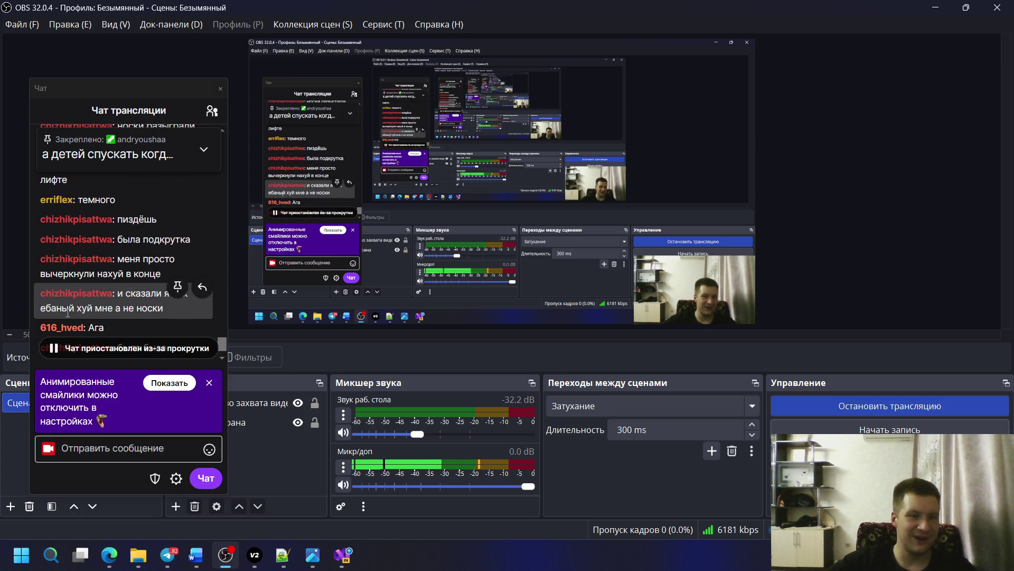
pyautogui.scroll(-1, 101, 269)
pyautogui.scroll(1, 112, 279)
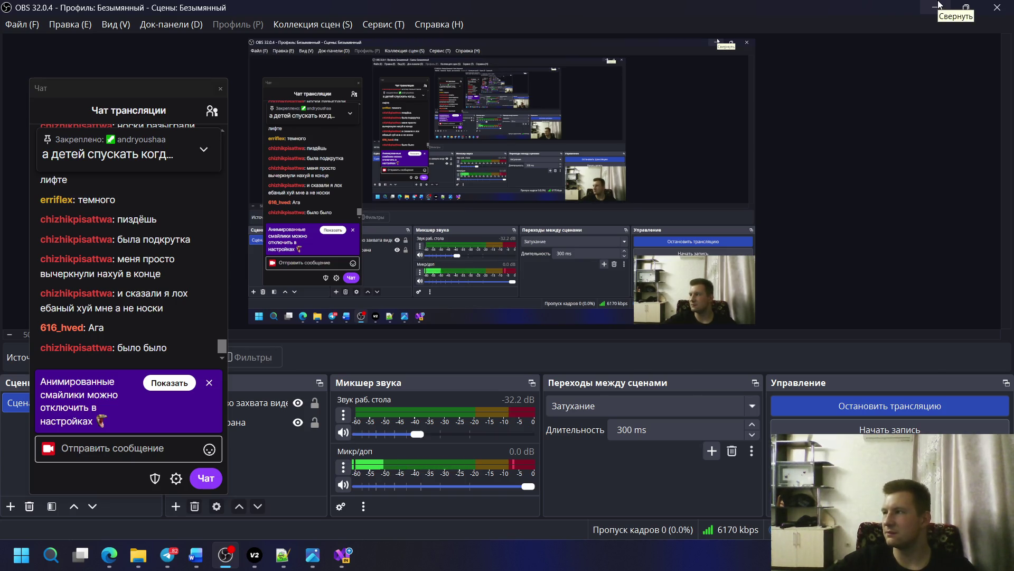
# - Minimize OBS and start the LinearSystemSolver program without debugging
pyautogui.click(938, 5)
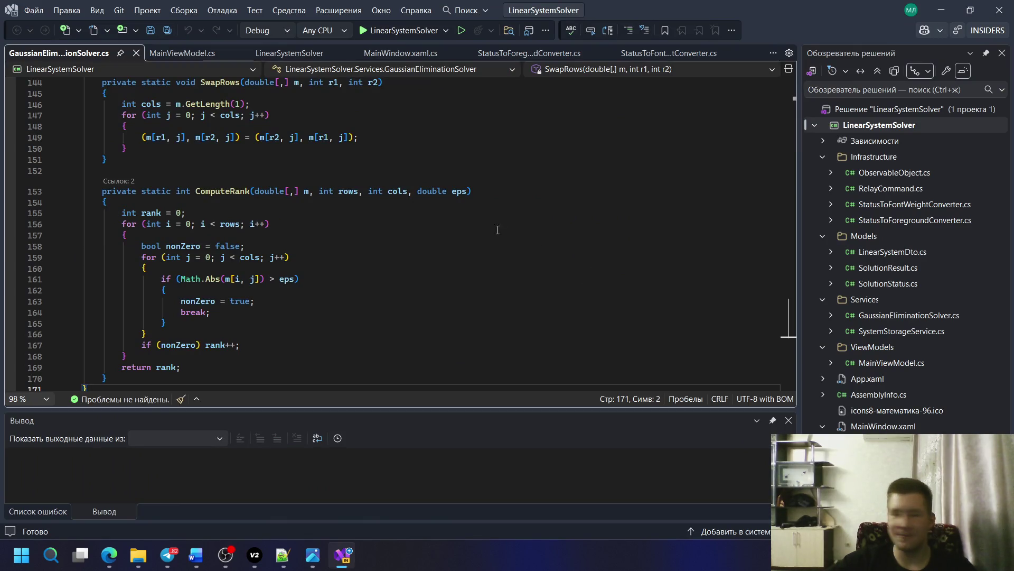
pyautogui.click(459, 32)
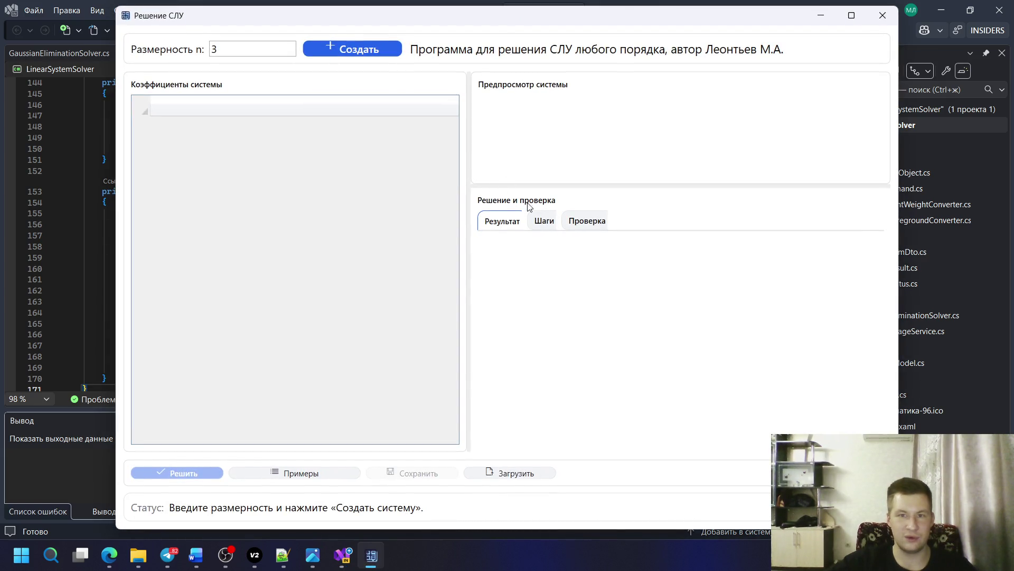
pyautogui.click(539, 223)
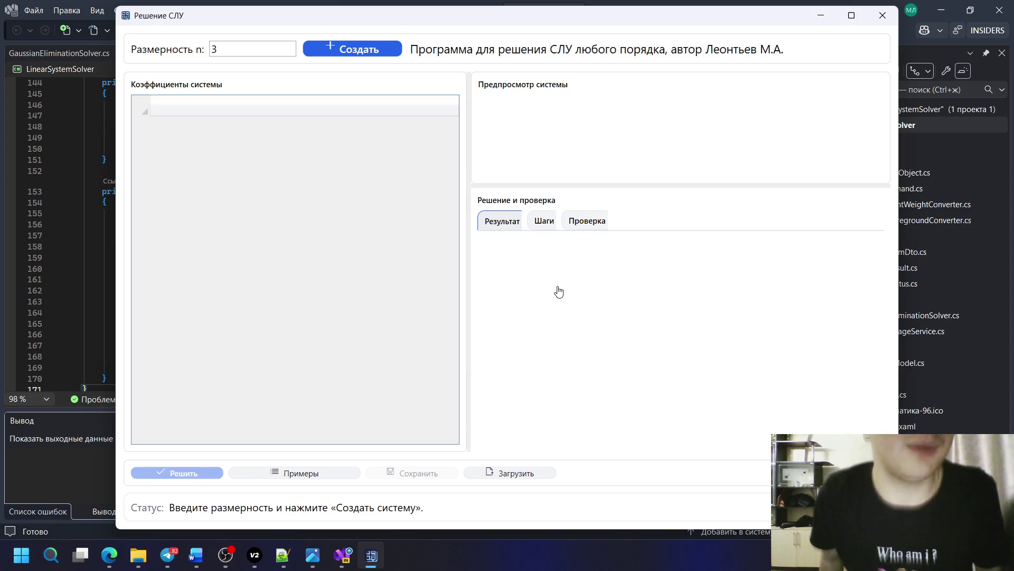
# - Snip the solver's Решение СЛУ main window in Window capture mode
pyautogui.press('super+shift+s')
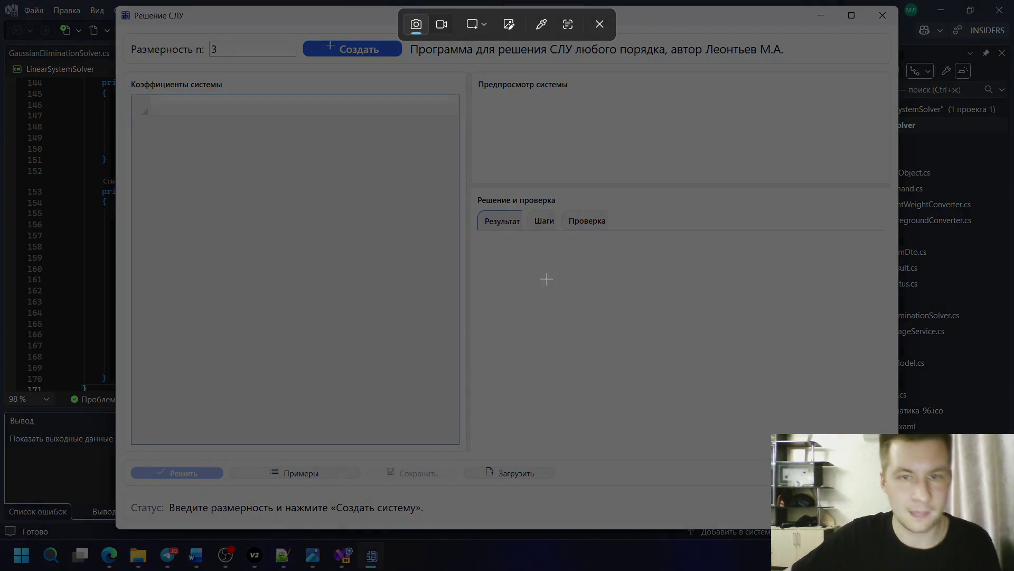
pyautogui.click(476, 23)
pyautogui.click(491, 48)
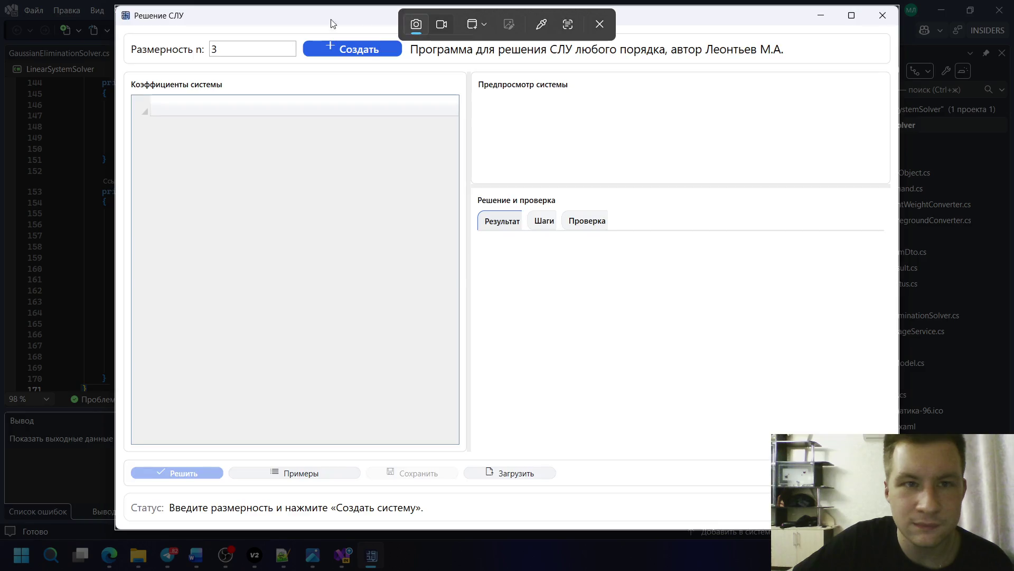
pyautogui.click(331, 24)
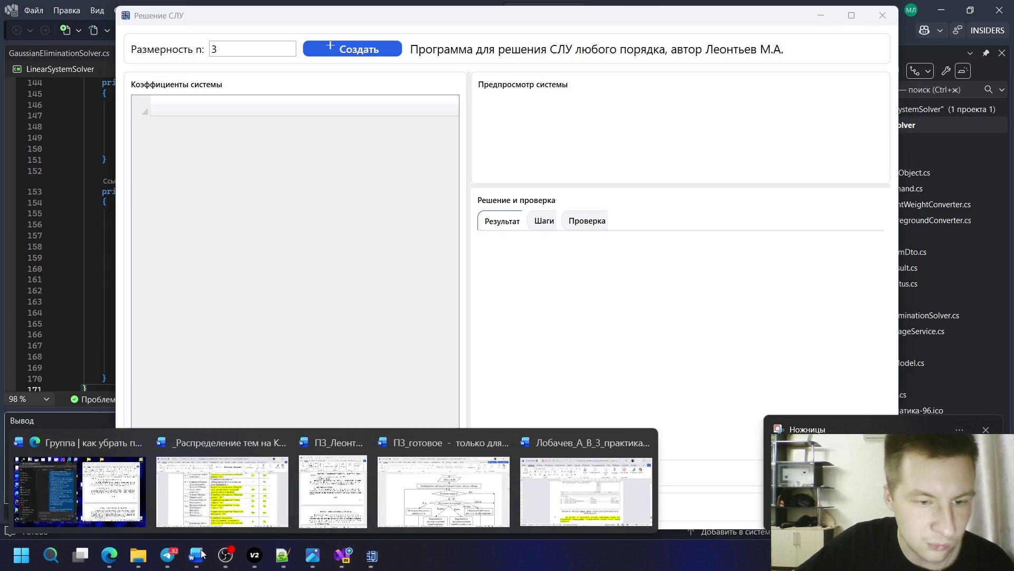
pyautogui.moveTo(196, 555)
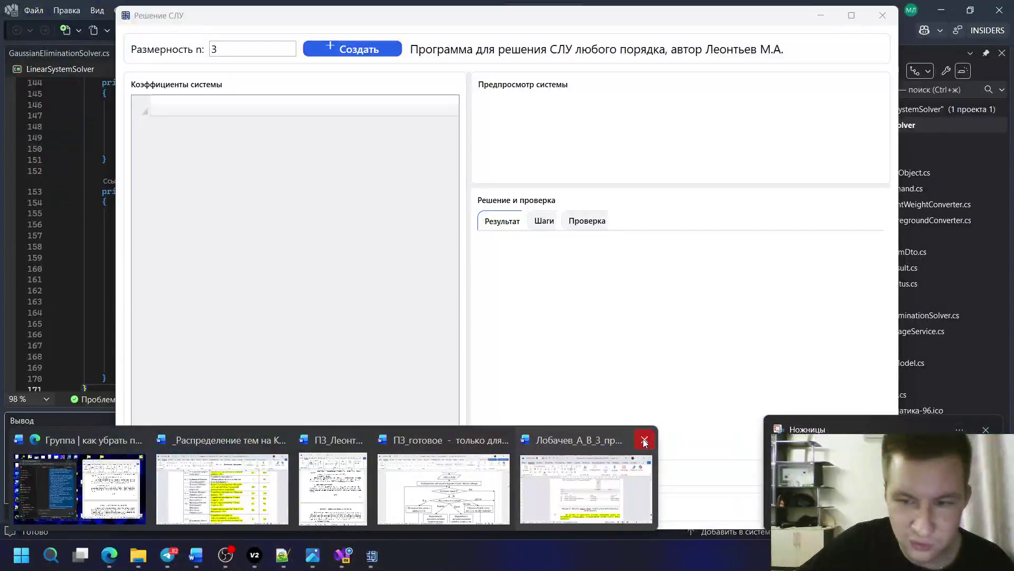
pyautogui.moveTo(333, 485)
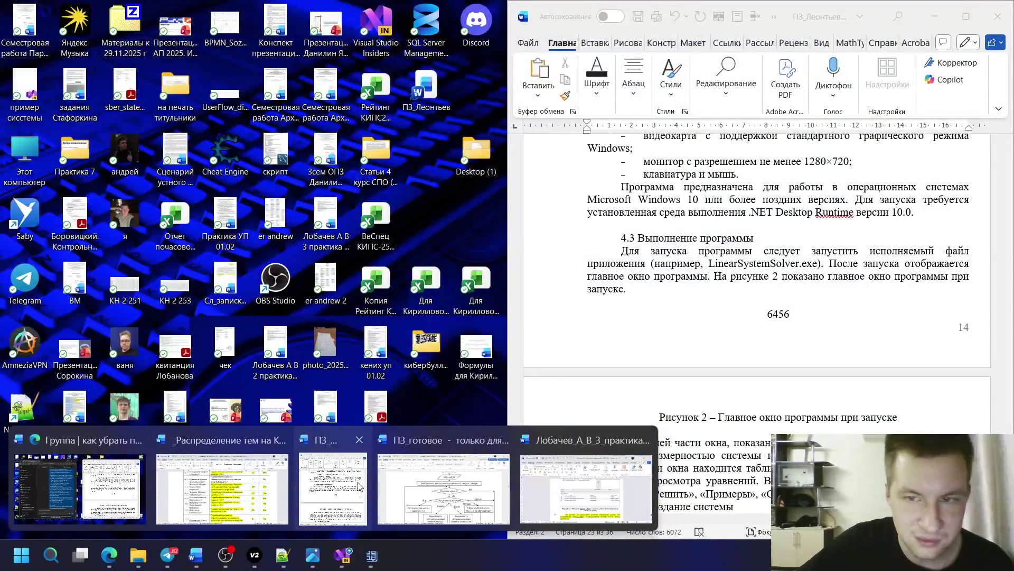
# - Paste the main-window screenshot over the 6456 placeholder as Figure 2
pyautogui.click(359, 486)
pyautogui.click(791, 315)
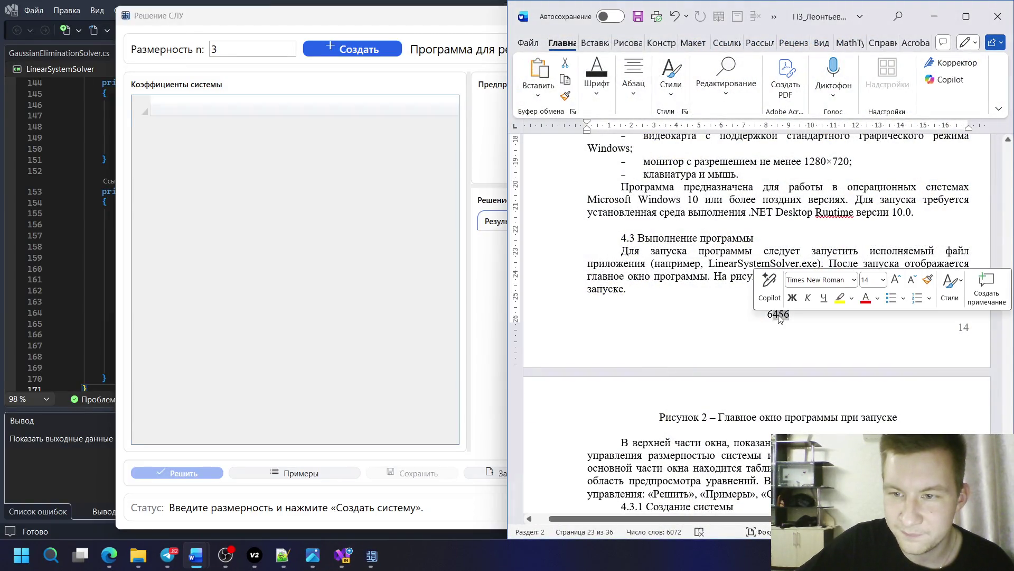
pyautogui.doubleClick(791, 315)
pyautogui.hotkey('ctrl', 'v')
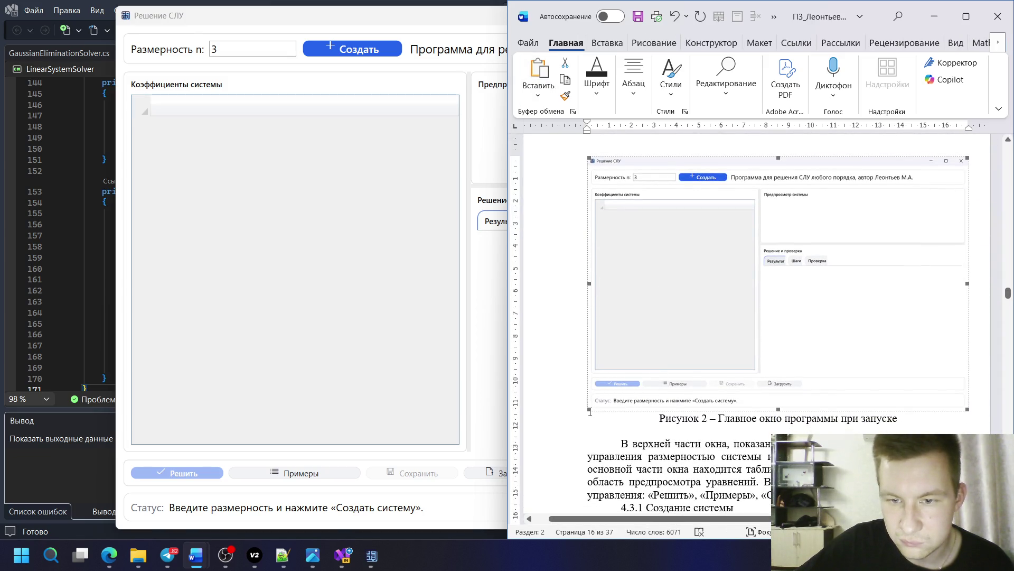
pyautogui.scroll(-4, 719, 316)
pyautogui.scroll(-4, 718, 316)
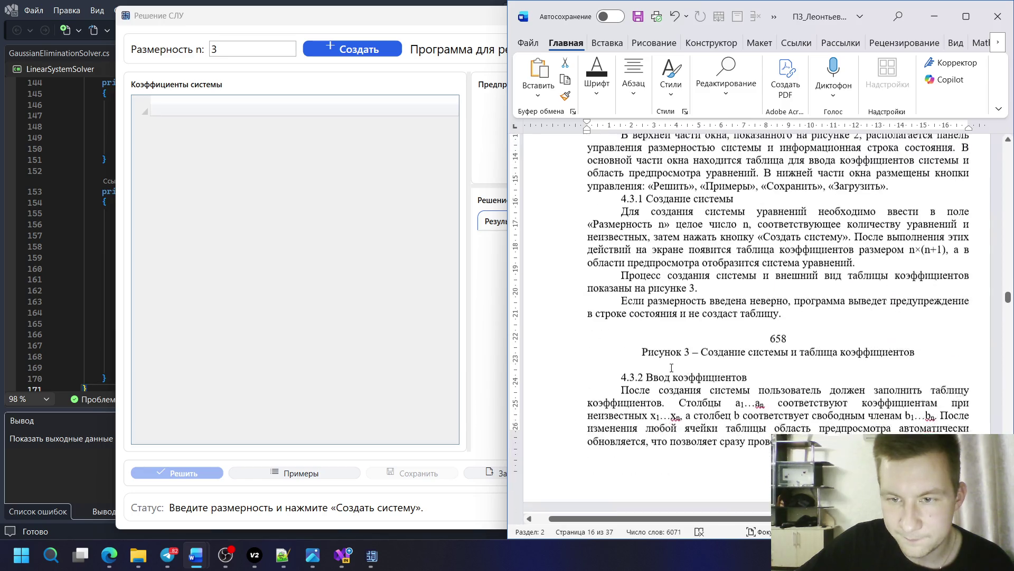
pyautogui.scroll(-1, 718, 316)
pyautogui.click(738, 307)
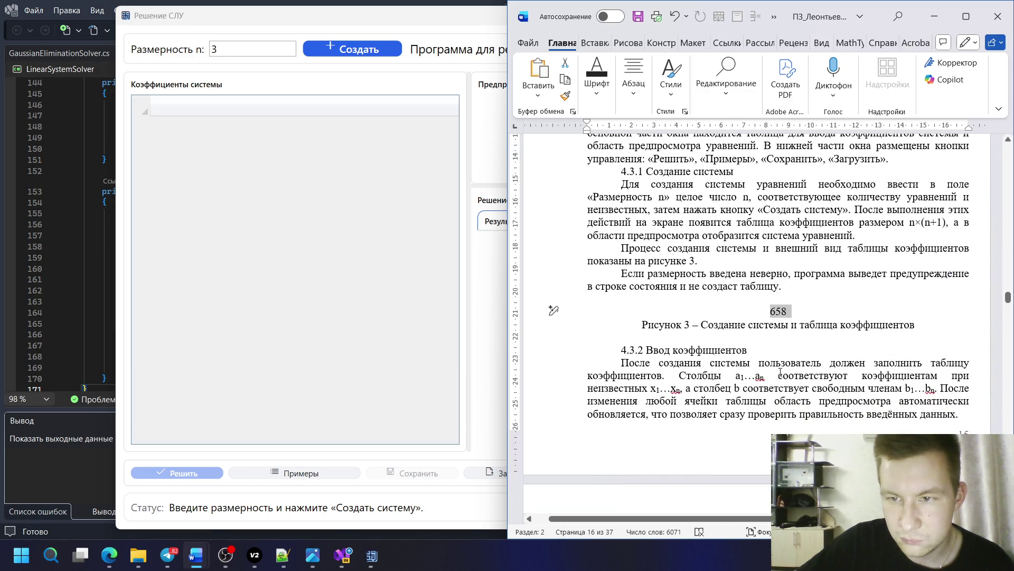
# - Create an empty 3×3 system in the solver and snip its dimension field and coefficient table
pyautogui.click(340, 48)
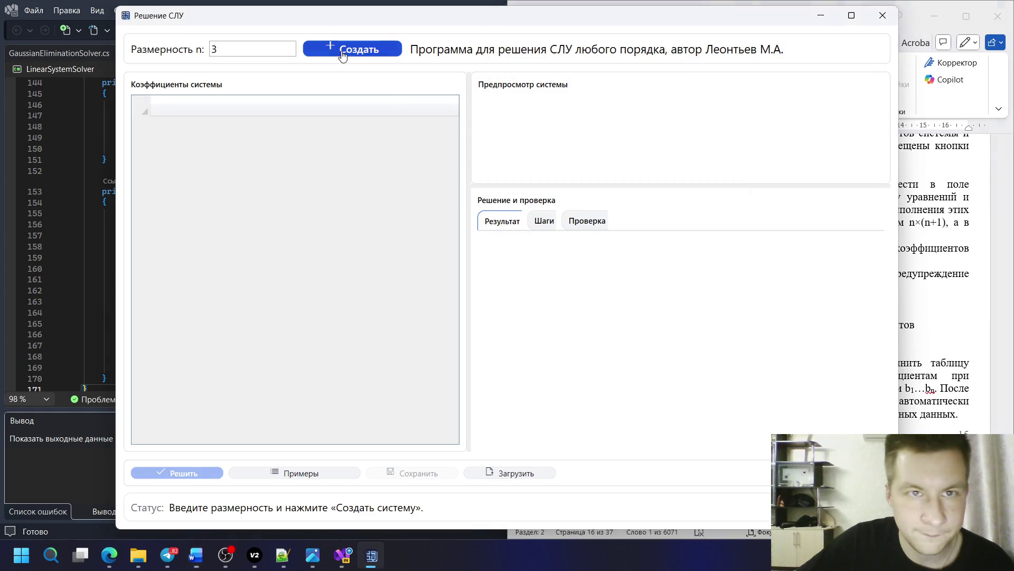
pyautogui.press('super+shift+s')
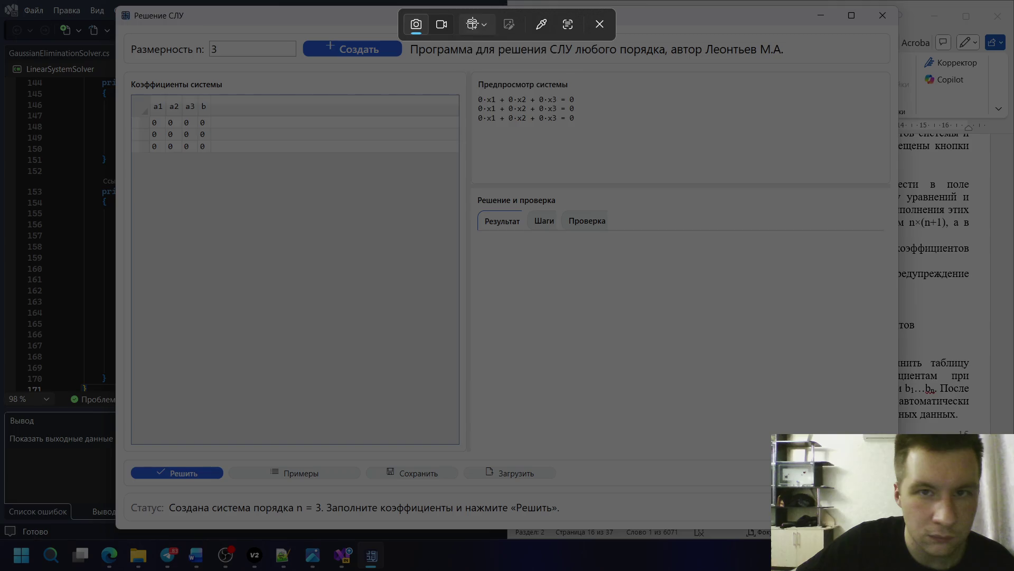
pyautogui.click(476, 24)
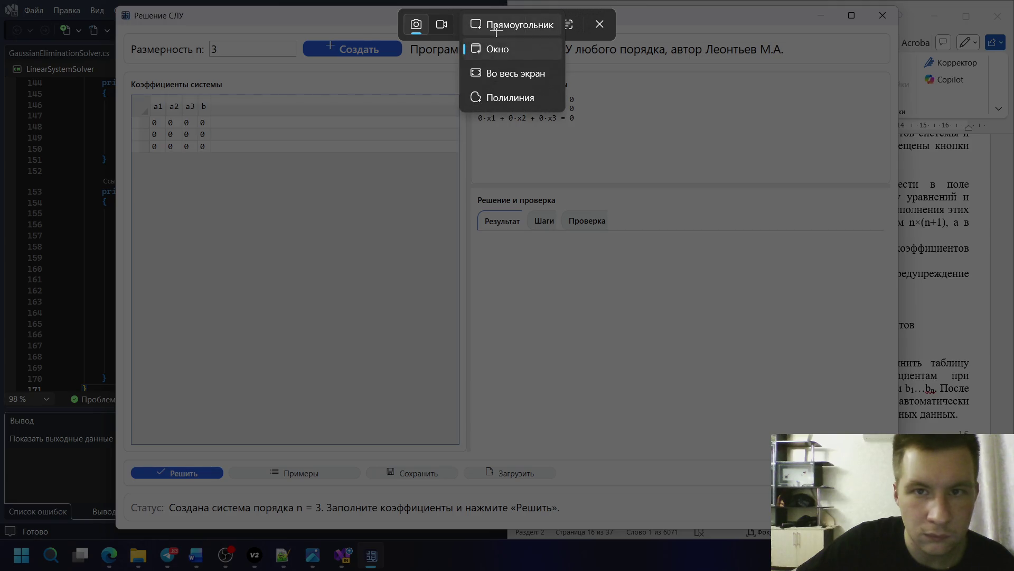
pyautogui.moveTo(117, 26)
pyautogui.mouseDown()
pyautogui.moveTo(470, 178)
pyautogui.moveTo(471, 163)
pyautogui.mouseUp()
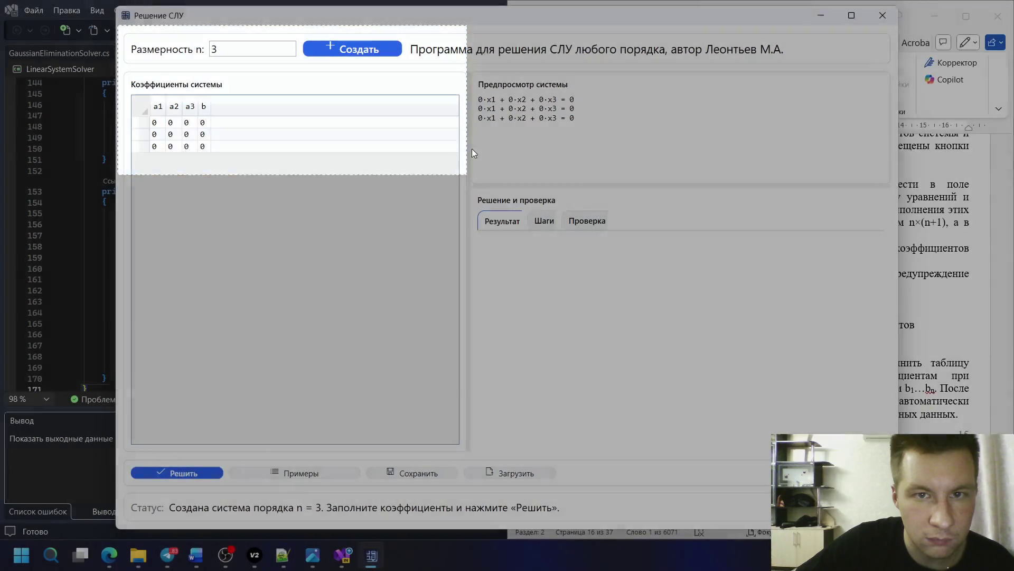
pyautogui.click(774, 329)
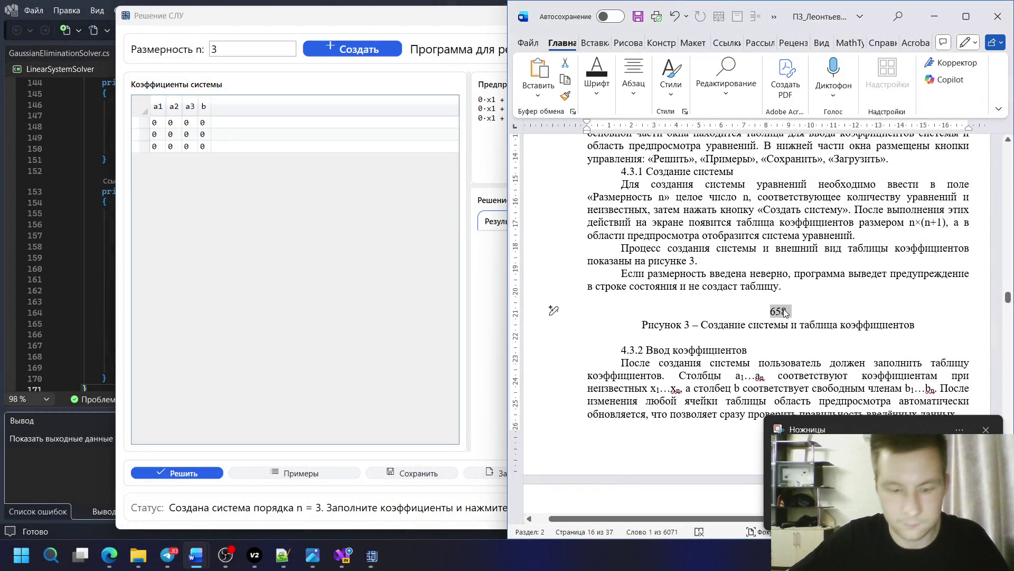
# - Paste the screenshot over the 658 placeholder, shrink it to fit, and set the Figure 3 caption on its own line
pyautogui.hotkey('ctrl', 'v')
pyautogui.moveTo(591, 252); pyautogui.dragTo(673, 297)
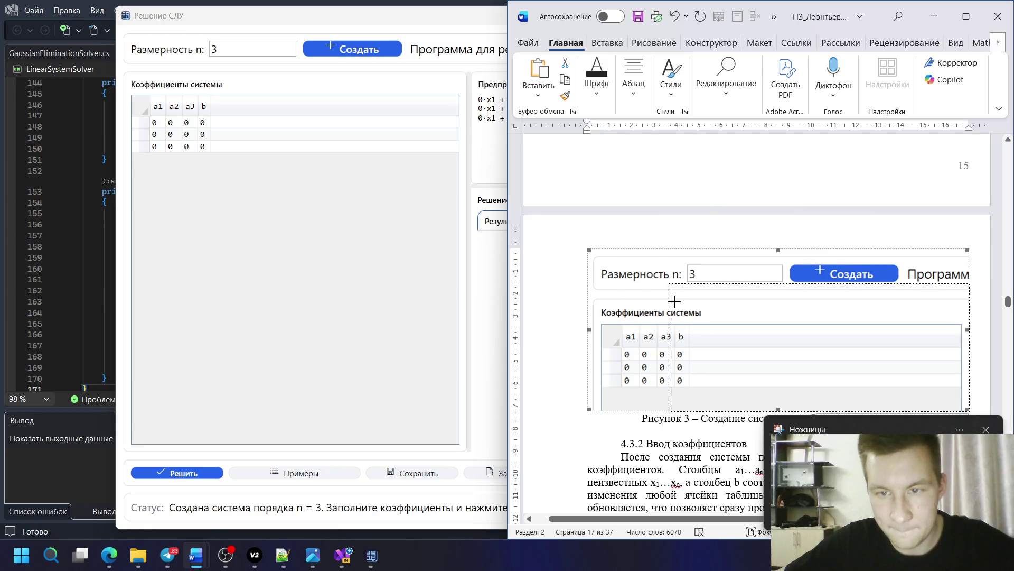
pyautogui.click(925, 329)
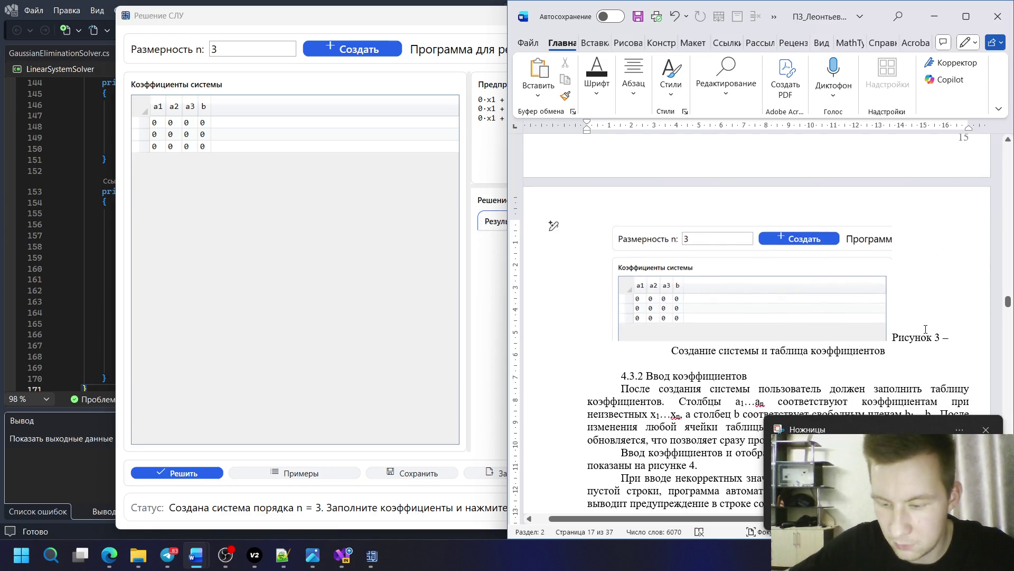
pyautogui.press('Return')
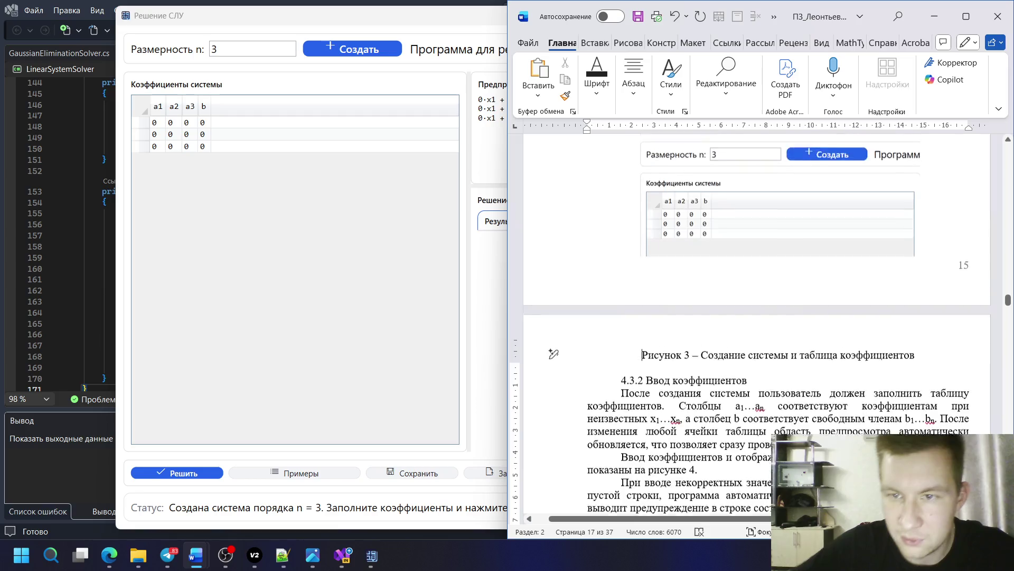
pyautogui.scroll(3, 923, 358)
pyautogui.click(919, 383)
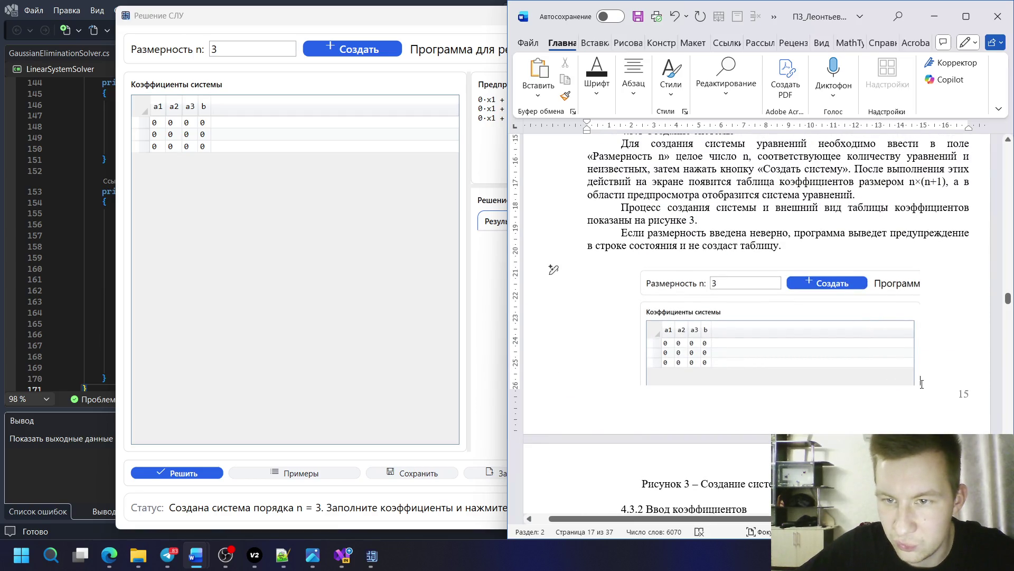
pyautogui.moveTo(887, 368); pyautogui.dragTo(888, 368)
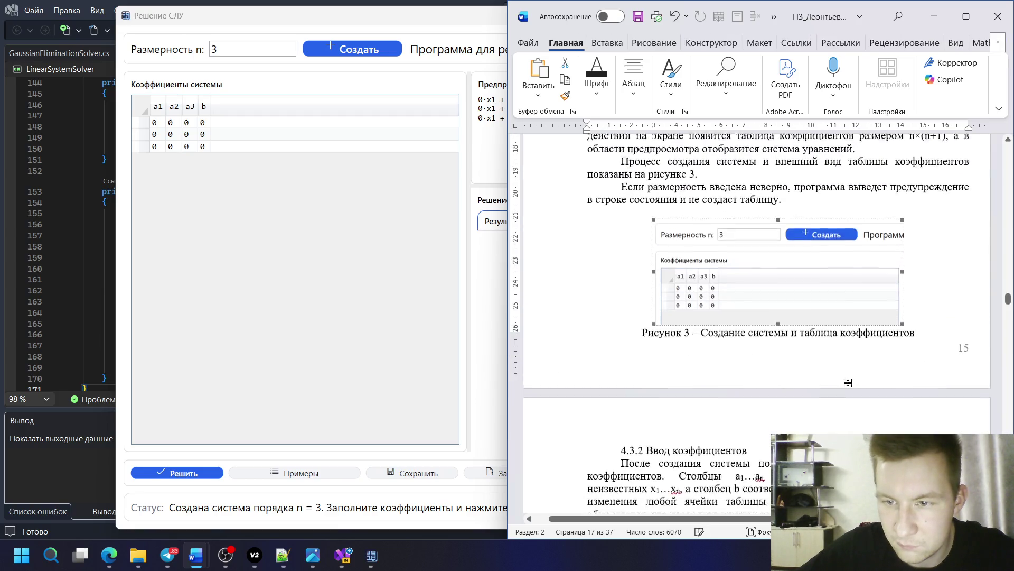
pyautogui.scroll(-2, 746, 410)
pyautogui.click(747, 410)
pyautogui.press('Delete')
pyautogui.scroll(-3, 749, 380)
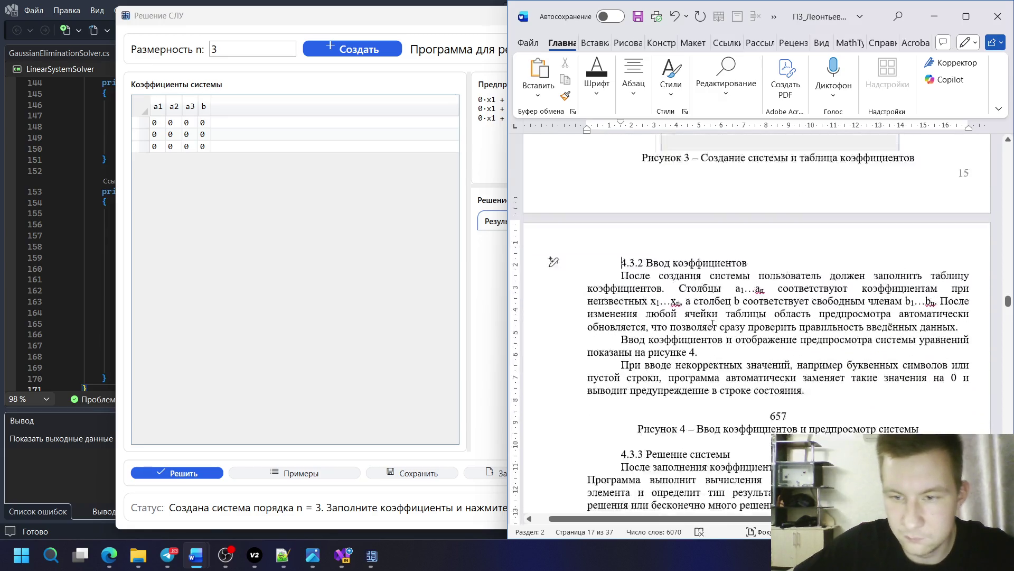
pyautogui.scroll(-2, 757, 341)
pyautogui.scroll(2, 761, 319)
pyautogui.scroll(1, 762, 318)
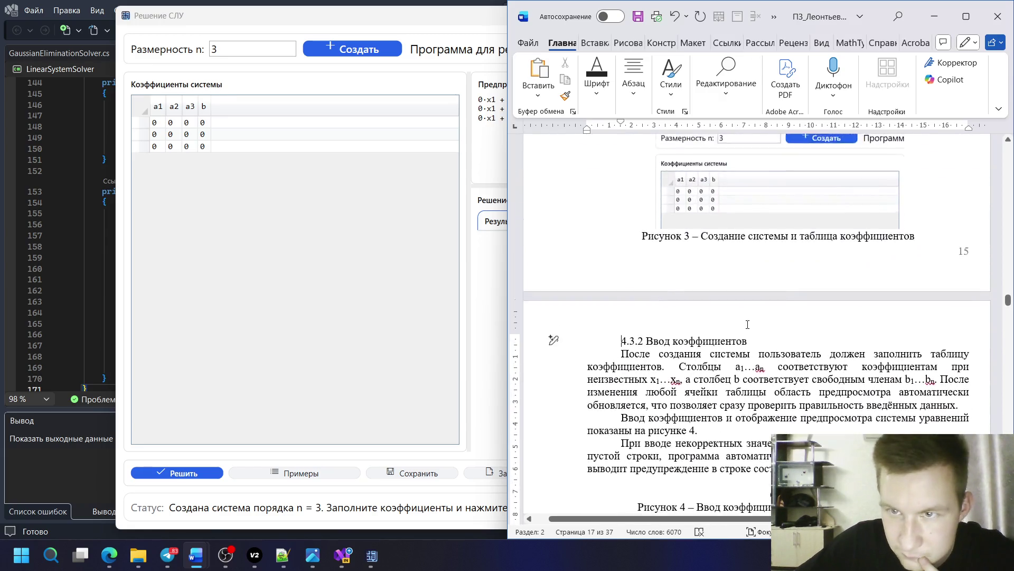
pyautogui.scroll(-1, 761, 319)
# - Fill the coefficient table with rows 1 4 -9 | 3, 1 2 6,75 | 5 and 2 0 5 | 5
pyautogui.click(166, 125)
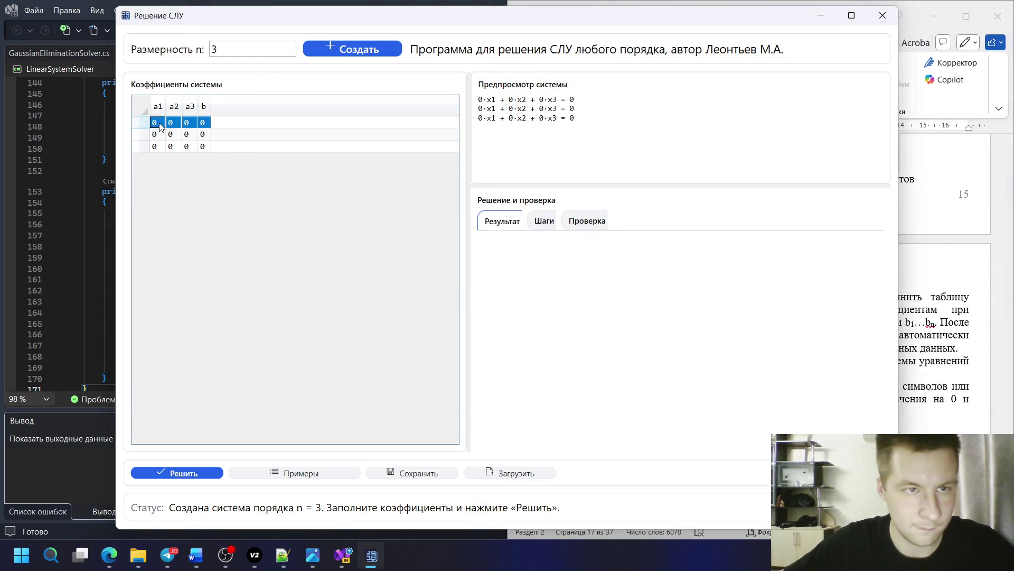
pyautogui.press('Return')
pyautogui.write('1')
pyautogui.press('Tab')
pyautogui.write('2')
pyautogui.click(160, 150)
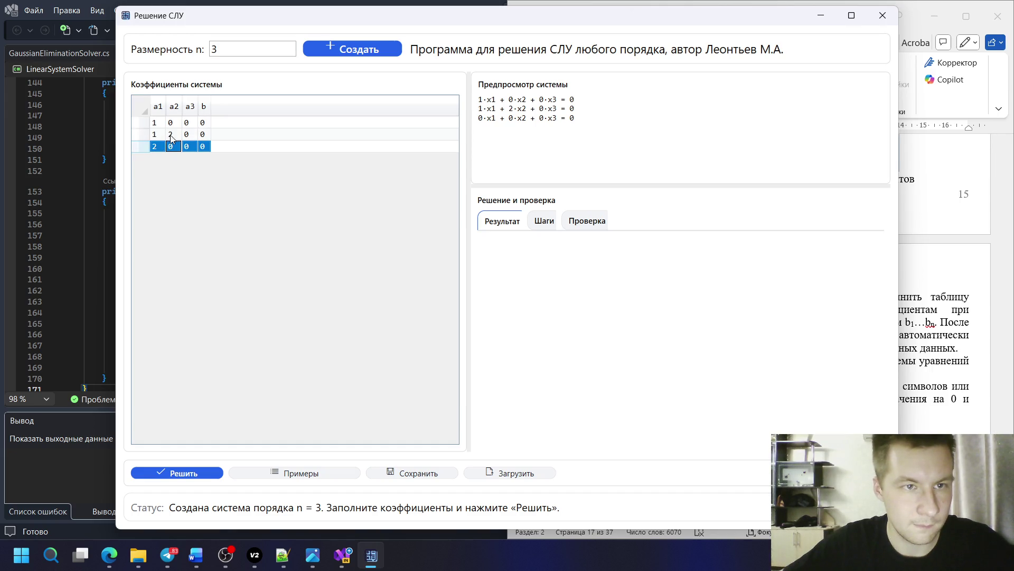
pyautogui.click(171, 125)
pyautogui.write('4')
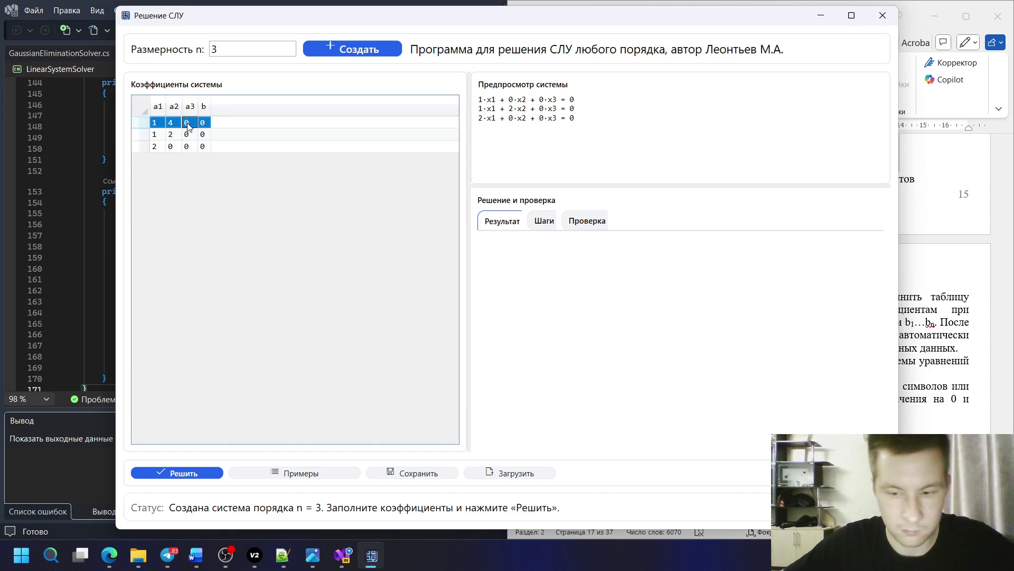
pyautogui.write('-9')
pyautogui.click(188, 135)
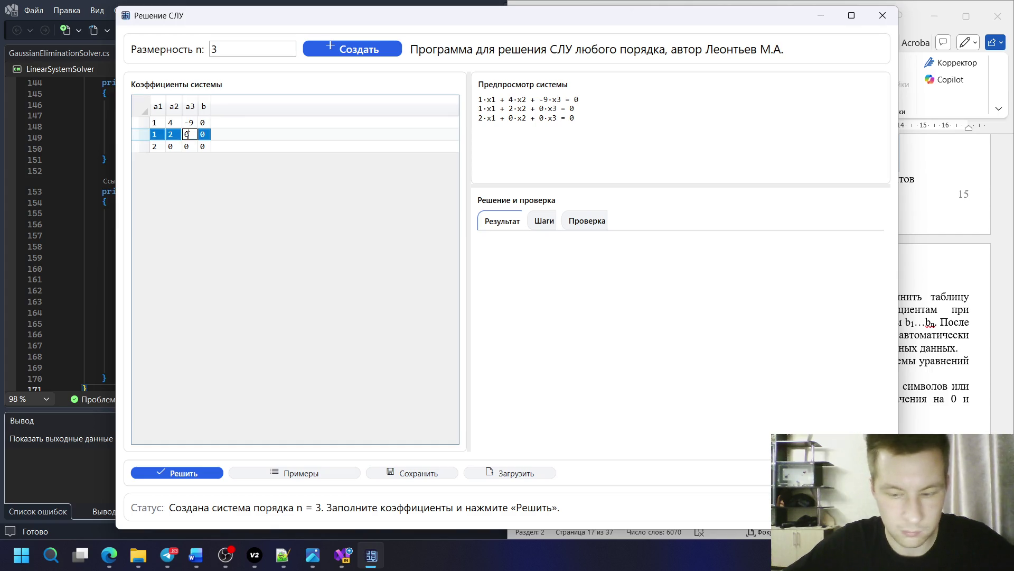
pyautogui.write('6,75')
pyautogui.click(194, 146)
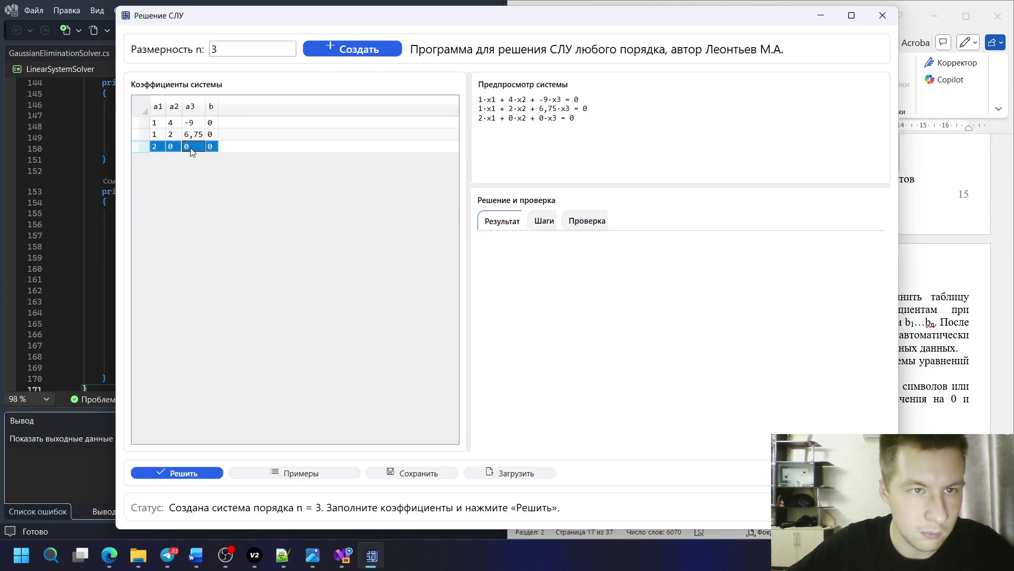
pyautogui.click(212, 134)
pyautogui.write('5')
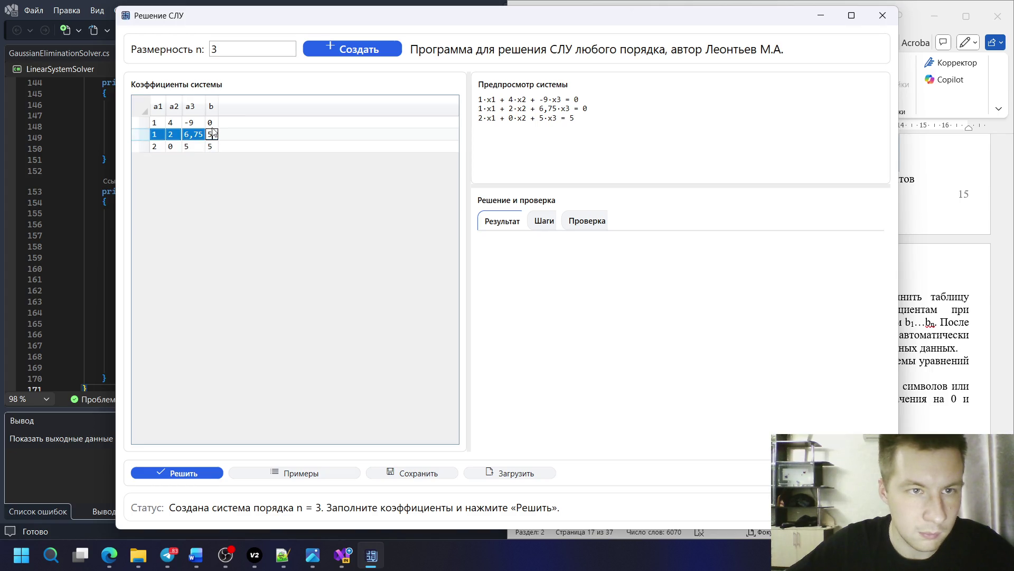
pyautogui.click(526, 149)
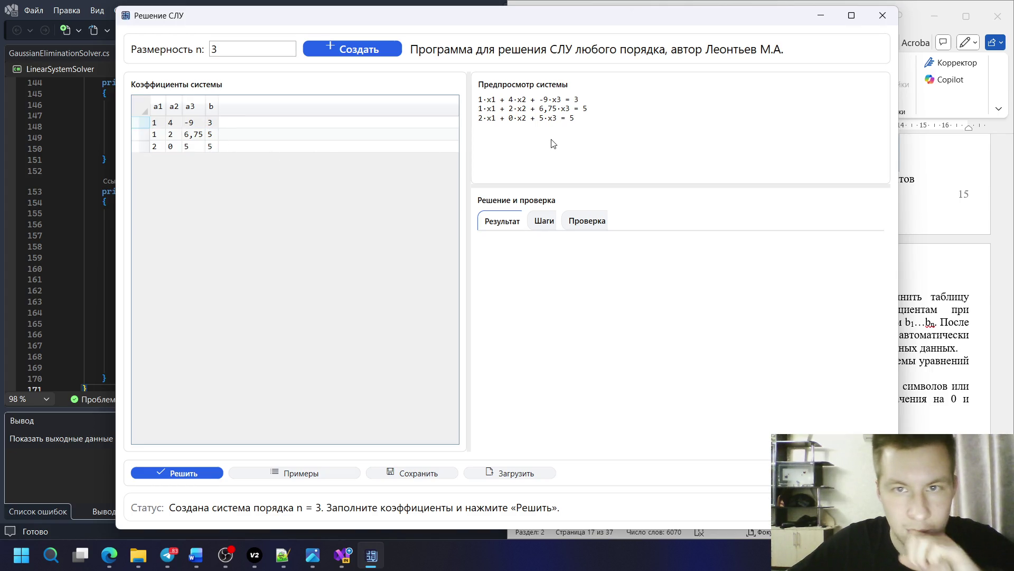
# - Snip the Предпросмотр системы equations and paste them over the 657 placeholder
pyautogui.press('super+shift+s')
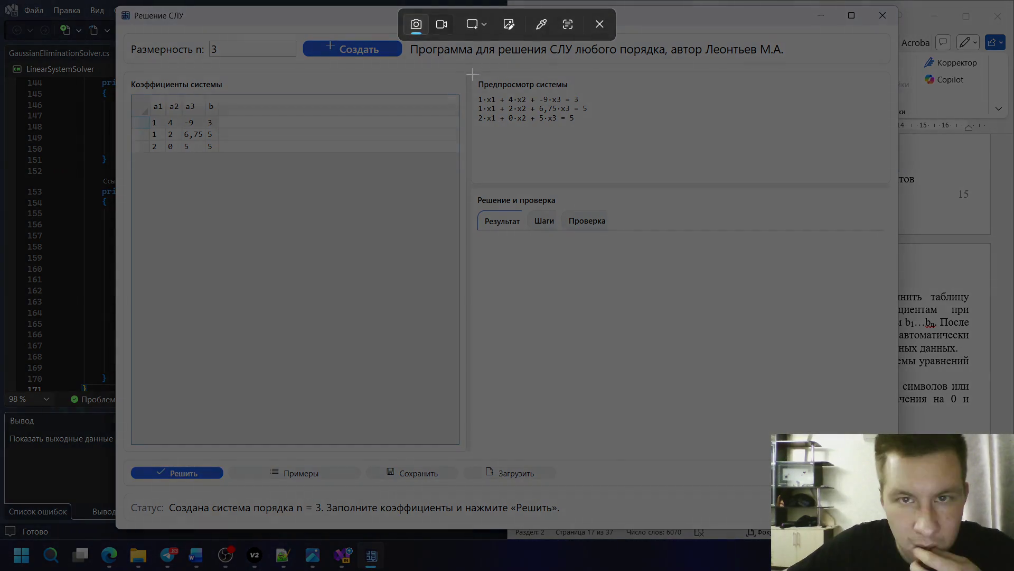
pyautogui.moveTo(470, 73); pyautogui.dragTo(595, 135)
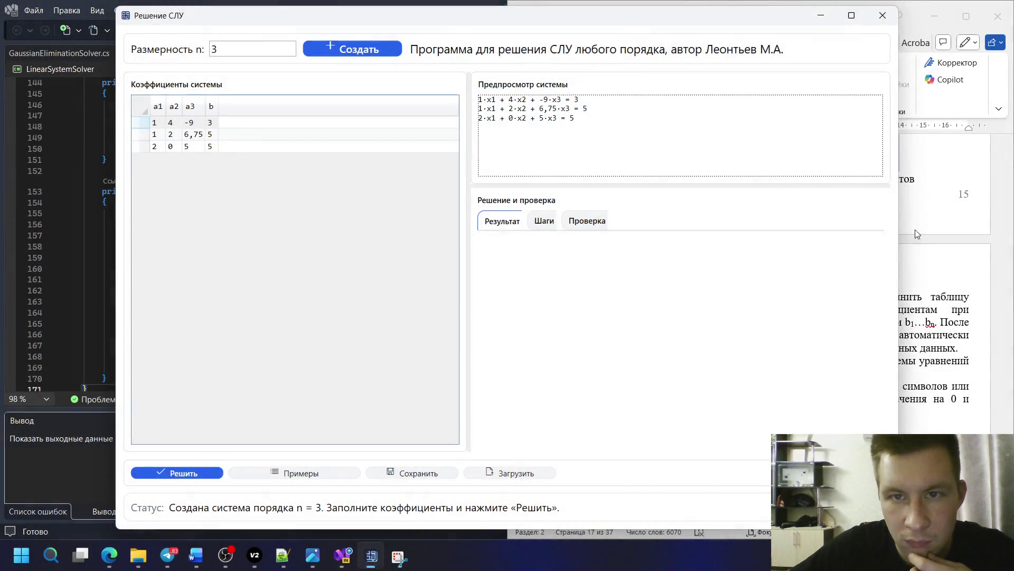
pyautogui.click(916, 234)
pyautogui.scroll(-3, 792, 277)
pyautogui.click(789, 296)
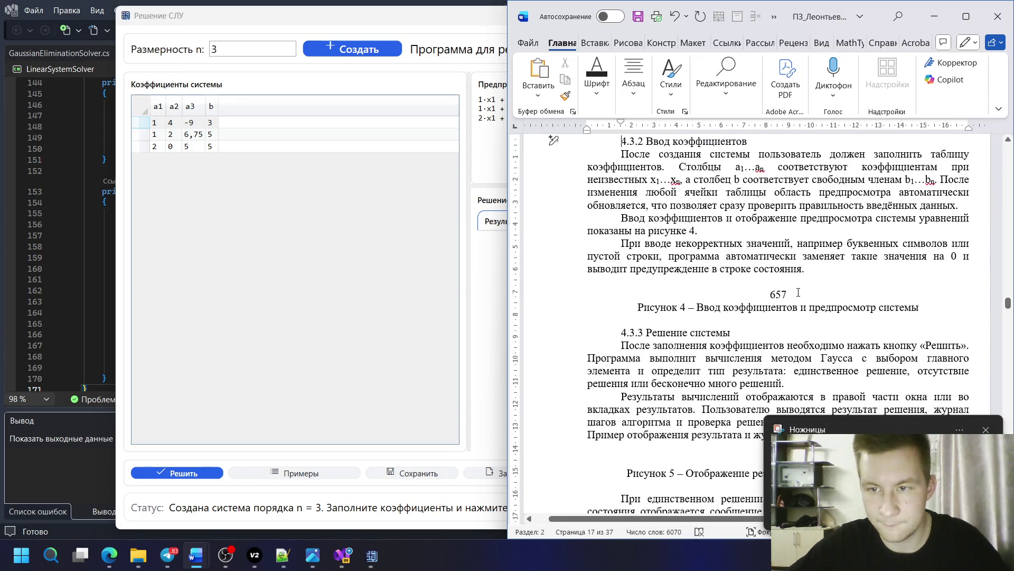
pyautogui.hotkey('ctrl', 'v')
pyautogui.scroll(-1, 790, 295)
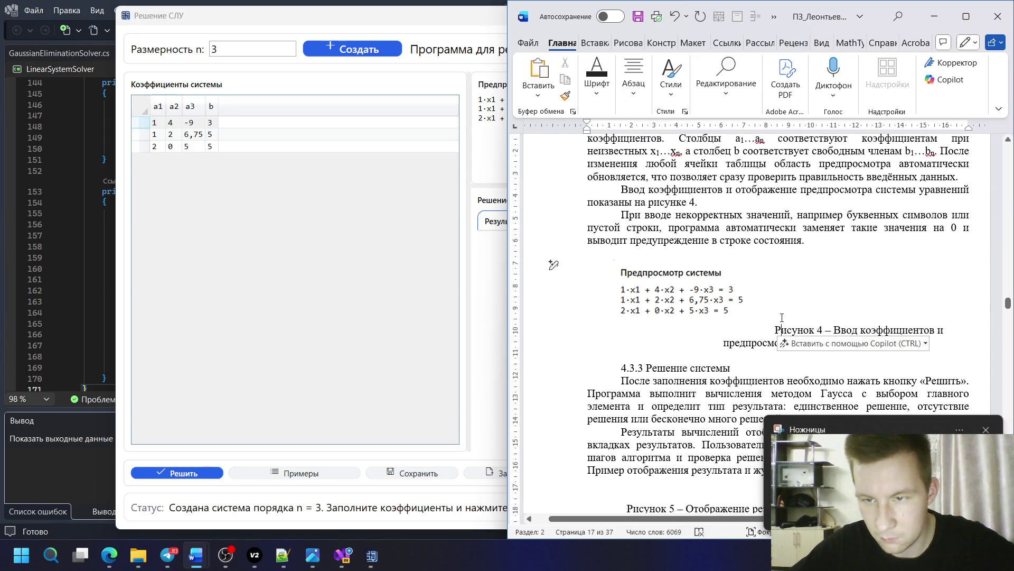
# - Put the Figure 4 caption on its own line, reselect the picture and go to the File view
pyautogui.press('Return')
pyautogui.click(776, 317)
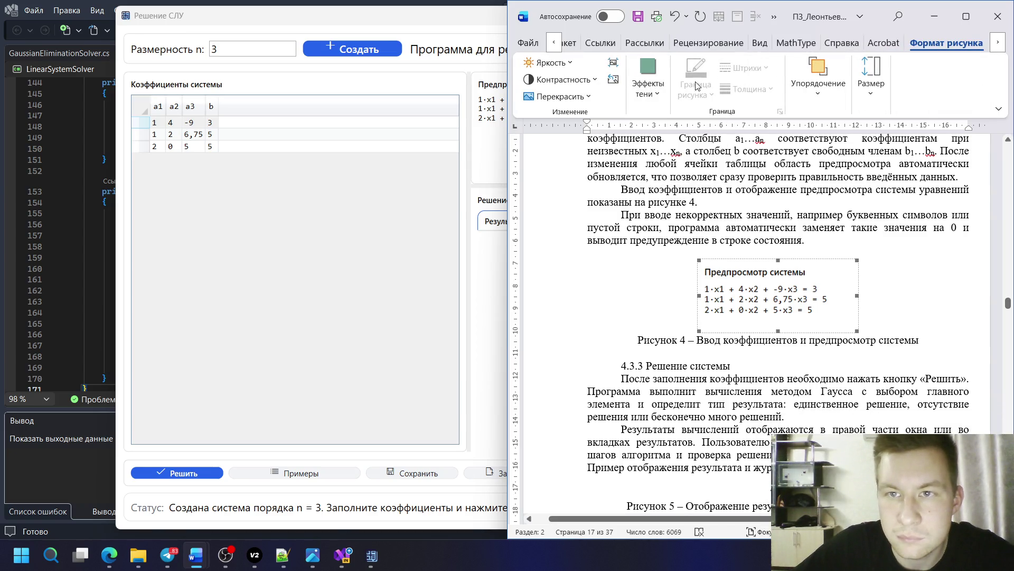
pyautogui.click(884, 339)
pyautogui.click(824, 297)
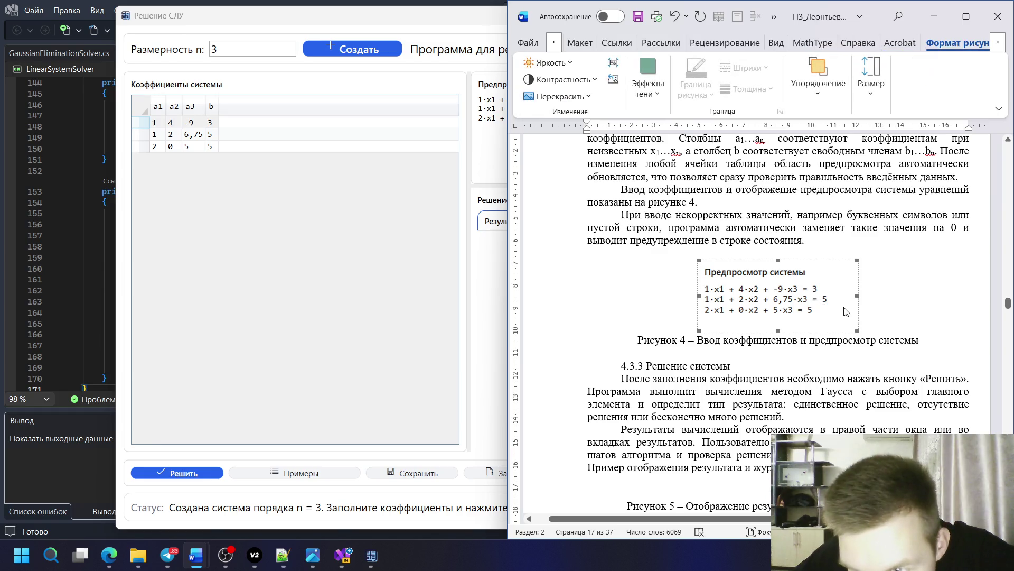
pyautogui.click(528, 43)
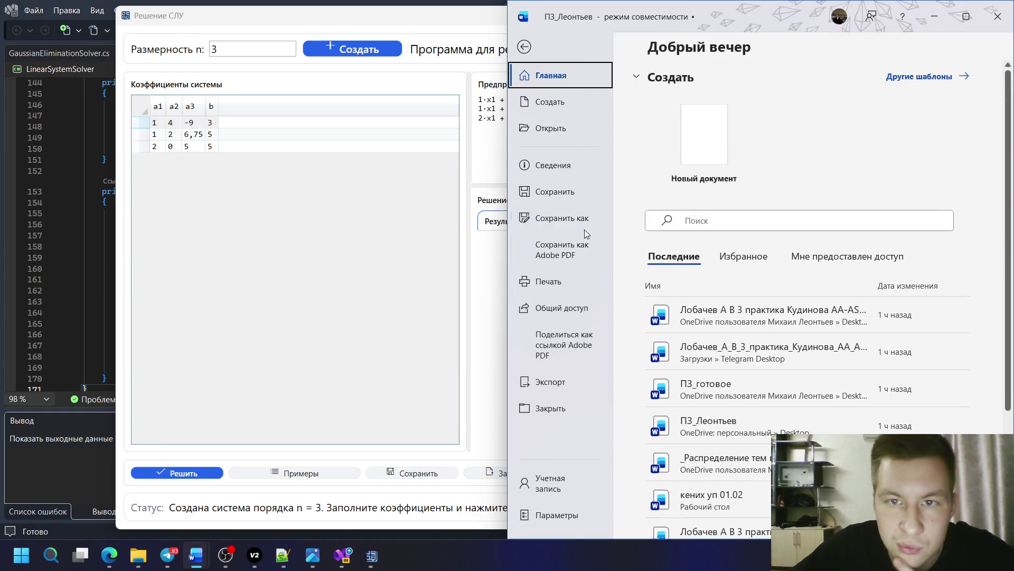
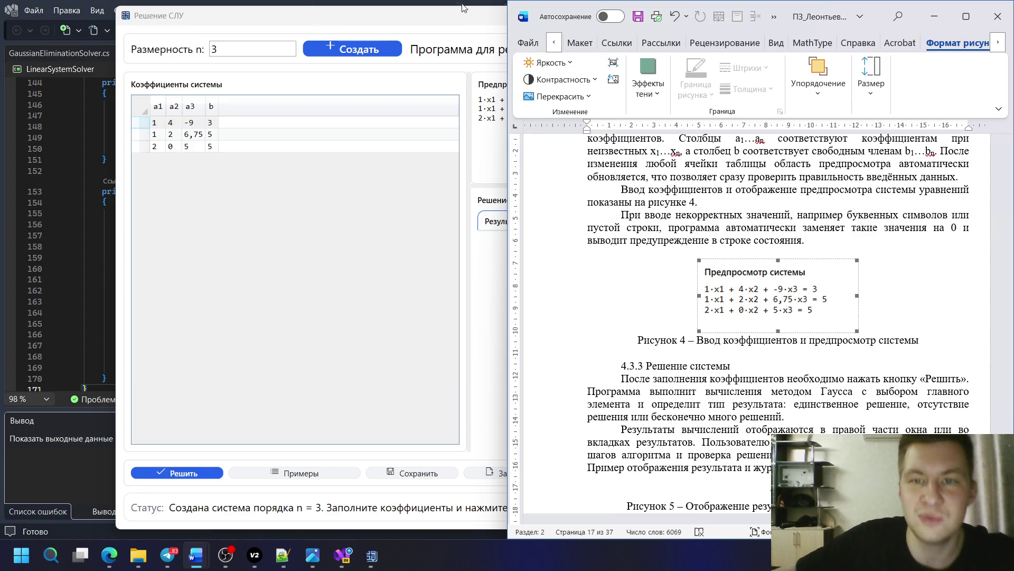
# - Convert the report to the newest format from Сведения, leaving compatibility mode
pyautogui.click(528, 43)
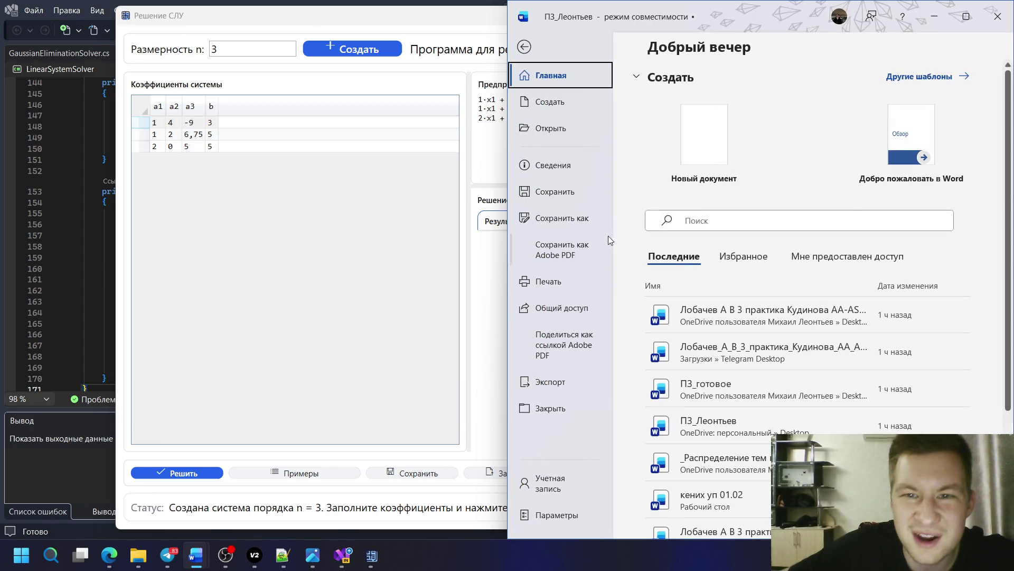
pyautogui.click(562, 165)
pyautogui.click(654, 177)
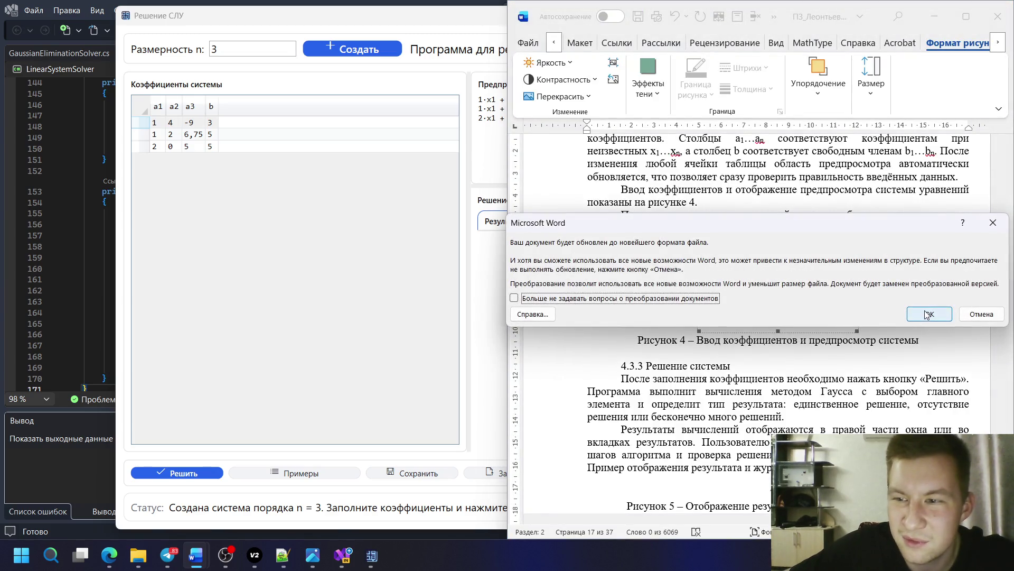
pyautogui.click(929, 314)
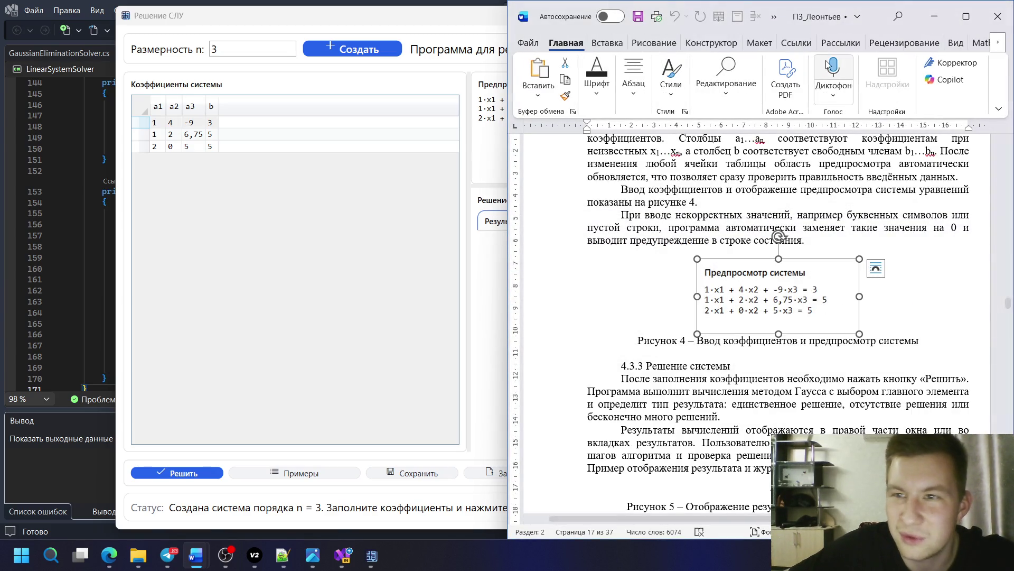
# - Give the Figure 4 system-preview picture a dark picture border
pyautogui.click(780, 266)
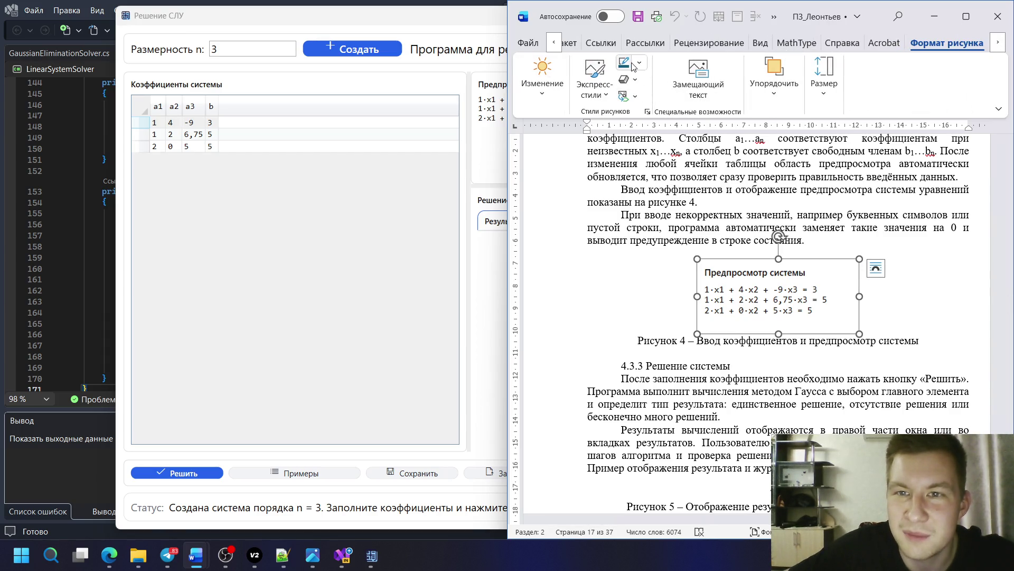
pyautogui.click(639, 64)
pyautogui.click(643, 125)
pyautogui.click(769, 218)
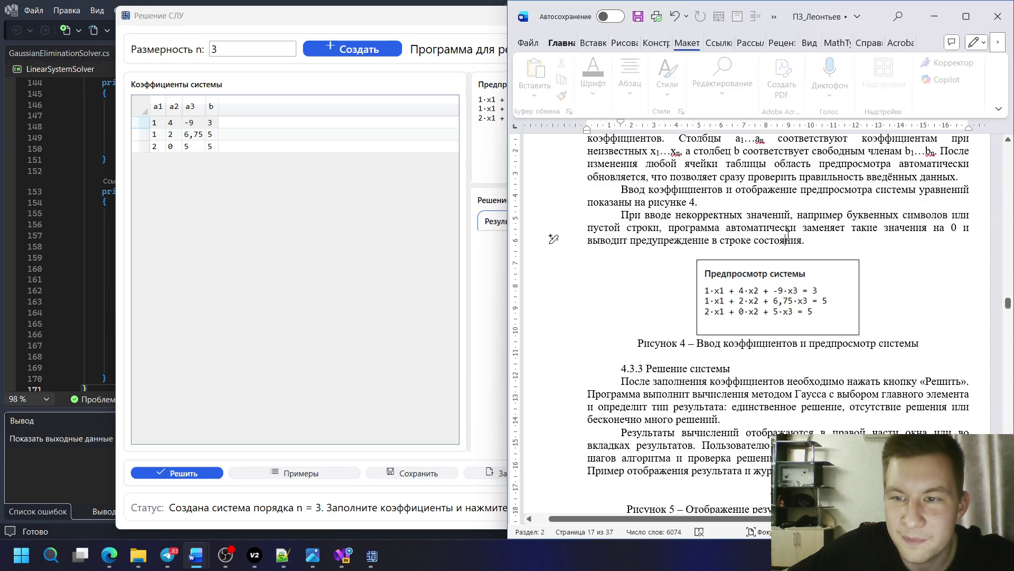
pyautogui.scroll(-3, 770, 219)
pyautogui.scroll(-2, 785, 270)
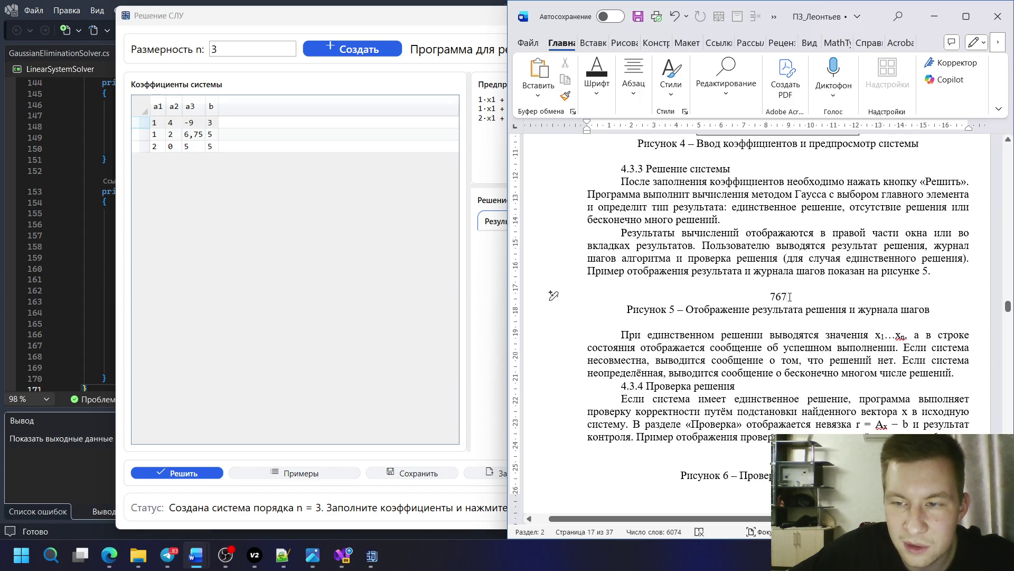
# - Solve the system (x1 = 1,9375, x2 = 0,771875, x3 = 0,225) and snip the Решение и проверка panel
pyautogui.click(482, 232)
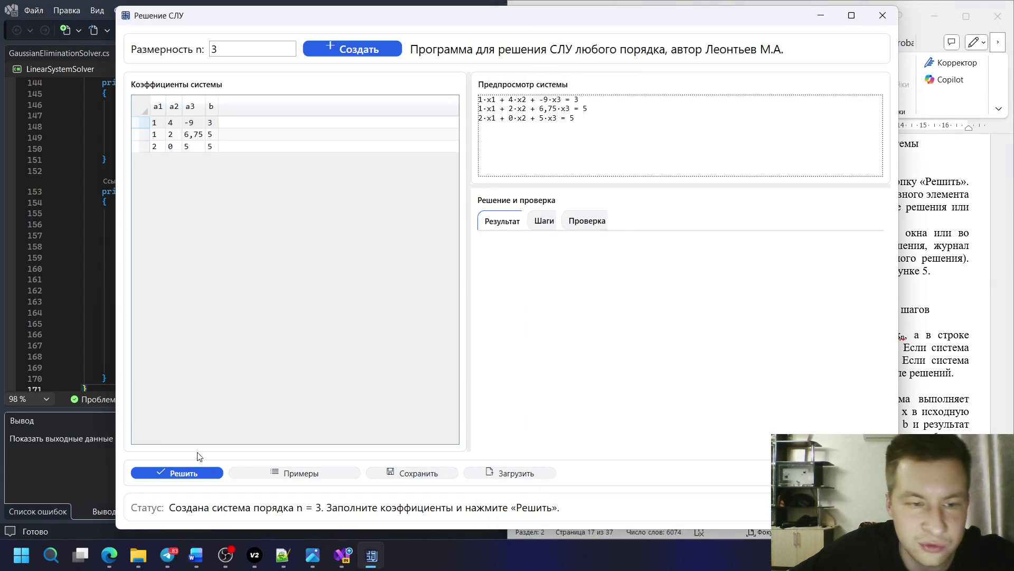
pyautogui.click(190, 473)
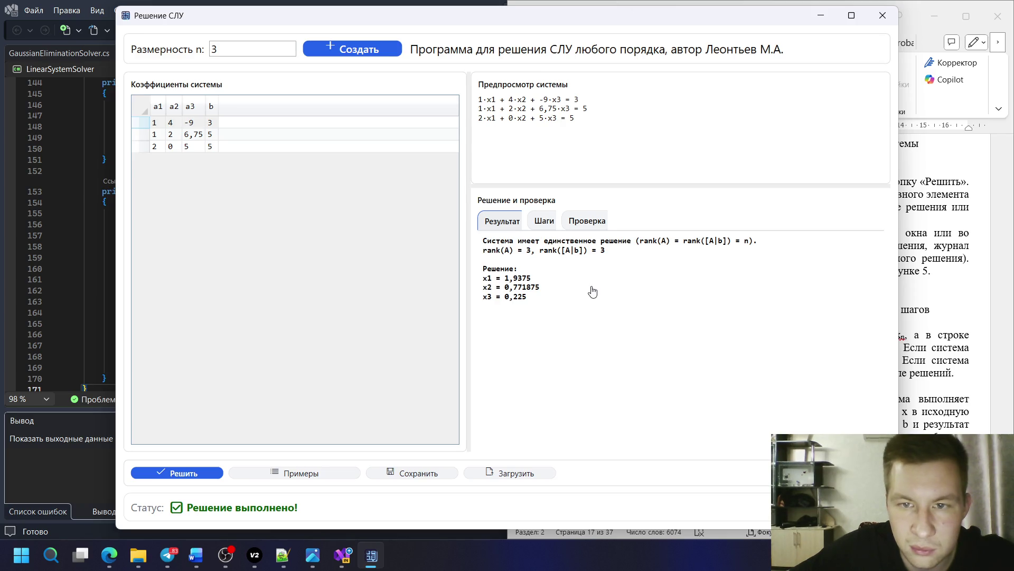
pyautogui.press('shift+super+s')
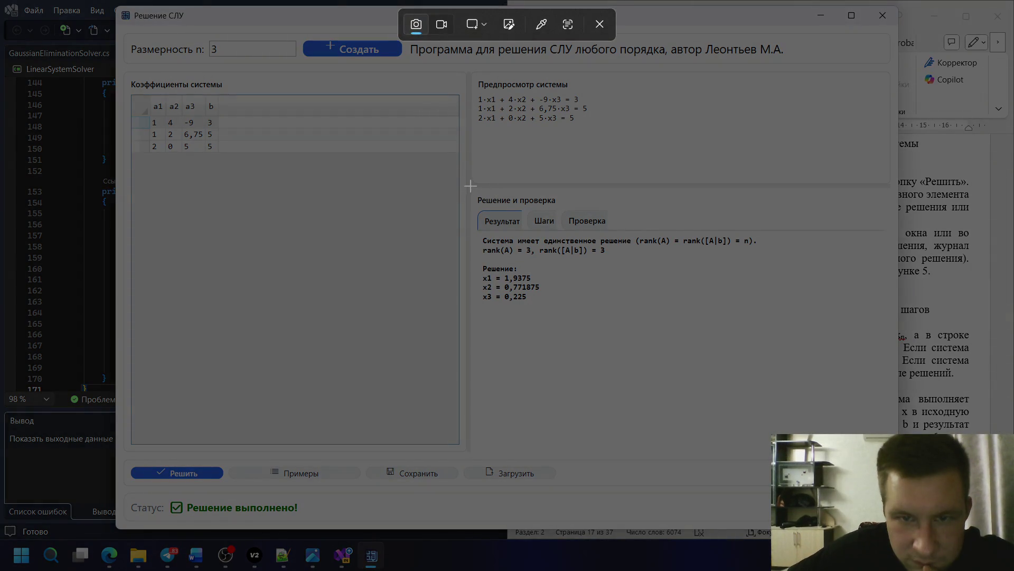
pyautogui.moveTo(471, 186); pyautogui.dragTo(809, 317)
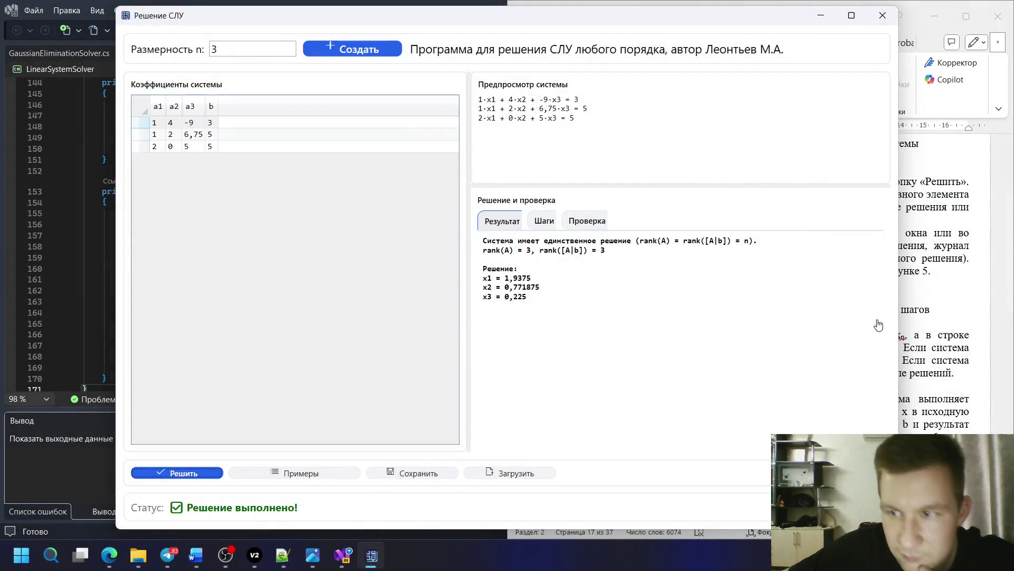
pyautogui.click(913, 312)
# - Paste the results screenshot over the 767 placeholder and shrink it to fit the page
pyautogui.hotkey('shift', 'Home')
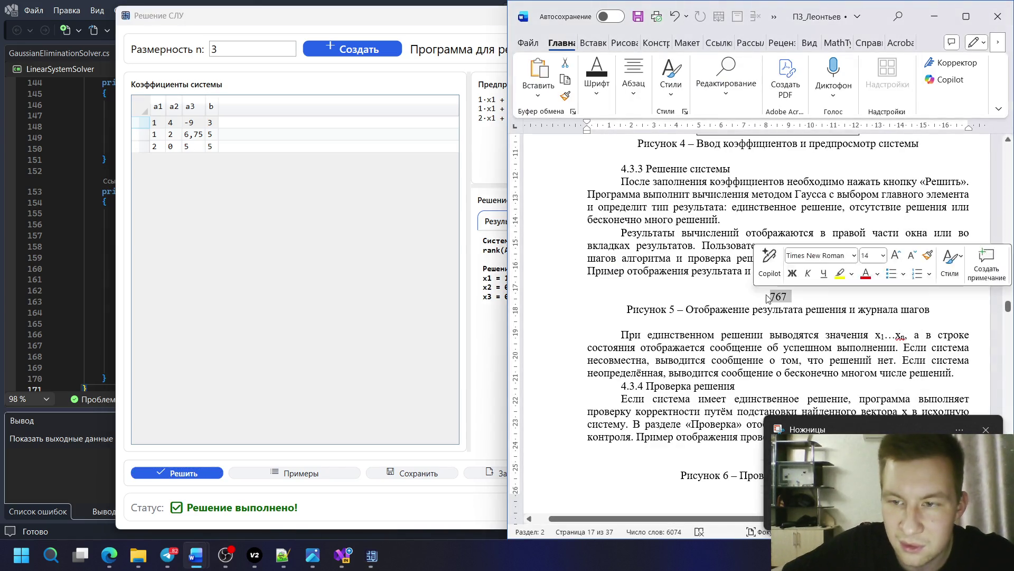
pyautogui.hotkey('ctrl', 'v')
pyautogui.scroll(-2, 689, 287)
pyautogui.click(943, 345)
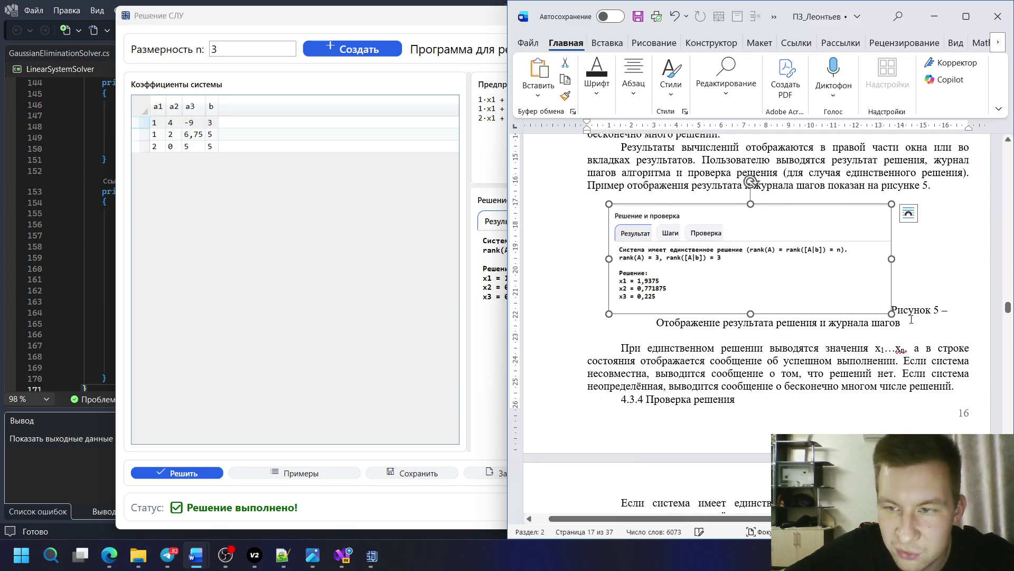
pyautogui.moveTo(585, 350); pyautogui.dragTo(682, 317)
# - Move the Figure 5 caption onto its own line below the picture
pyautogui.click(919, 305)
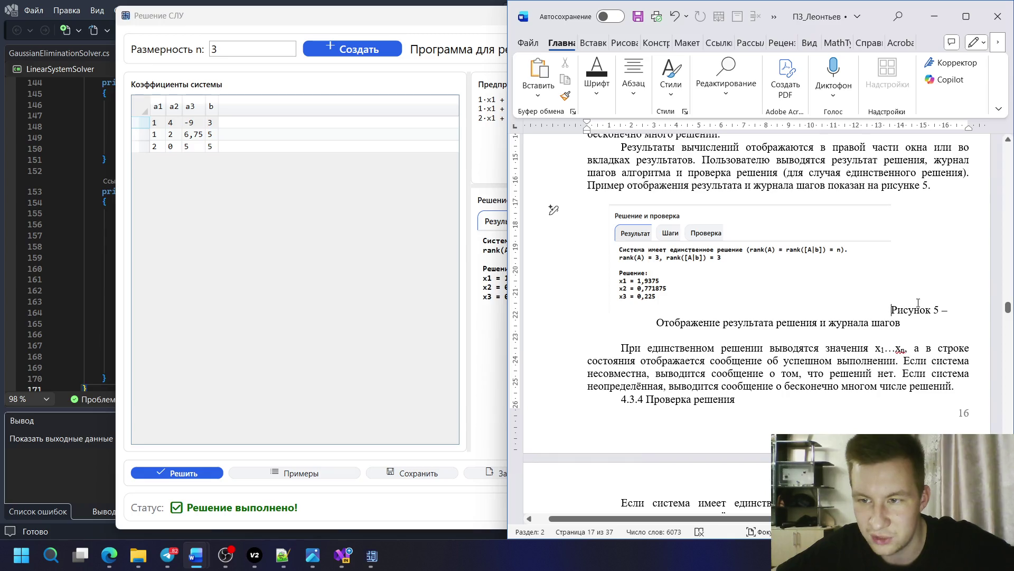
pyautogui.press('Return')
pyautogui.click(919, 304)
pyautogui.click(605, 96)
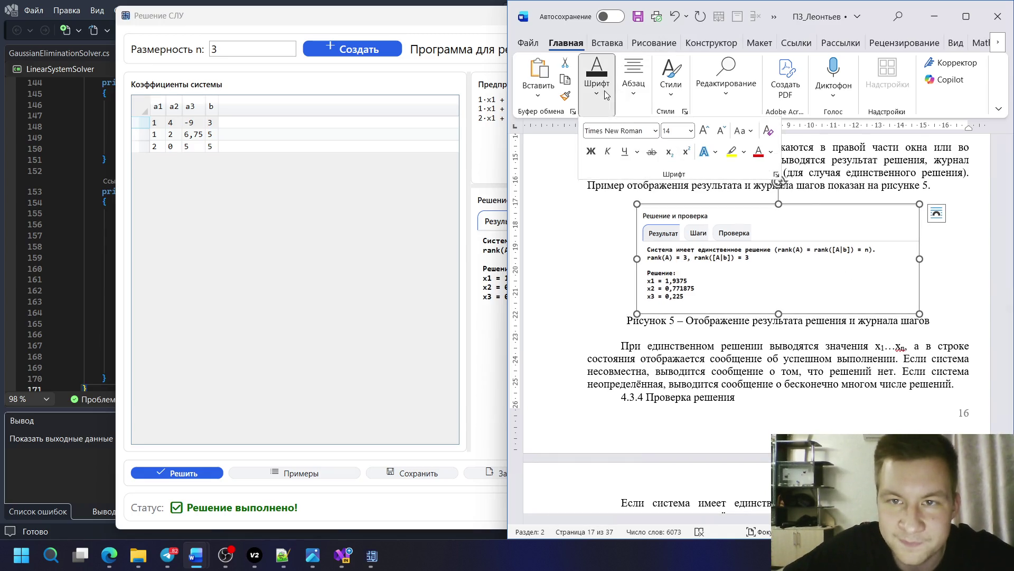
pyautogui.click(857, 35)
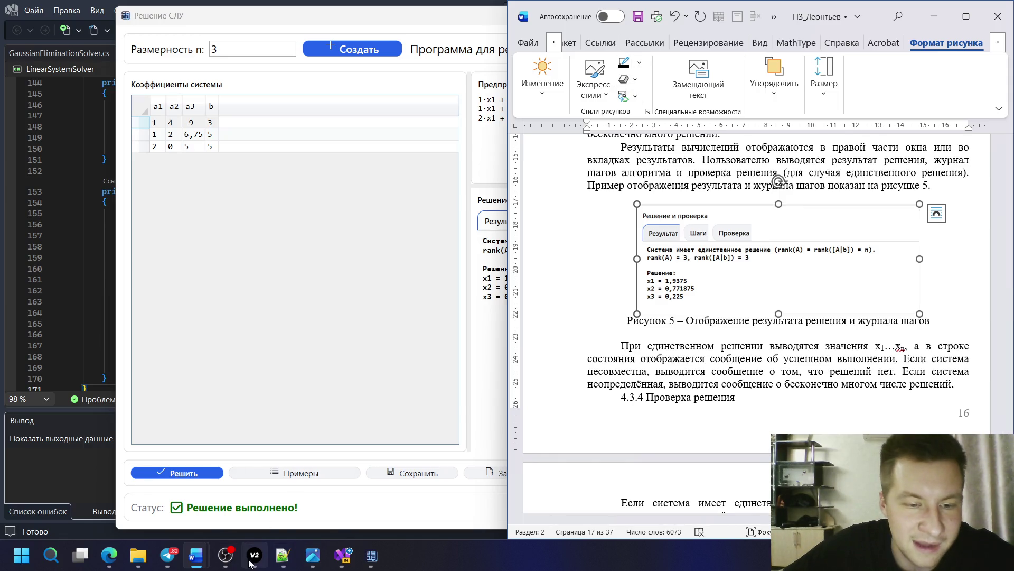
pyautogui.click(71, 487)
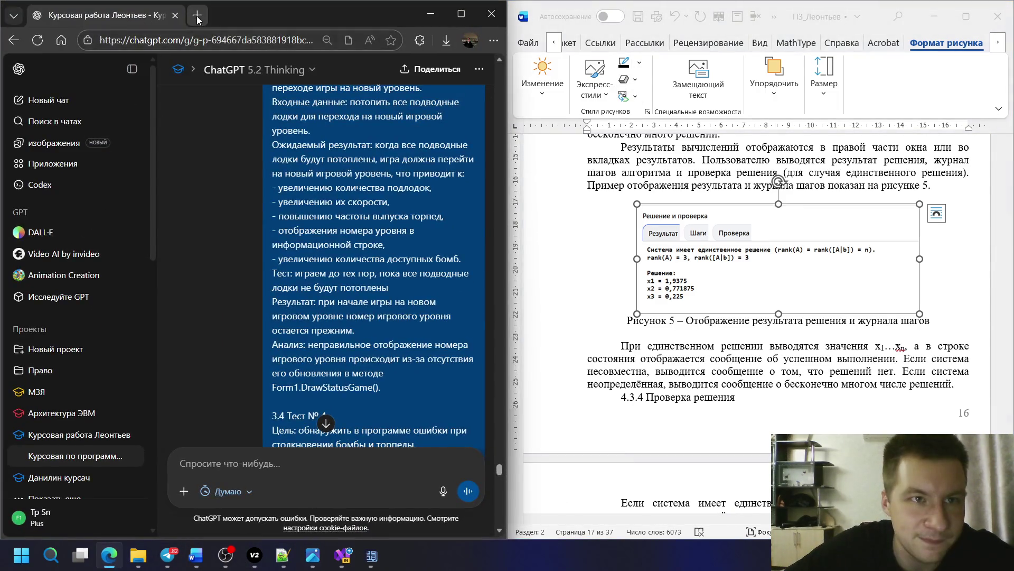
pyautogui.hotkey('ctrl', 't')
pyautogui.write('j')
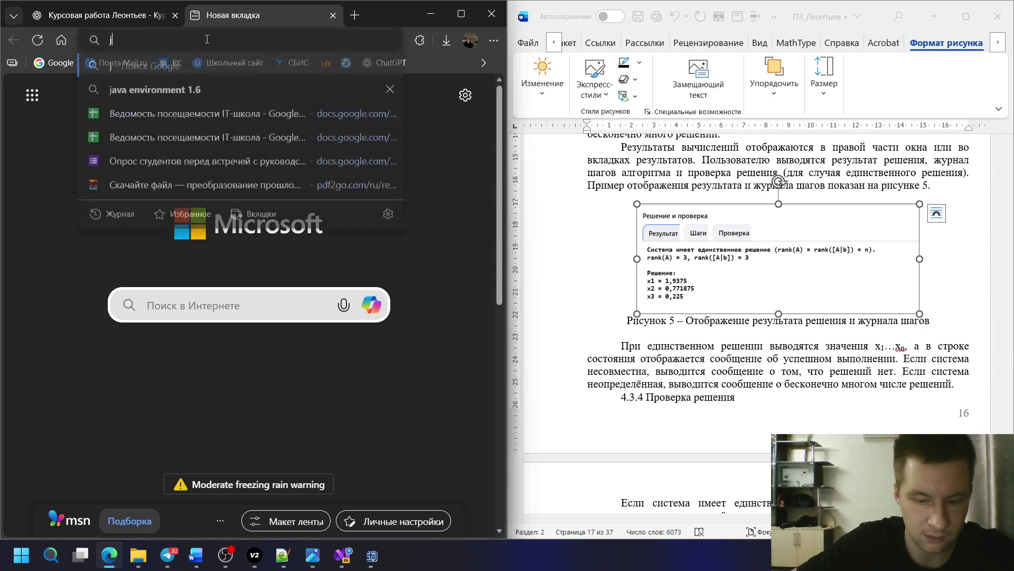
pyautogui.write('ackbox party ')
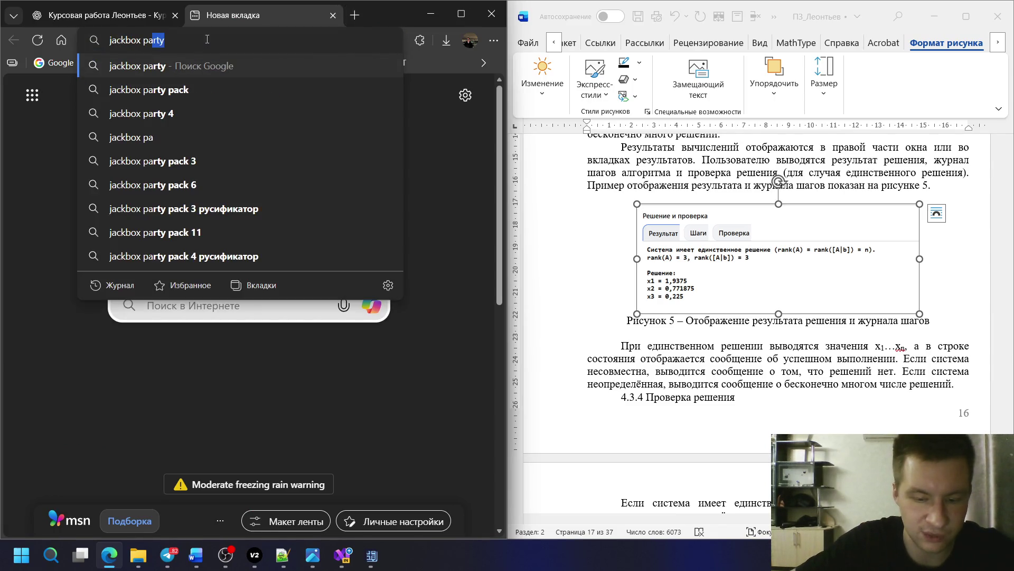
pyautogui.write('pack')
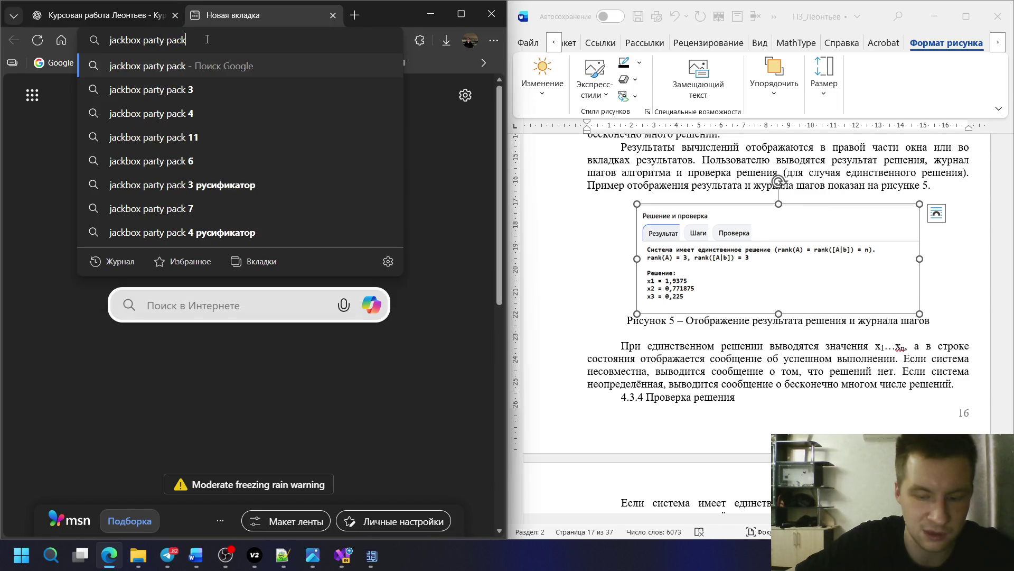
pyautogui.moveTo(188, 40); pyautogui.dragTo(108, 41)
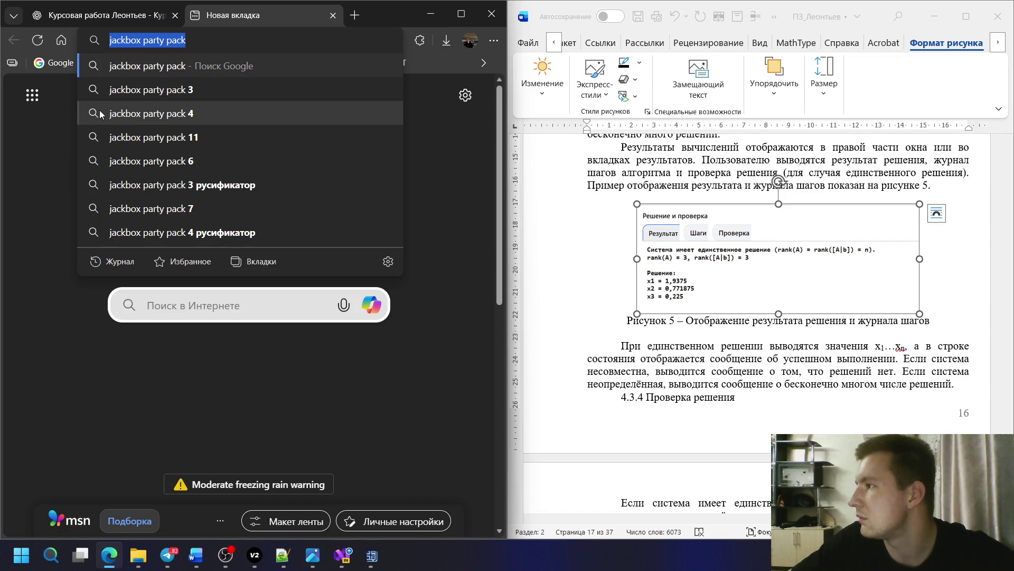
pyautogui.hotkey('ctrl', 'w')
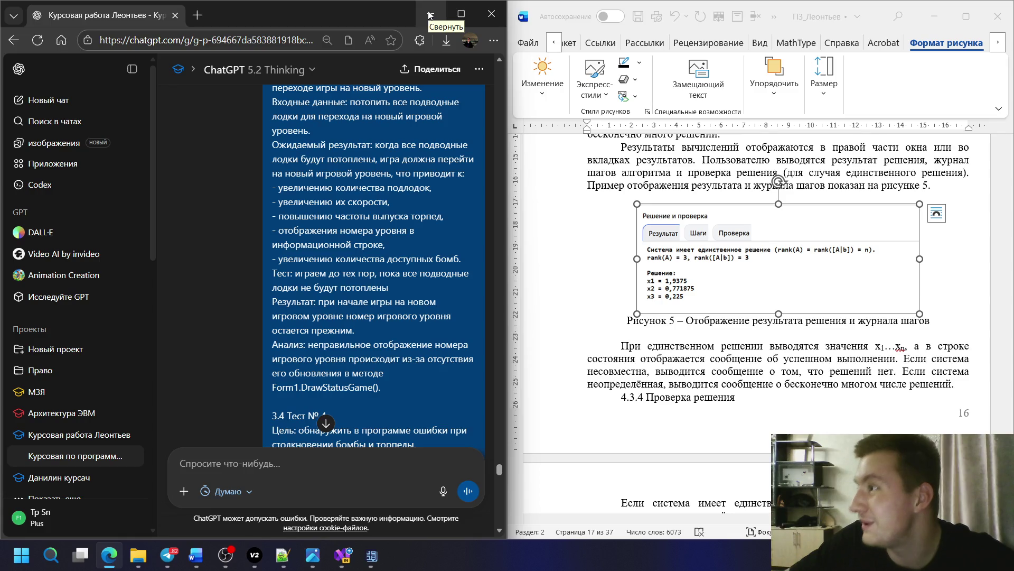
# - Shrink the Figure 3 picture and pick Figure 5 for a slight enlargement
pyautogui.click(745, 359)
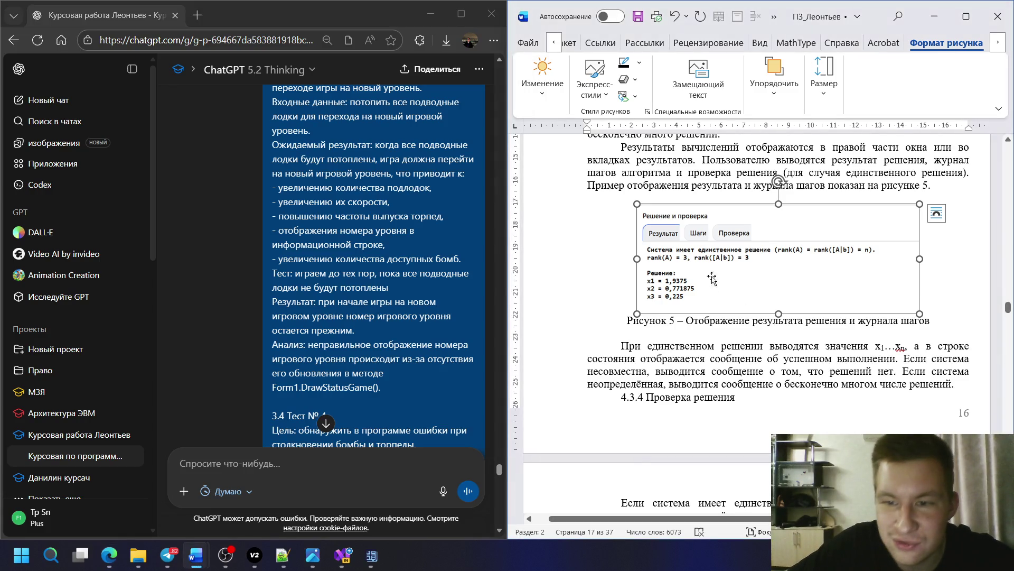
pyautogui.click(738, 302)
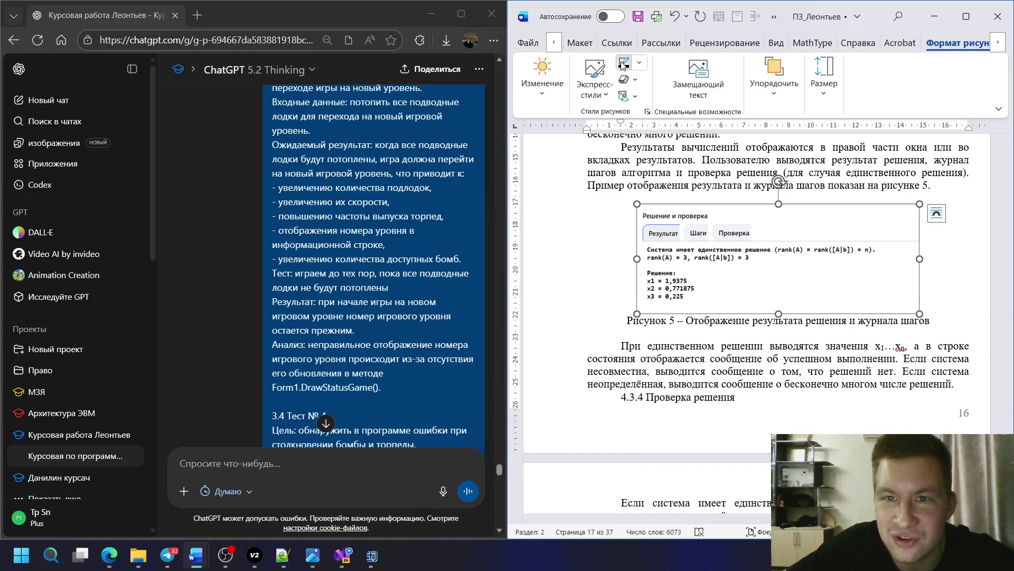
pyautogui.scroll(5, 739, 379)
pyautogui.scroll(5, 737, 376)
pyautogui.scroll(5, 735, 373)
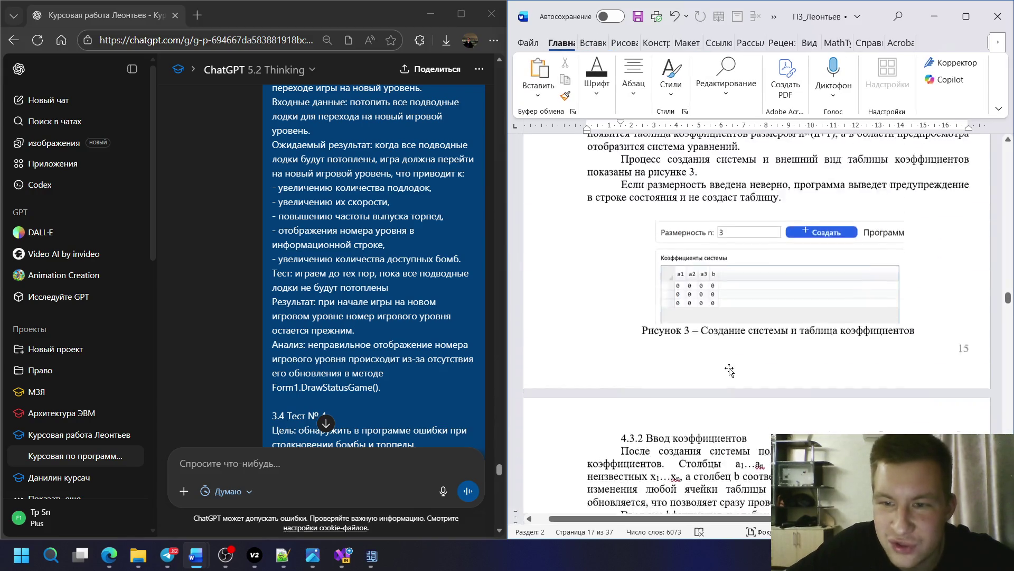
pyautogui.scroll(3, 731, 371)
pyautogui.click(730, 370)
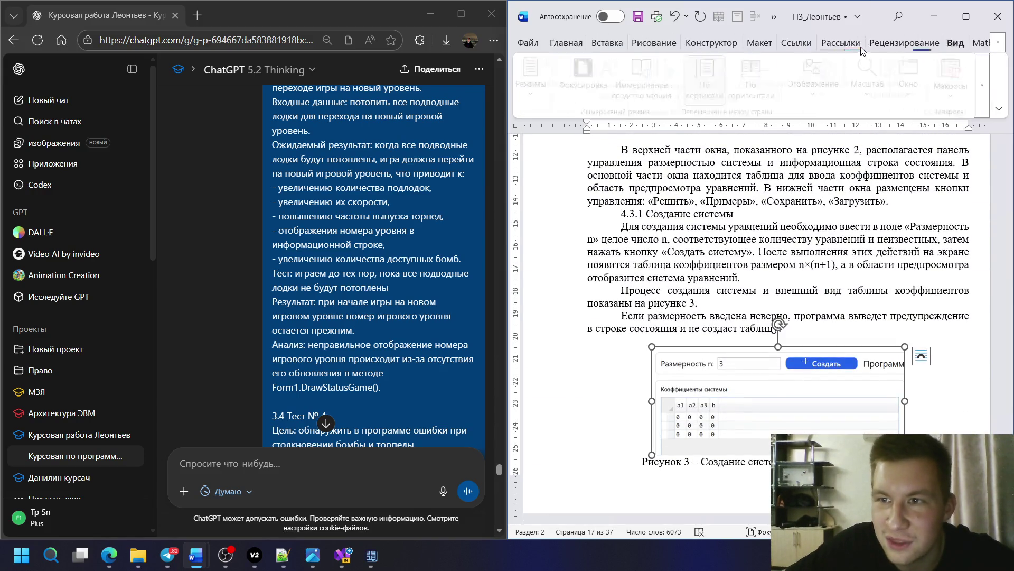
pyautogui.scroll(3, 737, 317)
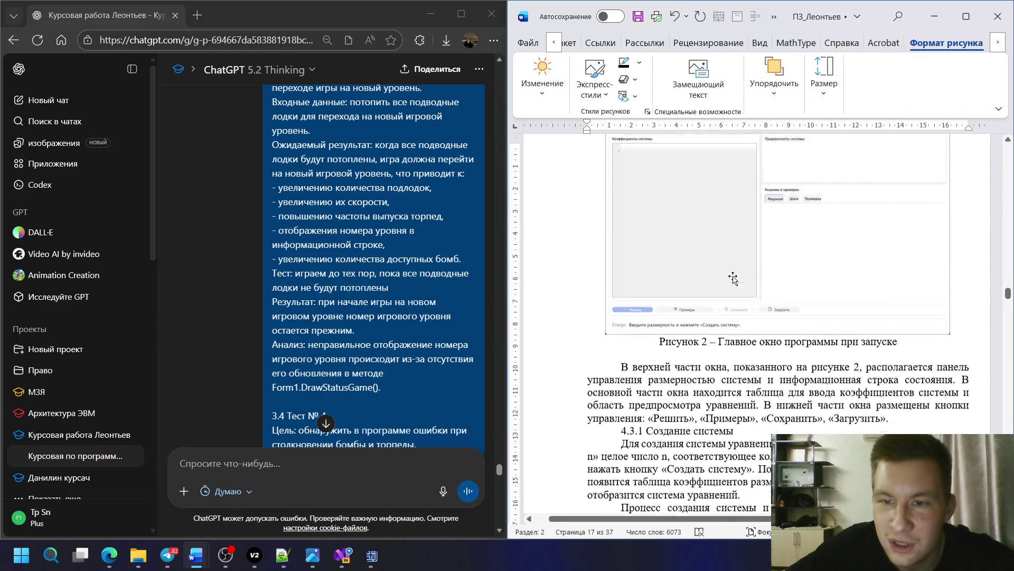
pyautogui.click(651, 321)
pyautogui.scroll(-5, 652, 320)
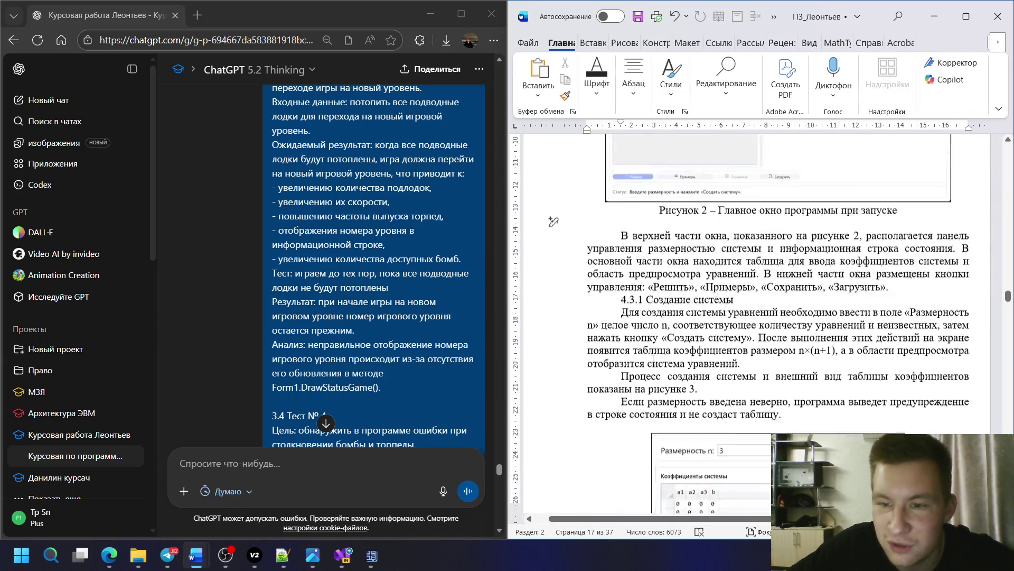
pyautogui.scroll(-5, 652, 321)
pyautogui.scroll(-5, 652, 322)
pyautogui.scroll(5, 652, 321)
pyautogui.scroll(1, 682, 262)
pyautogui.click(682, 262)
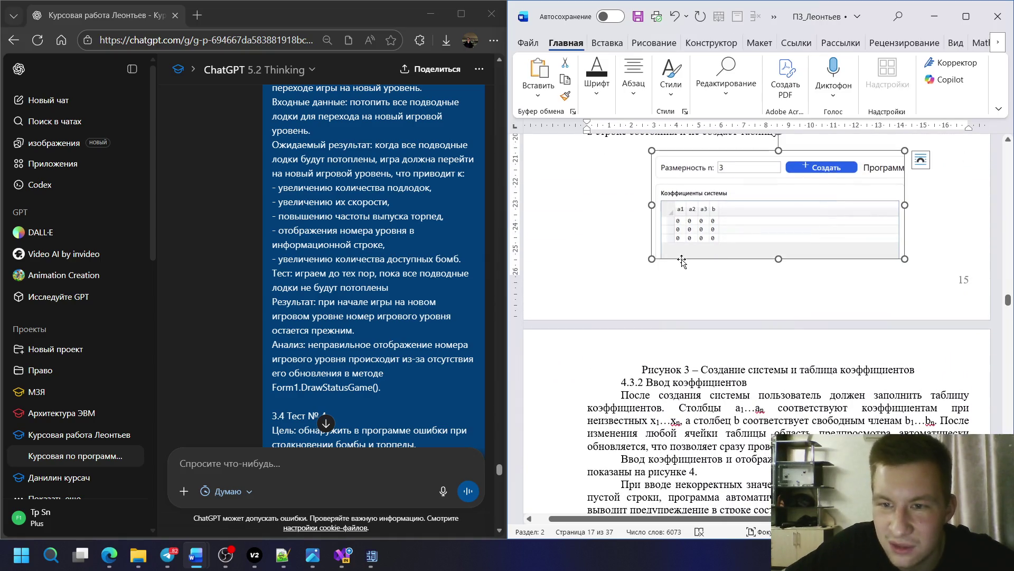
pyautogui.moveTo(651, 259); pyautogui.dragTo(659, 252)
pyautogui.scroll(-5, 699, 331)
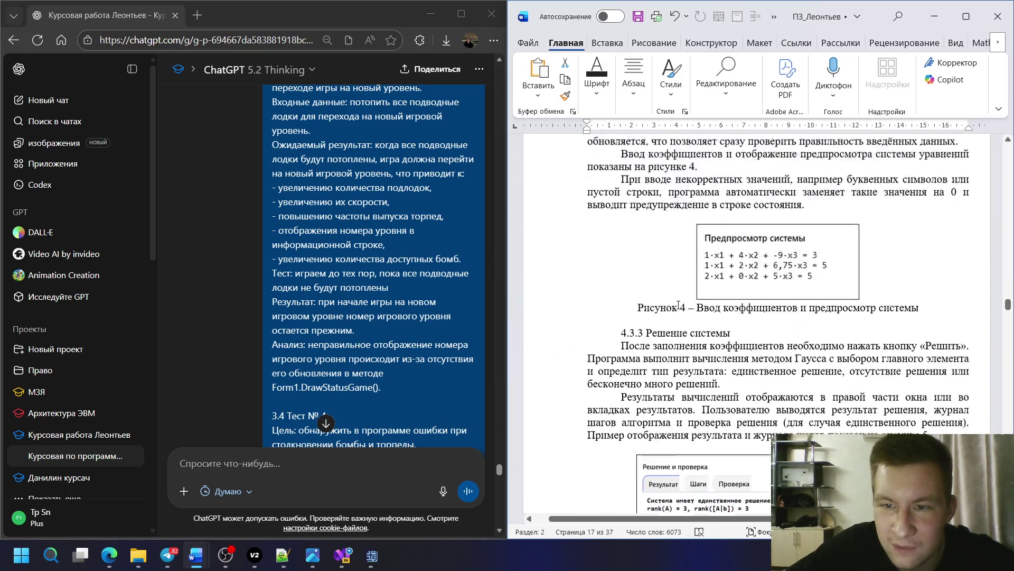
pyautogui.scroll(-5, 694, 317)
pyautogui.scroll(-4, 690, 309)
pyautogui.scroll(-2, 687, 305)
pyautogui.scroll(1, 686, 304)
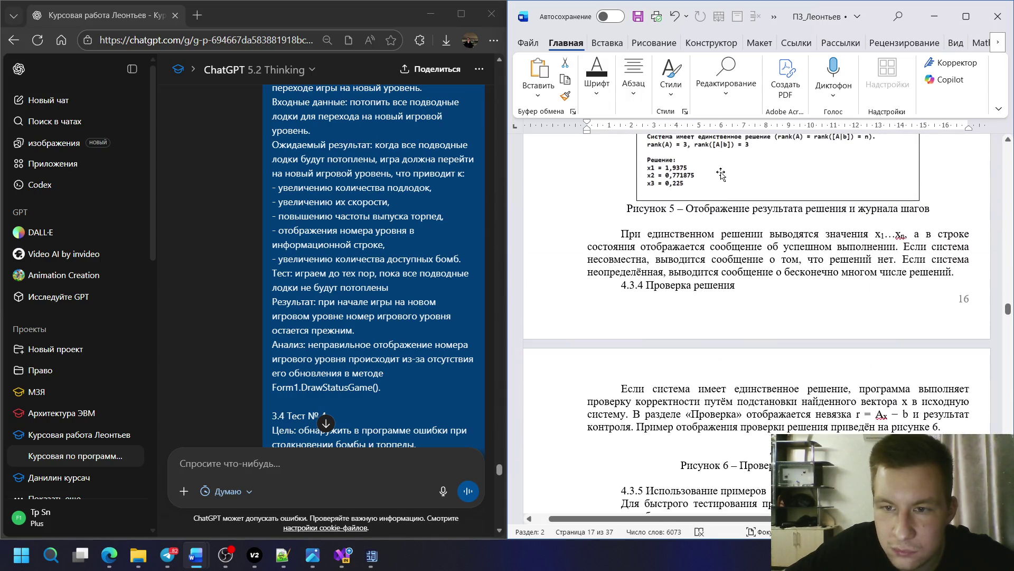
pyautogui.click(919, 204)
pyautogui.moveTo(919, 224); pyautogui.dragTo(929, 238)
pyautogui.scroll(-3, 793, 318)
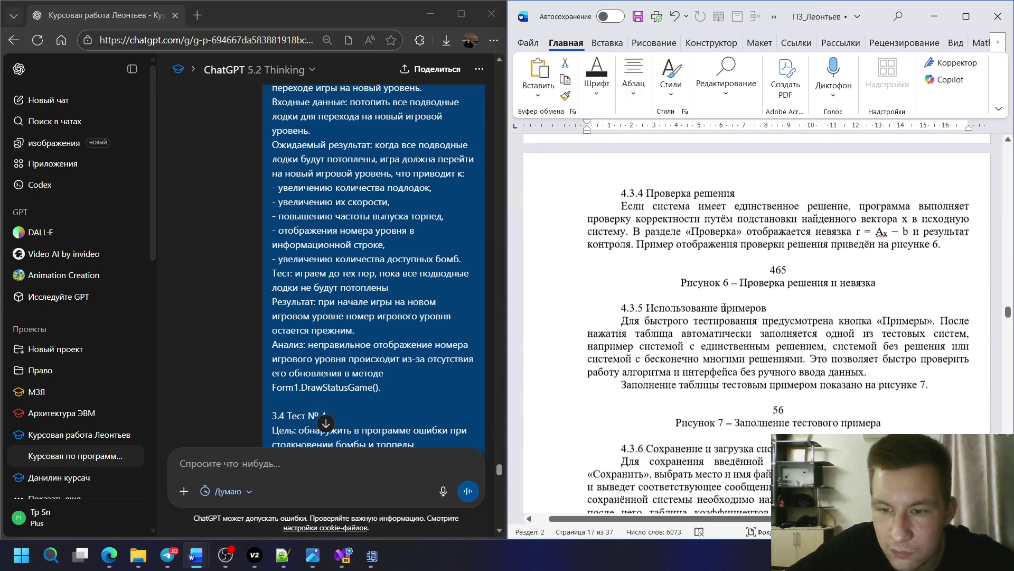
# - Show the Проверка residual table with norm 4,440892099E-16 and snip the verification panel
pyautogui.click(428, 14)
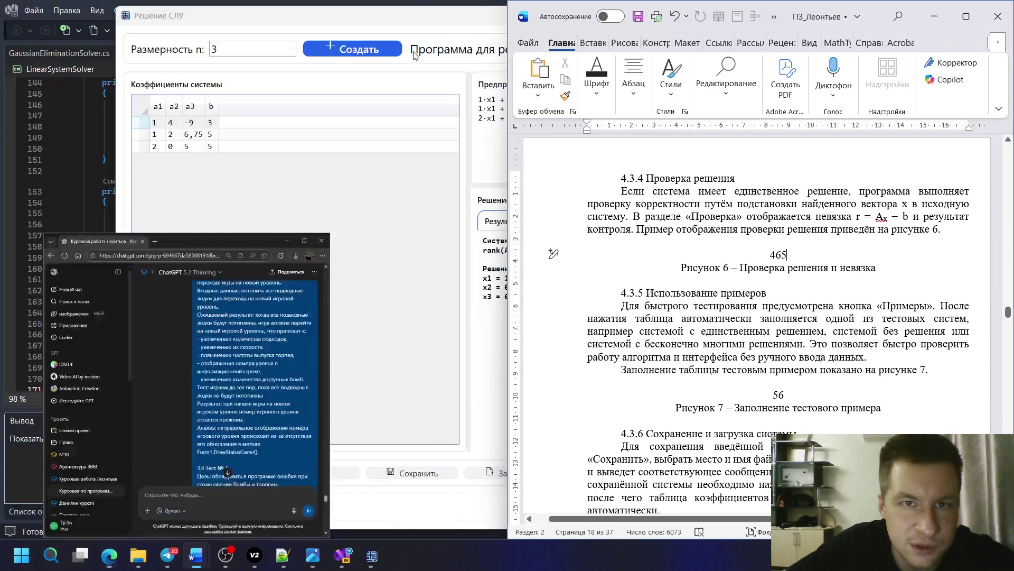
pyautogui.click(476, 95)
pyautogui.click(576, 221)
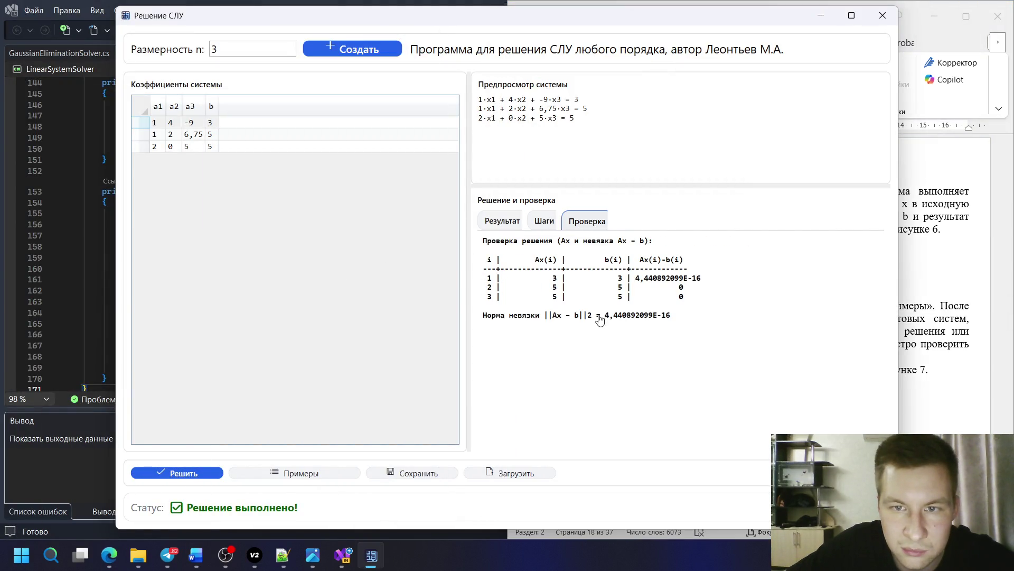
pyautogui.press('super+shift+s')
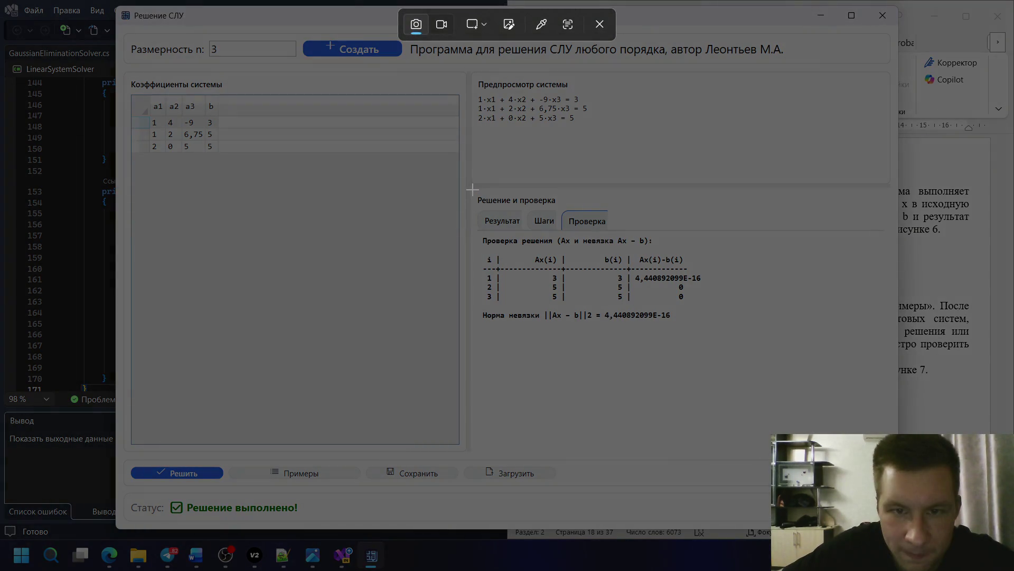
pyautogui.moveTo(470, 188); pyautogui.dragTo(716, 330)
pyautogui.hotkey('alt', 'Tab')
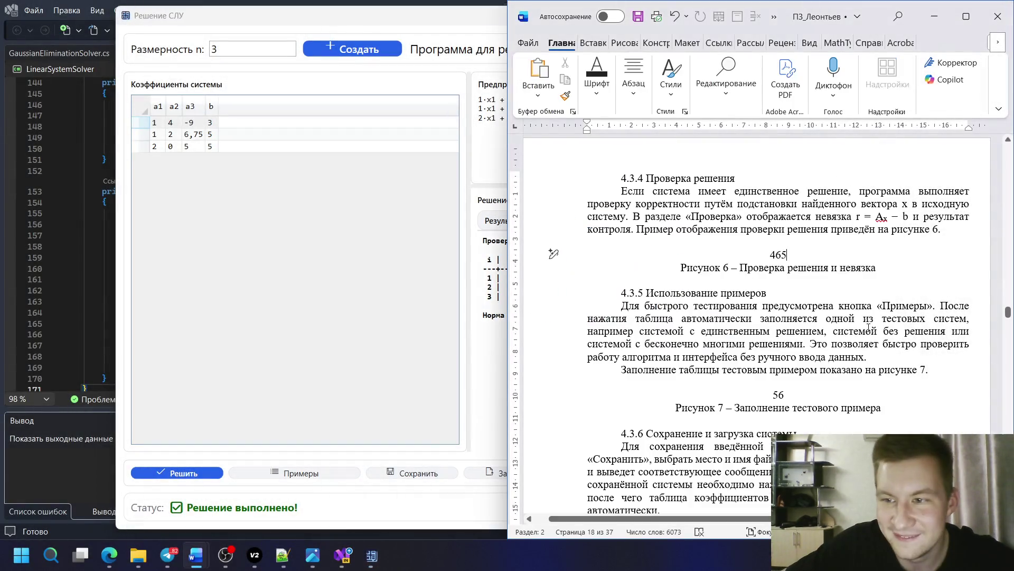
pyautogui.hotkey('alt', 'Tab')
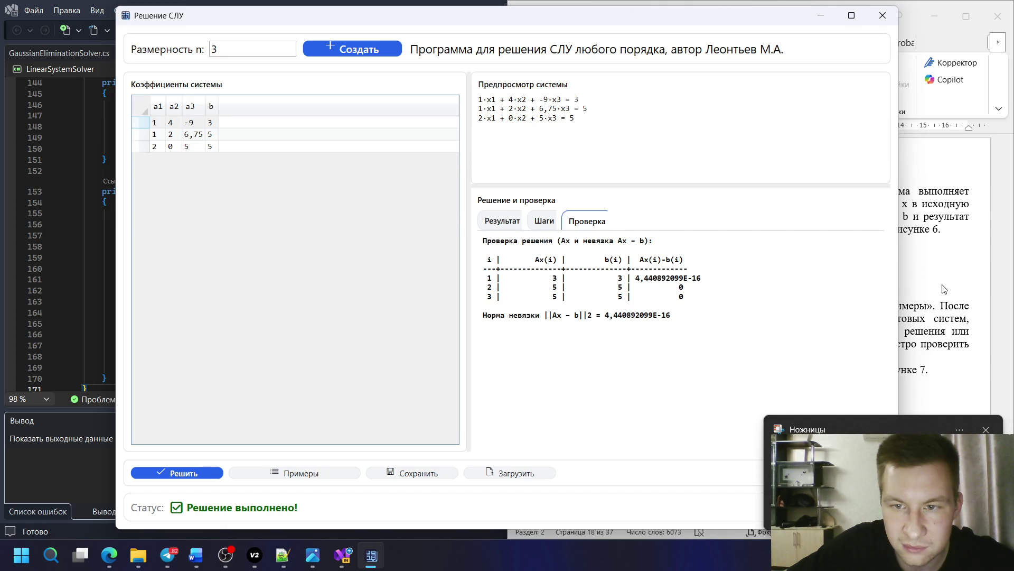
pyautogui.click(925, 260)
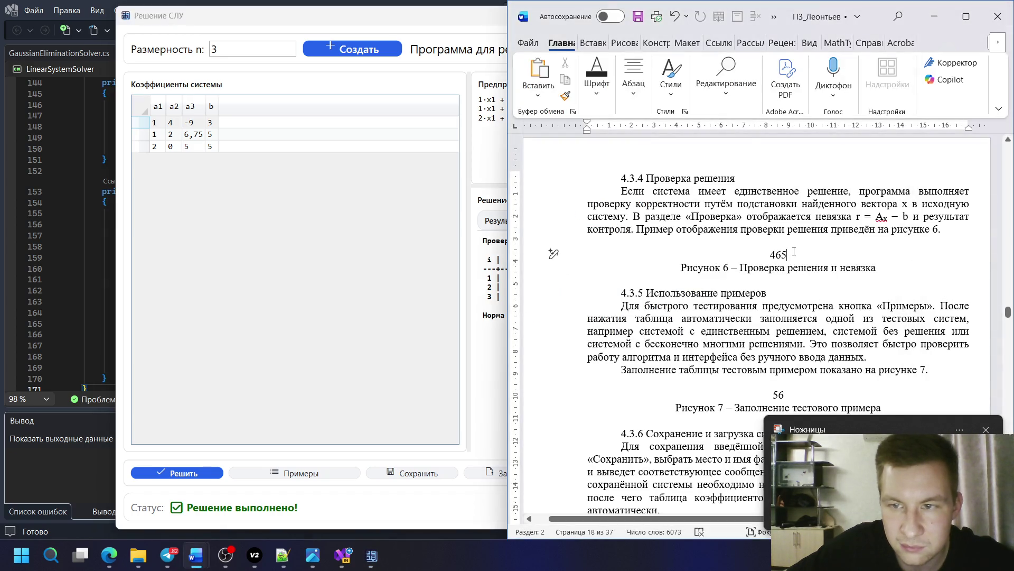
# - Paste the residual-check screenshot over the 465 placeholder, centred on its own line above Рисунок 6
pyautogui.moveTo(793, 255); pyautogui.dragTo(759, 256)
pyautogui.hotkey('ctrl', 'v')
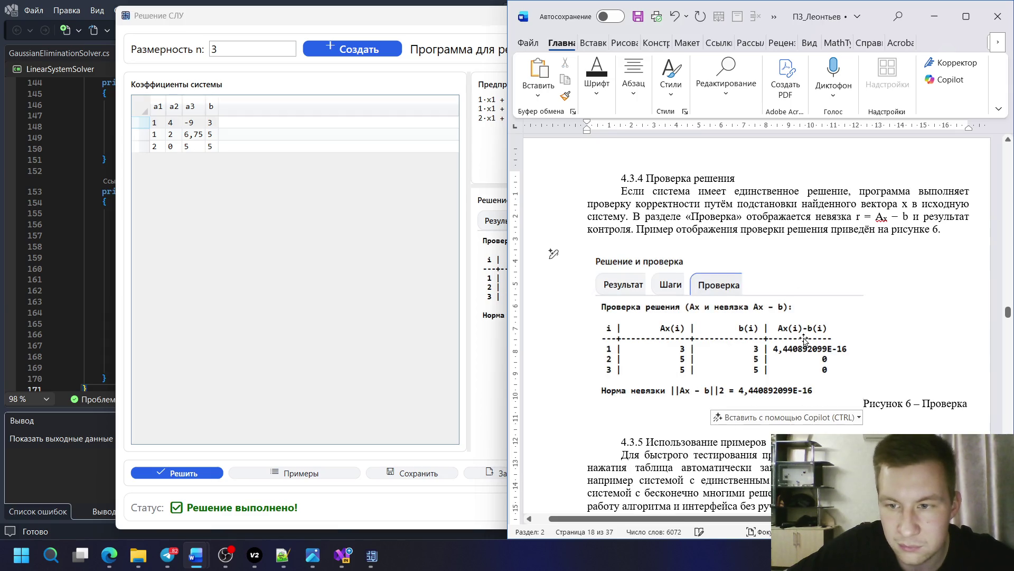
pyautogui.press('Return')
pyautogui.click(862, 366)
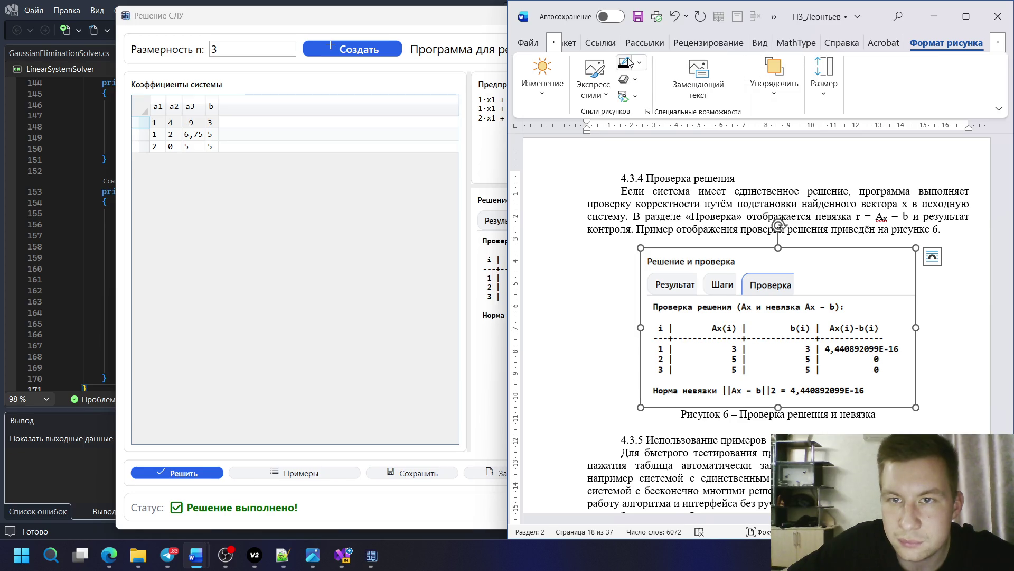
pyautogui.click(951, 316)
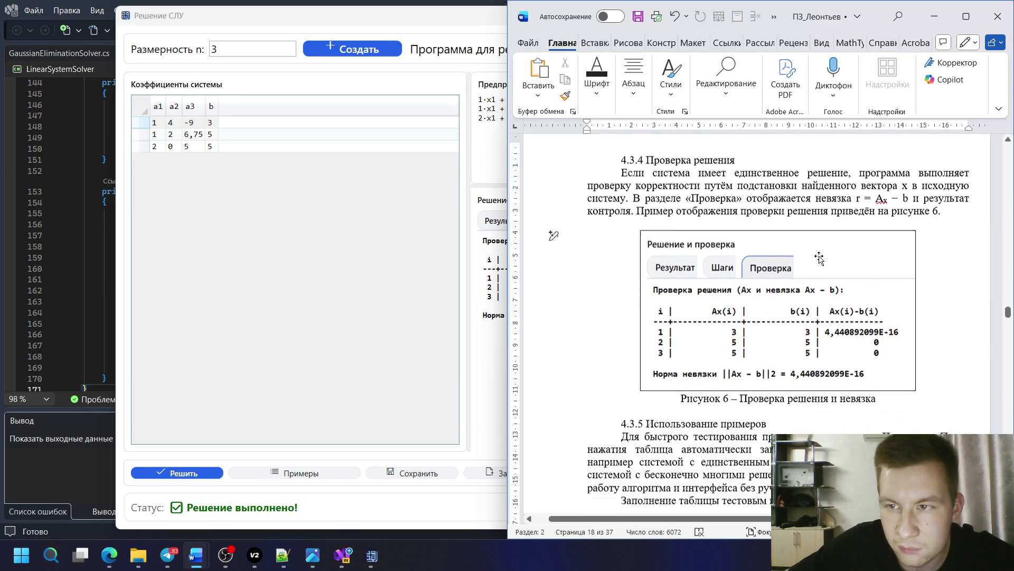
pyautogui.scroll(-1, 852, 275)
pyautogui.scroll(-4, 785, 237)
pyautogui.scroll(-2, 785, 238)
pyautogui.scroll(-2, 812, 230)
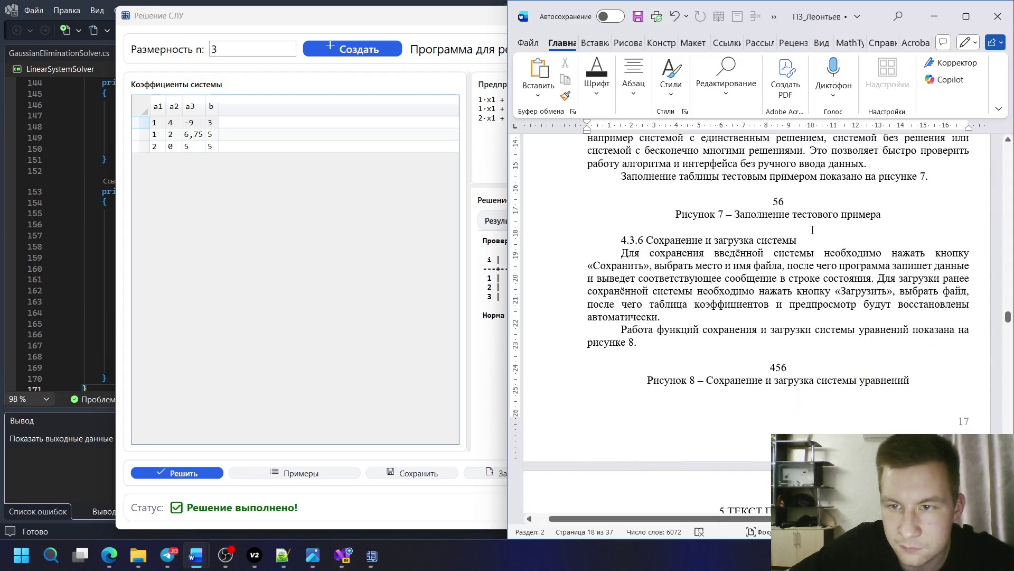
# - Load Пример 1, reopen the Примеры menu and snip the list of three sample systems
pyautogui.click(412, 22)
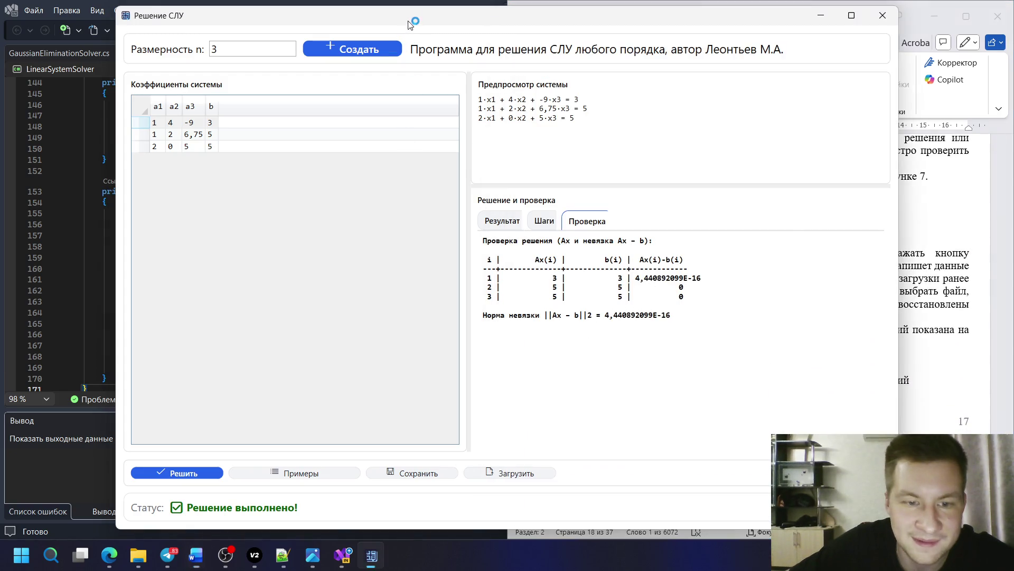
pyautogui.click(952, 291)
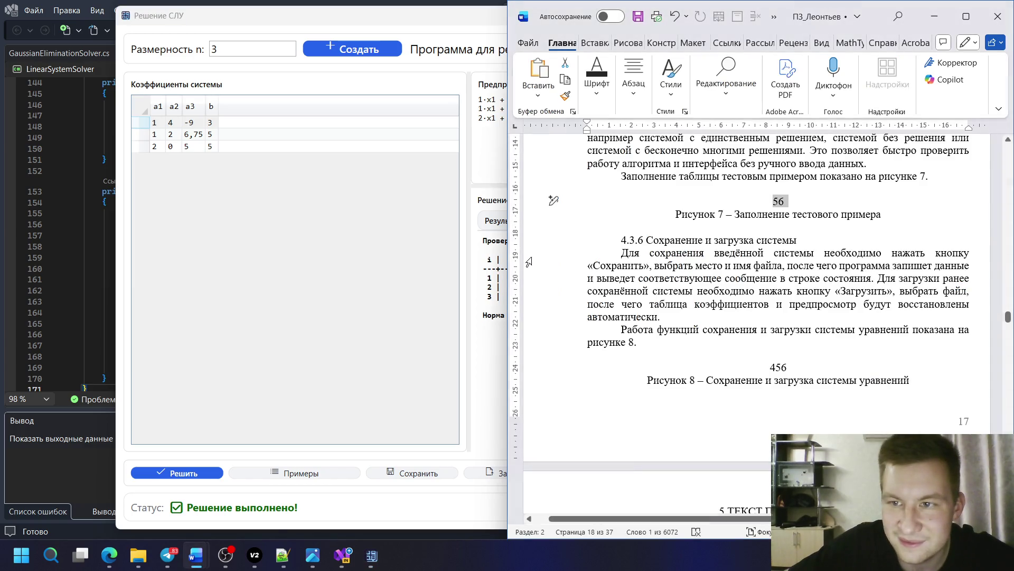
pyautogui.click(293, 475)
pyautogui.click(317, 489)
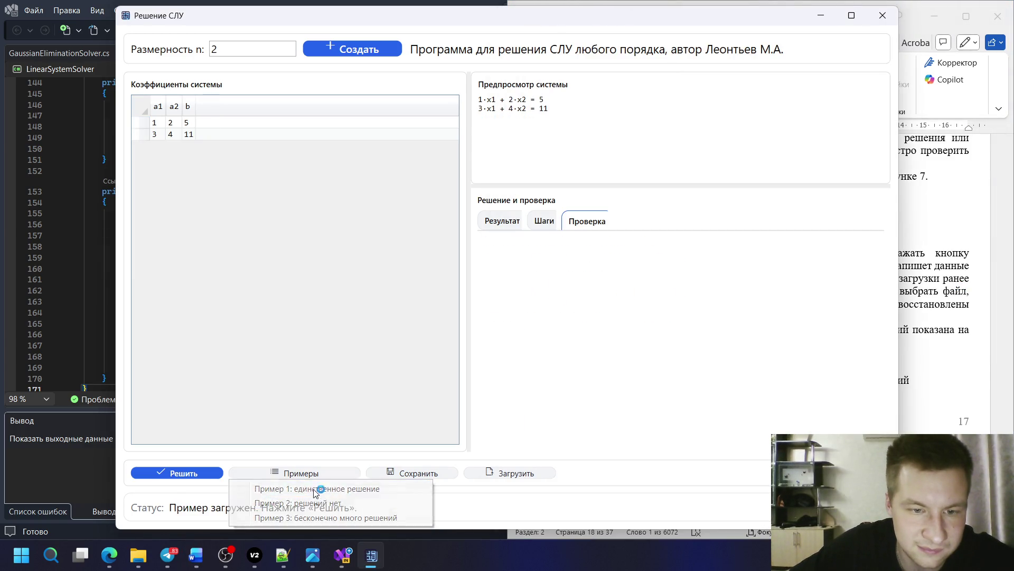
pyautogui.click(298, 475)
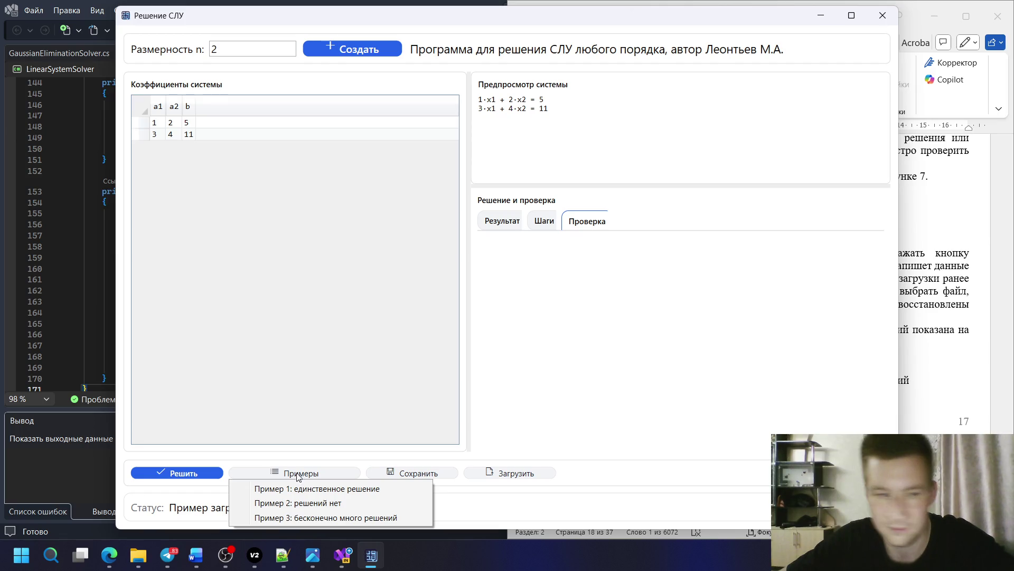
pyautogui.press('super+shift+s')
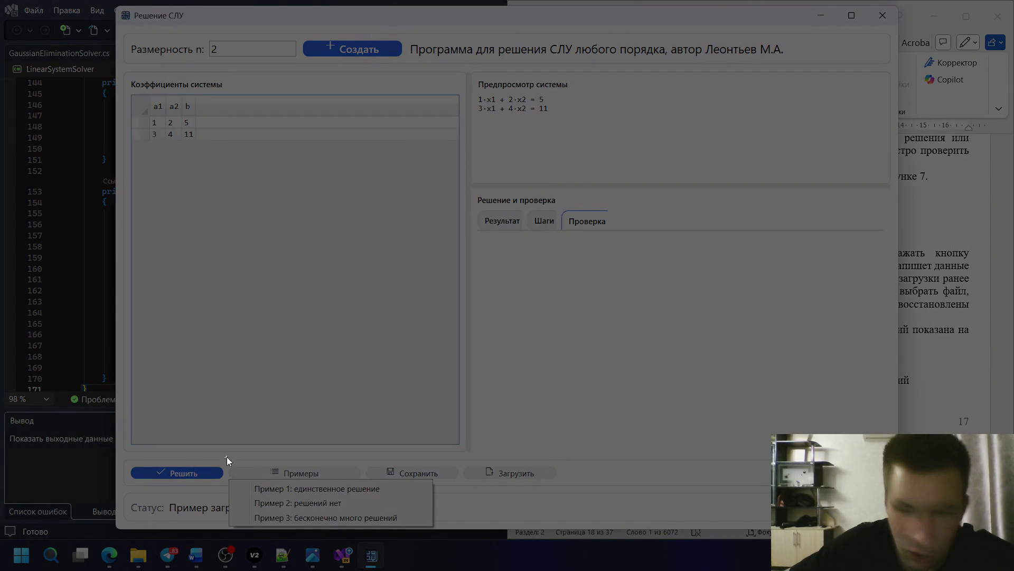
pyautogui.moveTo(228, 459); pyautogui.dragTo(435, 531)
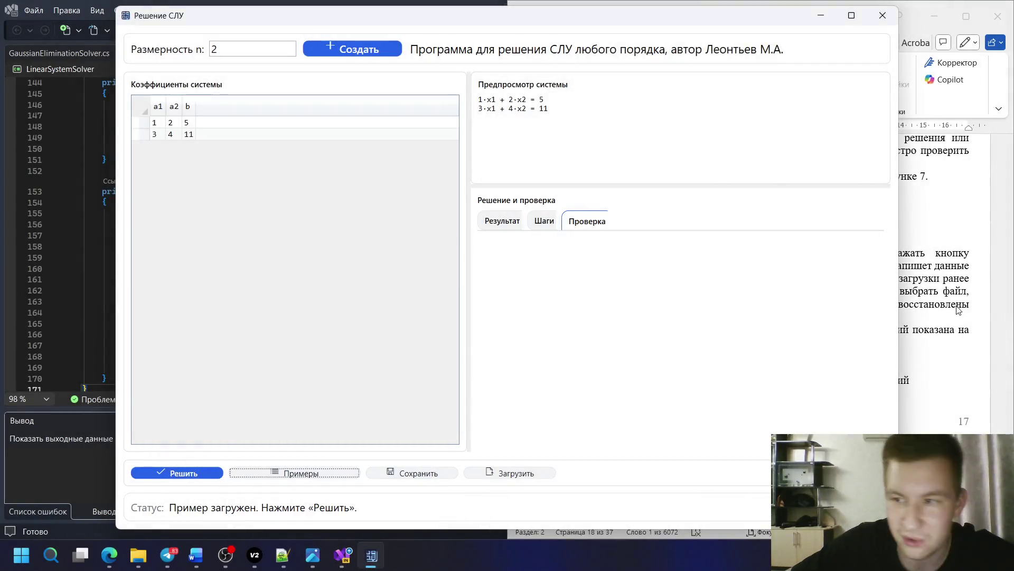
# - Paste the examples-menu screenshot over the 56 placeholder as Рисунок 7
pyautogui.click(196, 555)
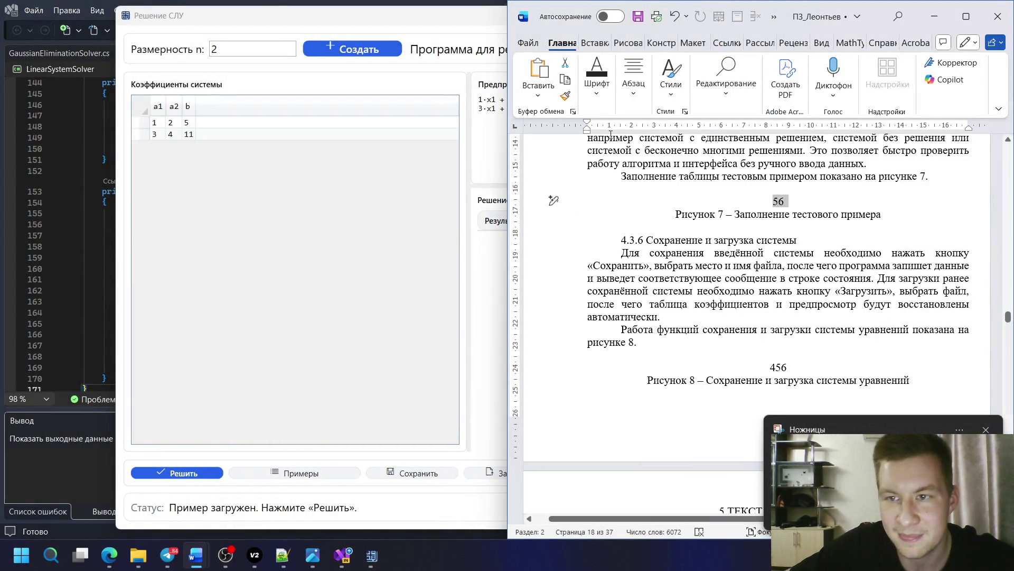
pyautogui.hotkey('ctrl', 'v')
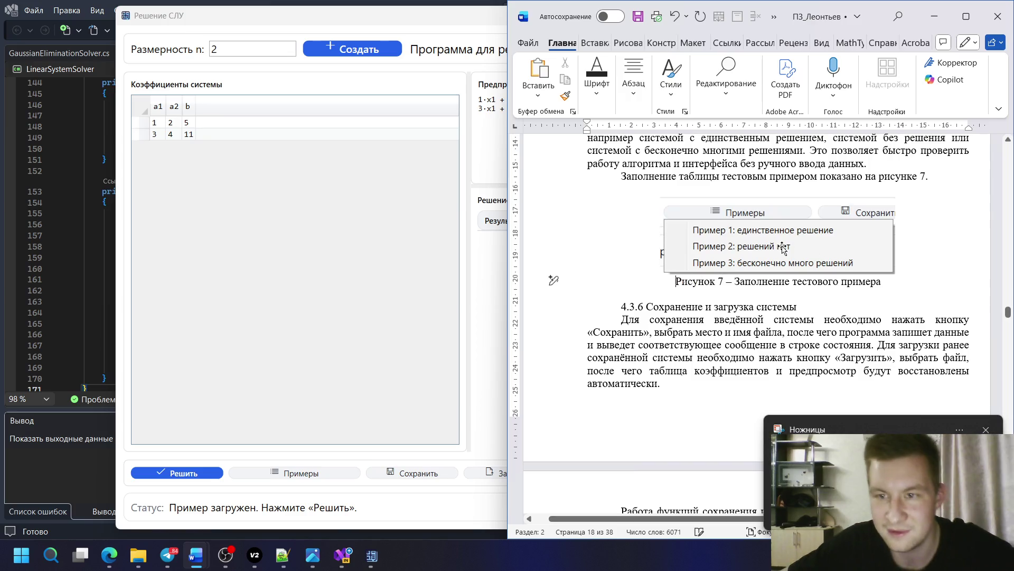
pyautogui.click(830, 244)
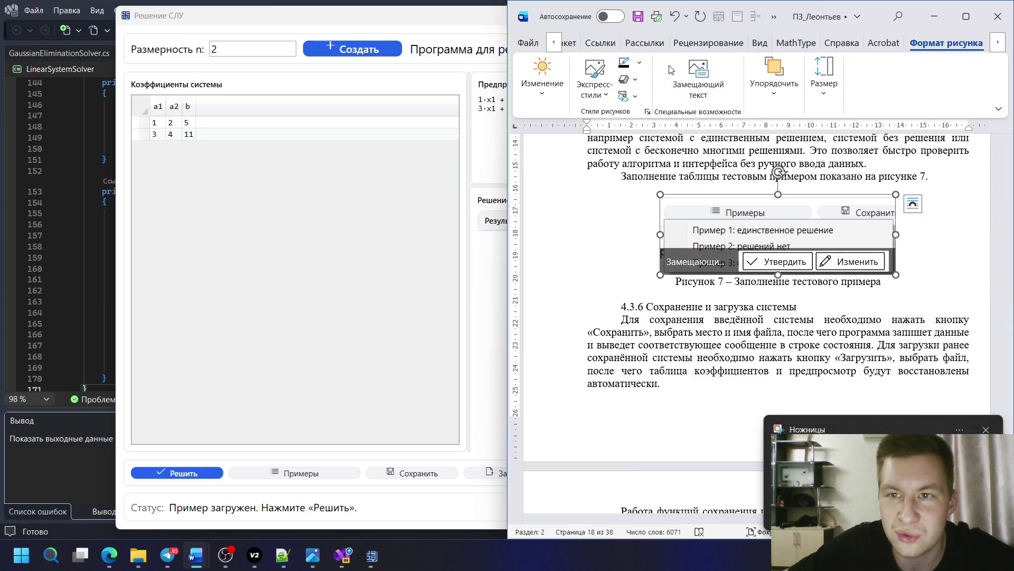
pyautogui.click(782, 326)
pyautogui.scroll(-5, 782, 326)
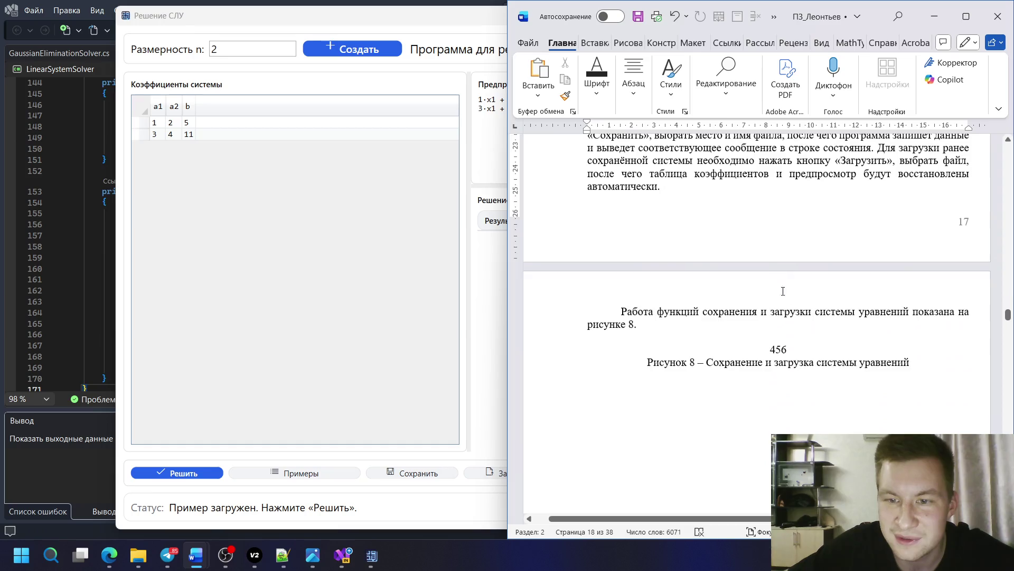
pyautogui.scroll(2, 782, 326)
pyautogui.scroll(3, 782, 326)
pyautogui.scroll(1, 783, 326)
pyautogui.scroll(-3, 762, 317)
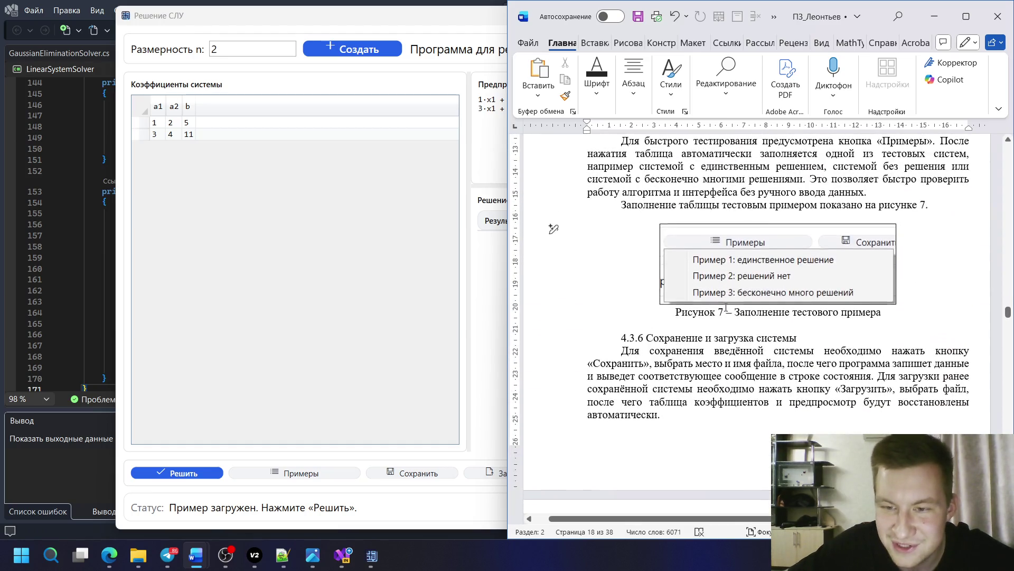
pyautogui.scroll(-3, 736, 306)
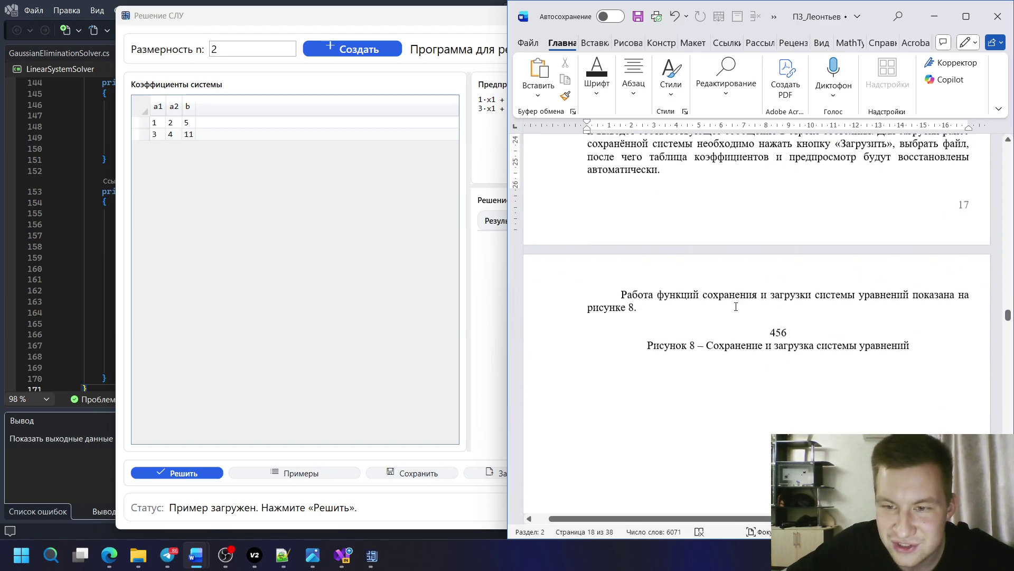
# - Open the Сохранить систему dialog, enlarge it and name the file «пример»
pyautogui.click(436, 474)
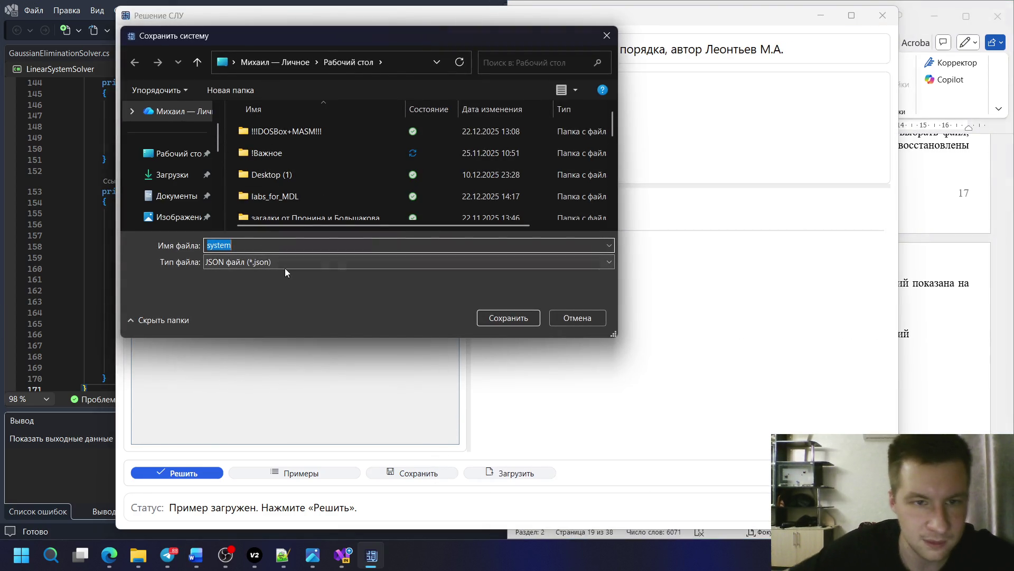
pyautogui.moveTo(331, 340); pyautogui.dragTo(330, 365)
pyautogui.write('co')
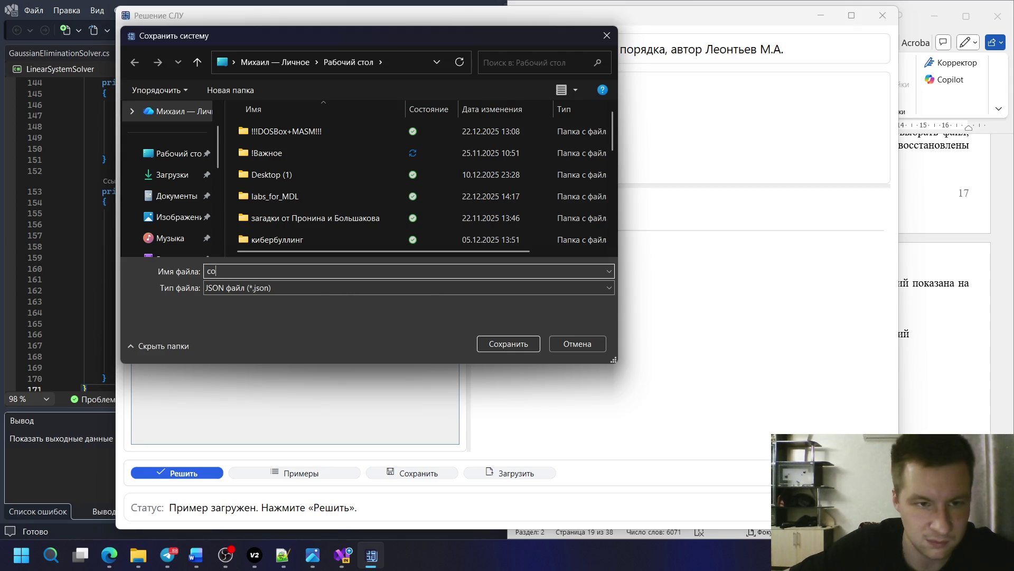
pyautogui.press('BackSpace')
pyautogui.press('BackSpace')
pyautogui.write('пример')
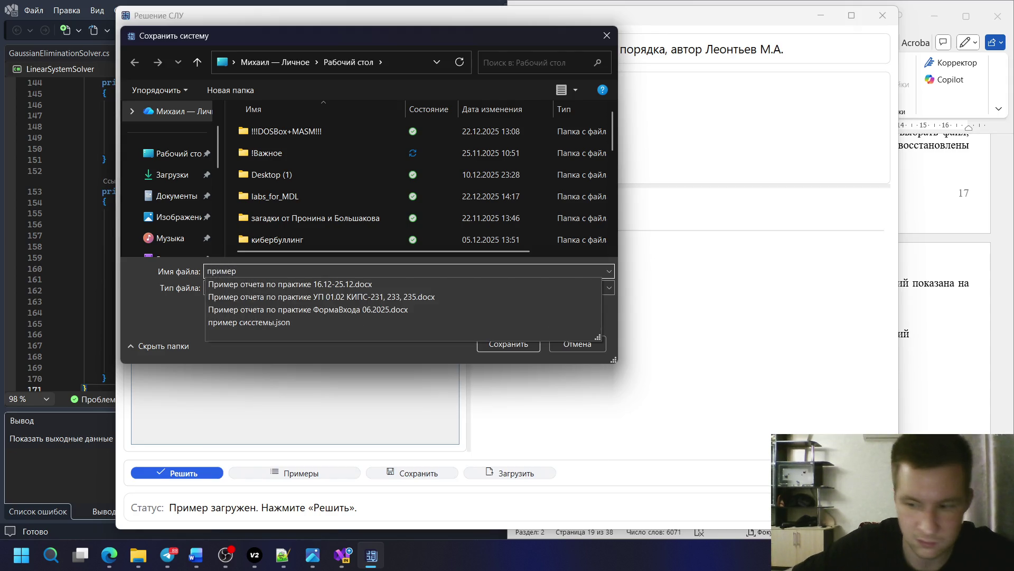
pyautogui.press('super+shift+s')
pyautogui.press('Escape')
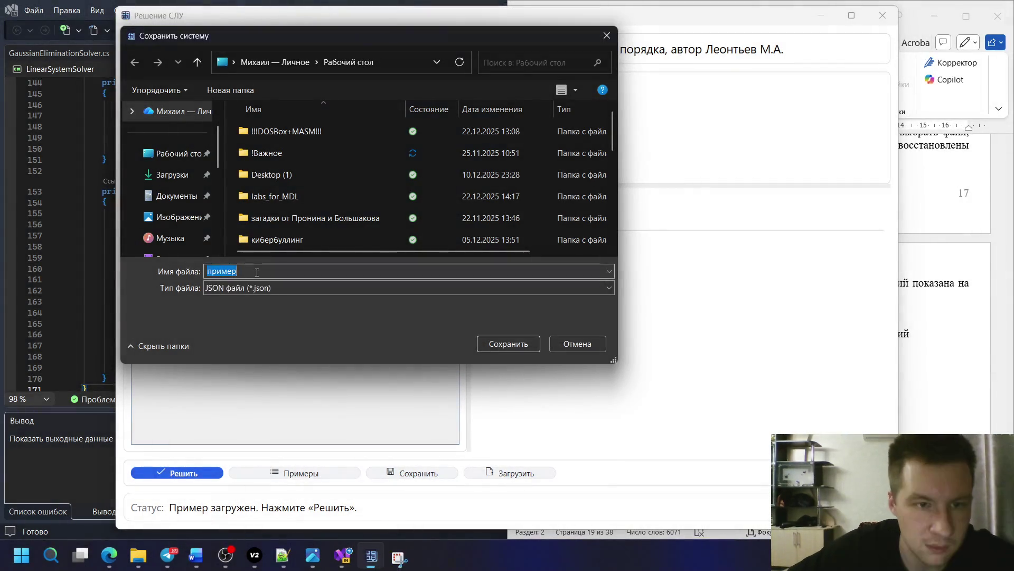
pyautogui.click(256, 272)
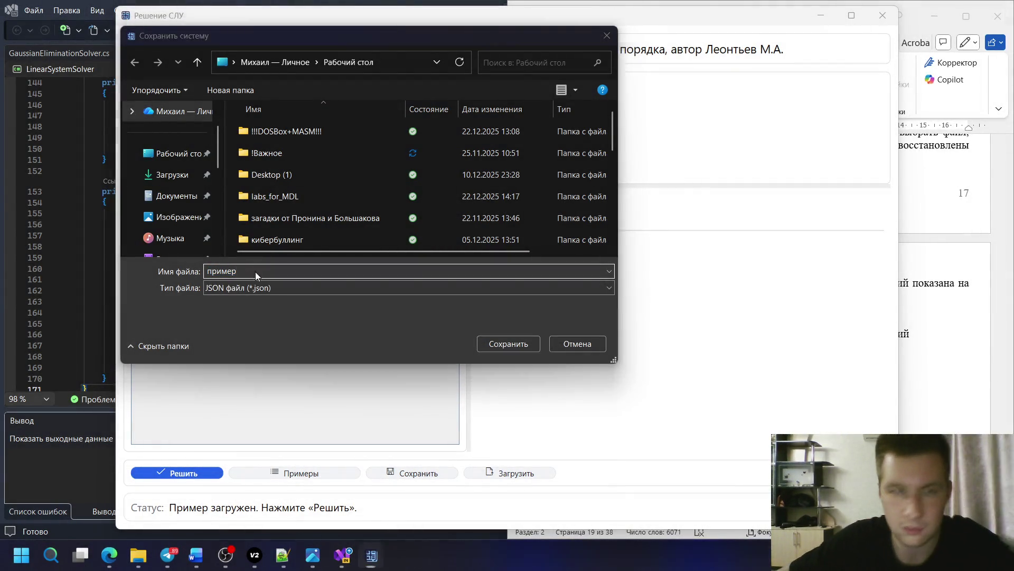
# - Snip the system-saving dialog as a screenshot and return to the report
pyautogui.press('super+shift+s')
pyautogui.moveTo(121, 30); pyautogui.dragTo(618, 362)
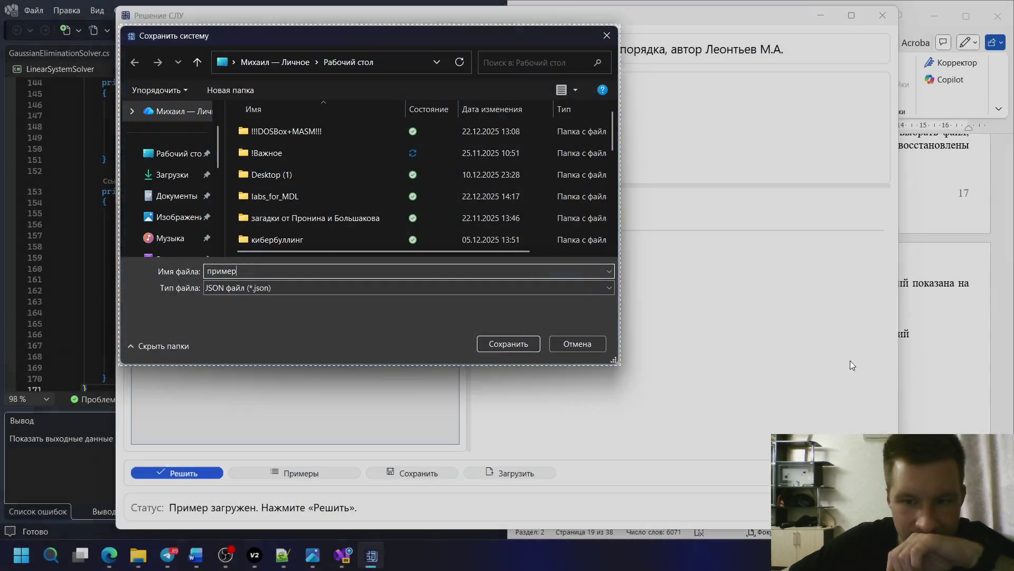
pyautogui.click(814, 317)
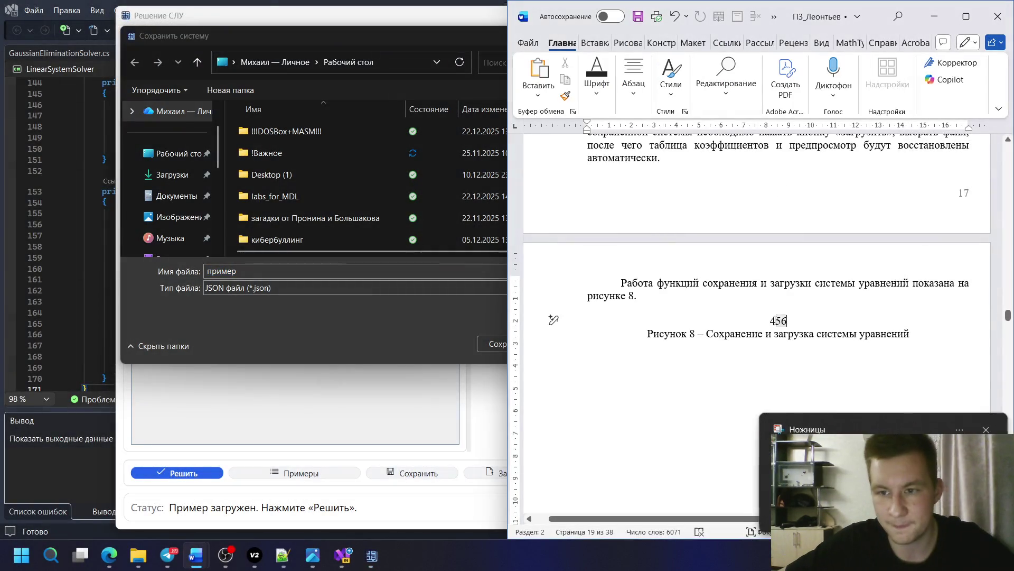
# - Paste the save-dialog screenshot over the 456 placeholder and shrink it above the Figure 8 caption
pyautogui.moveTo(814, 318); pyautogui.dragTo(765, 320)
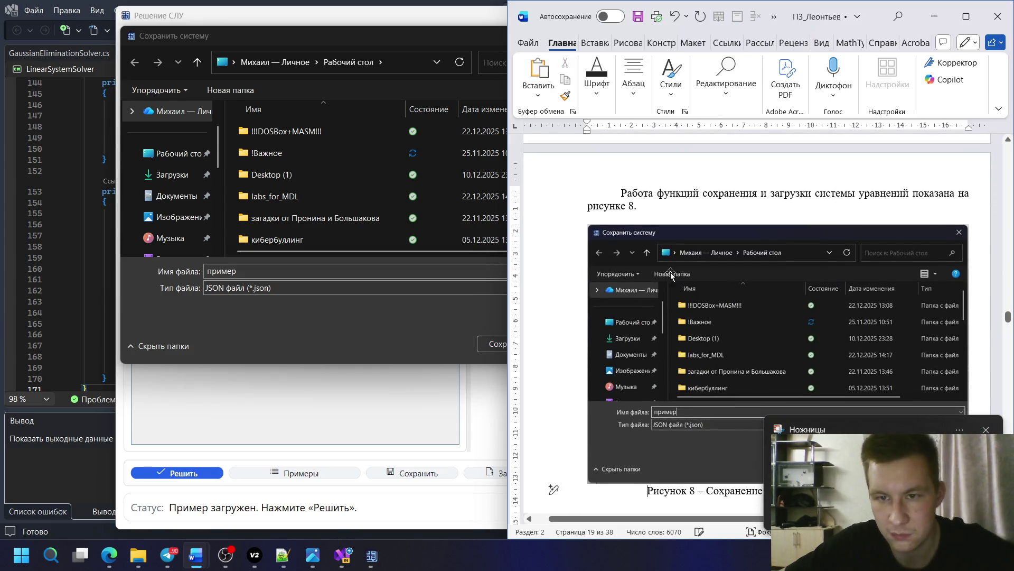
pyautogui.click(666, 294)
pyautogui.scroll(-3, 670, 297)
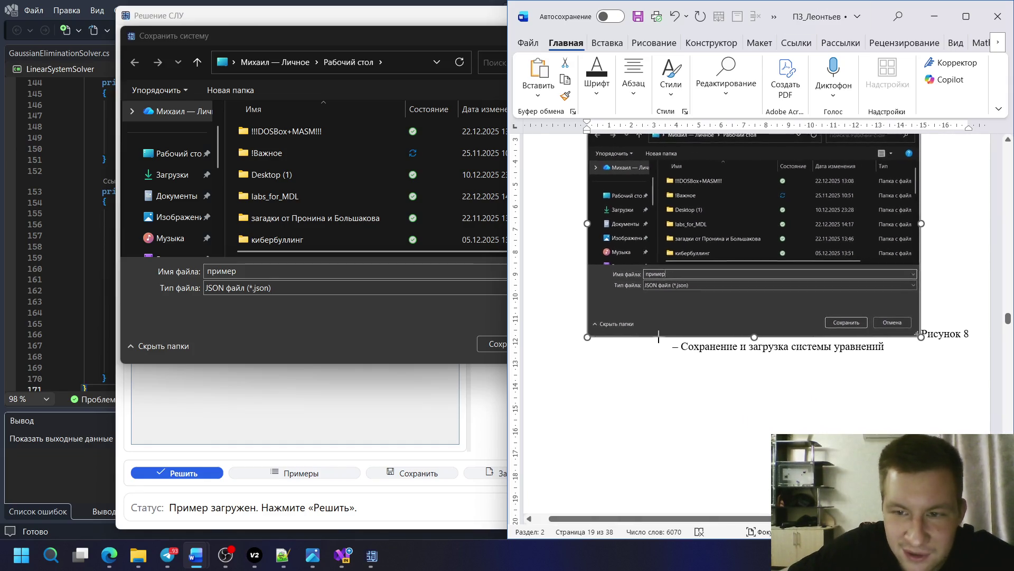
pyautogui.moveTo(591, 366); pyautogui.dragTo(608, 308)
pyautogui.click(924, 294)
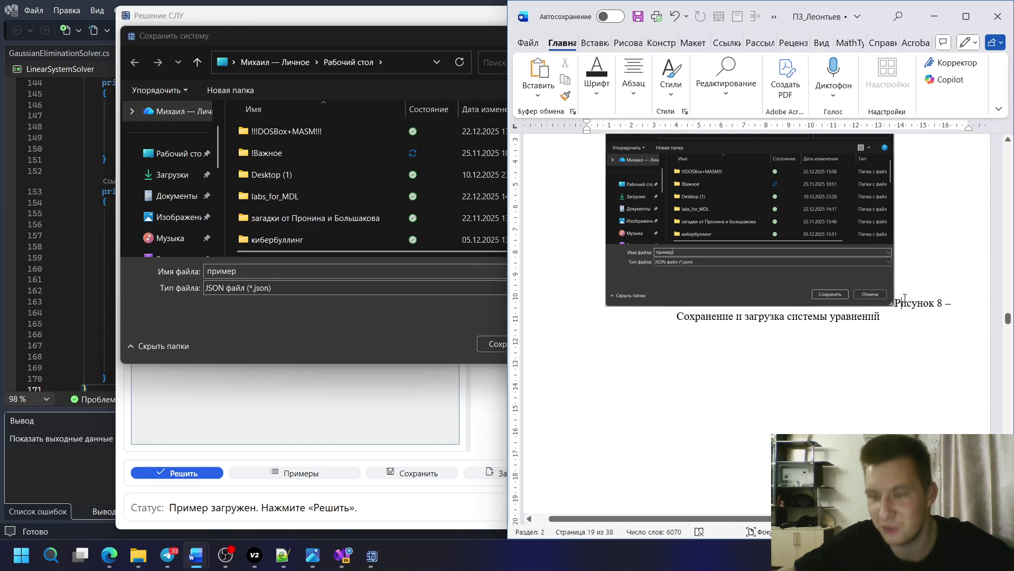
pyautogui.scroll(2, 793, 285)
pyautogui.scroll(3, 769, 274)
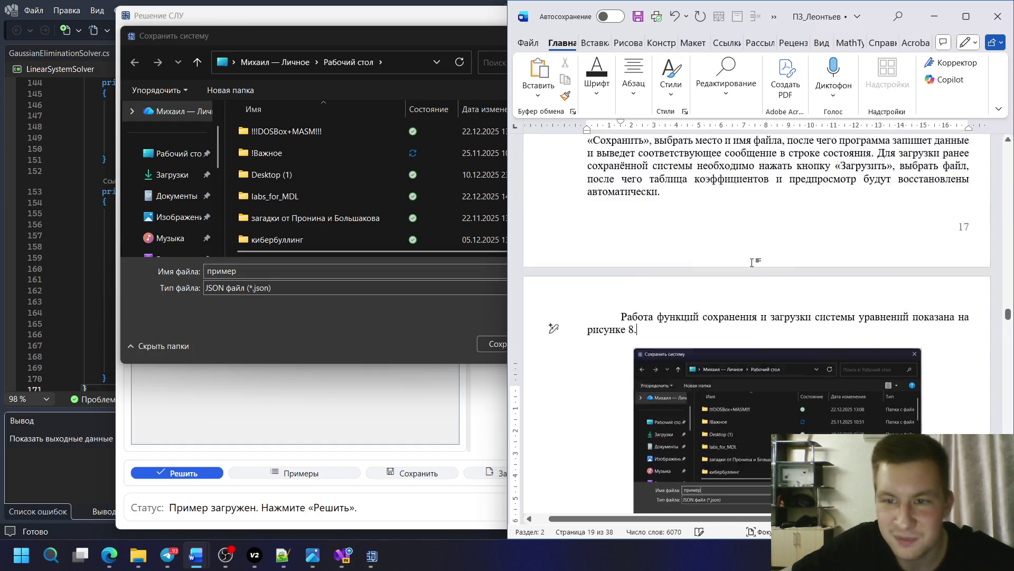
pyautogui.scroll(3, 751, 264)
pyautogui.scroll(3, 751, 264)
pyautogui.scroll(1, 752, 266)
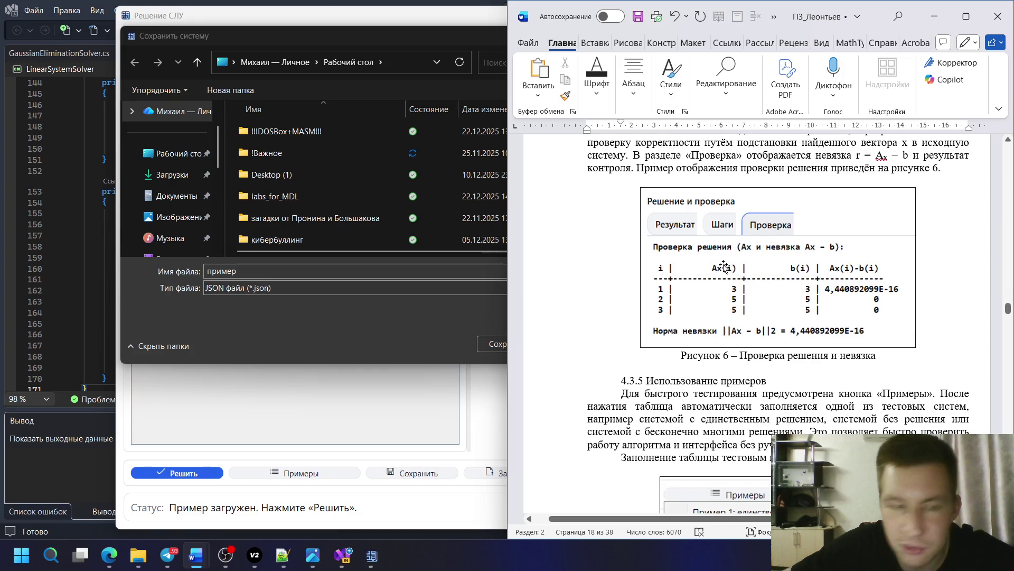
pyautogui.scroll(-10, 723, 268)
pyautogui.scroll(-5, 799, 49)
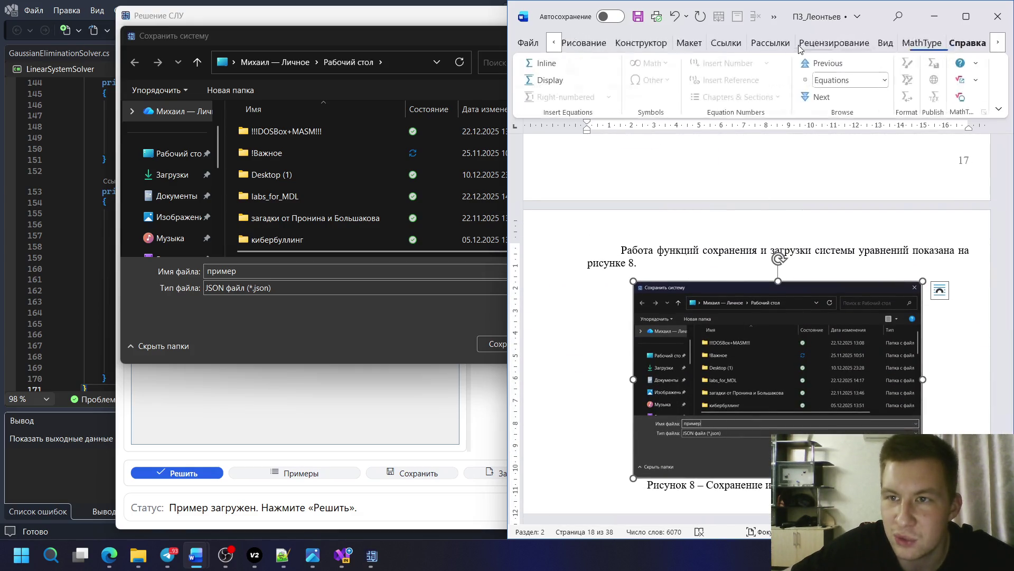
pyautogui.scroll(-3, 799, 49)
pyautogui.click(623, 226)
pyautogui.scroll(3, 682, 238)
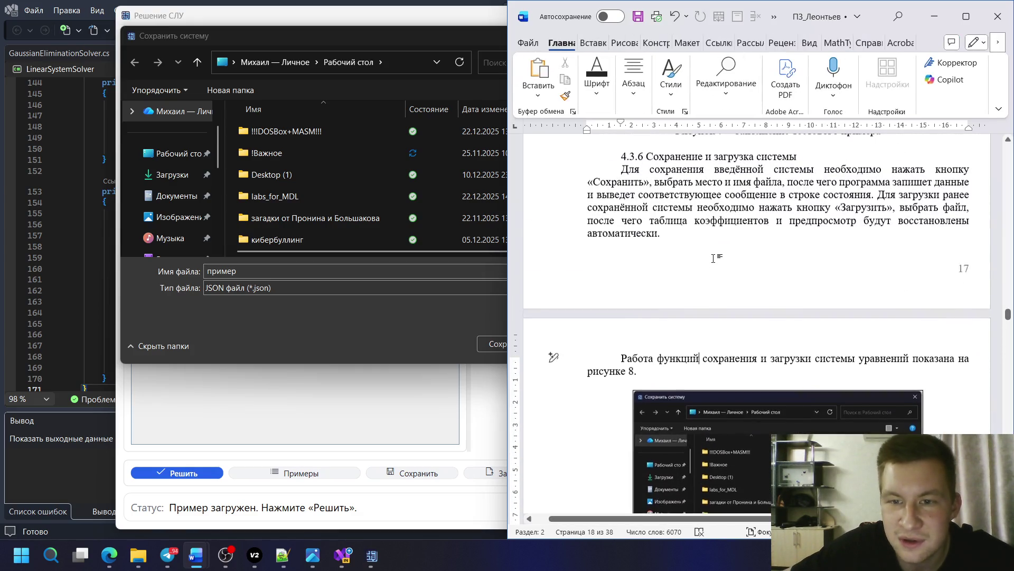
pyautogui.scroll(2, 715, 259)
pyautogui.scroll(5, 715, 260)
pyautogui.scroll(5, 715, 259)
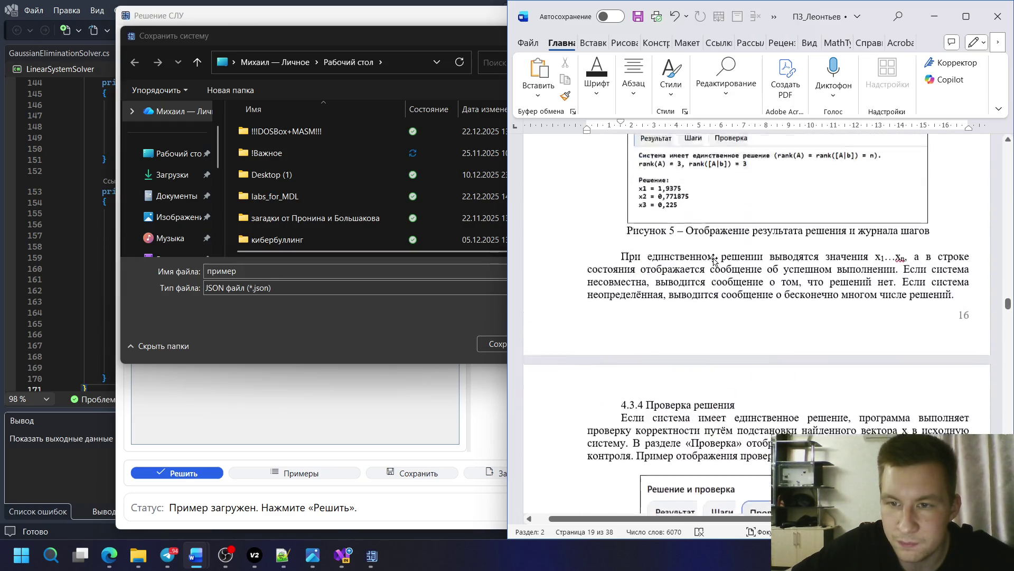
pyautogui.scroll(5, 715, 259)
pyautogui.scroll(5, 715, 259)
pyautogui.scroll(5, 715, 259)
pyautogui.scroll(5, 713, 259)
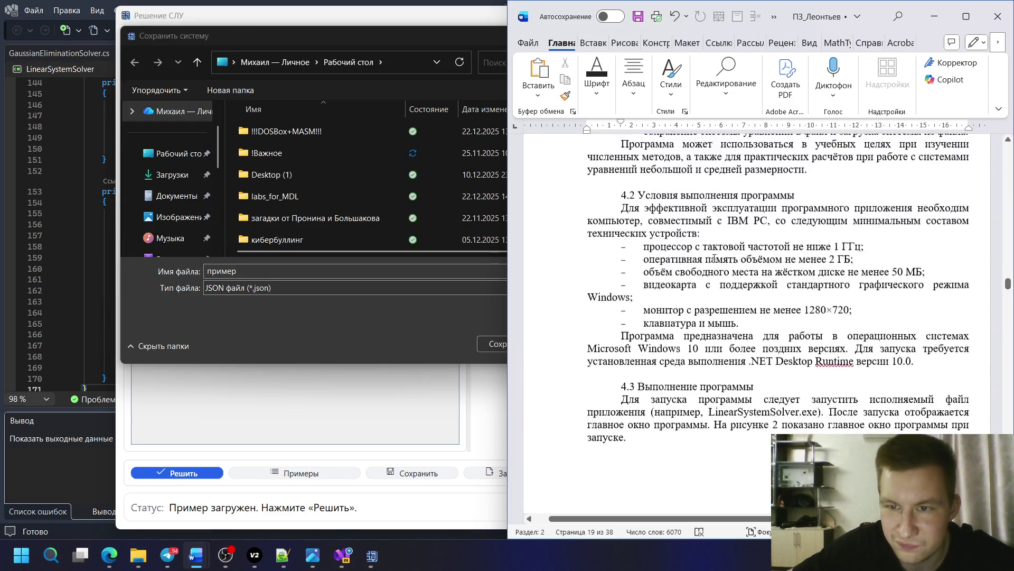
pyautogui.scroll(5, 710, 257)
pyautogui.scroll(1, 705, 256)
pyautogui.scroll(-5, 705, 256)
pyautogui.scroll(-5, 705, 255)
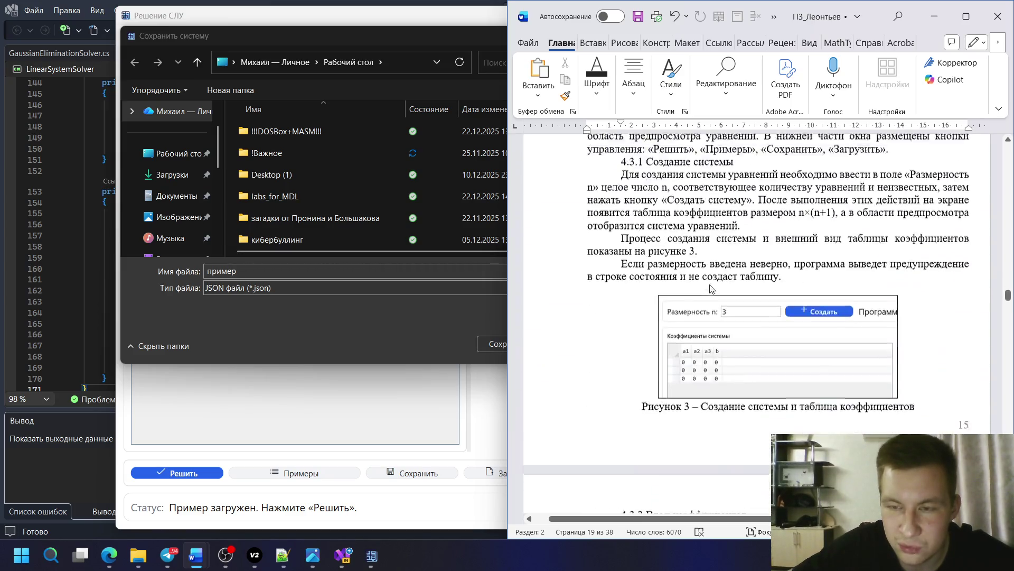
pyautogui.scroll(-5, 705, 255)
pyautogui.scroll(-3, 705, 255)
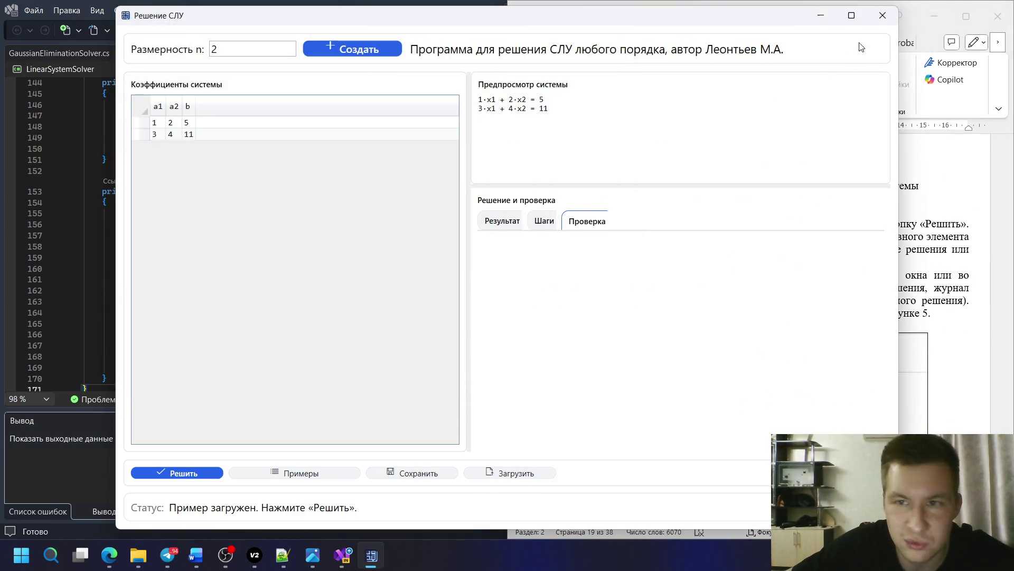
pyautogui.scroll(-4, 776, 259)
pyautogui.scroll(-10, 759, 313)
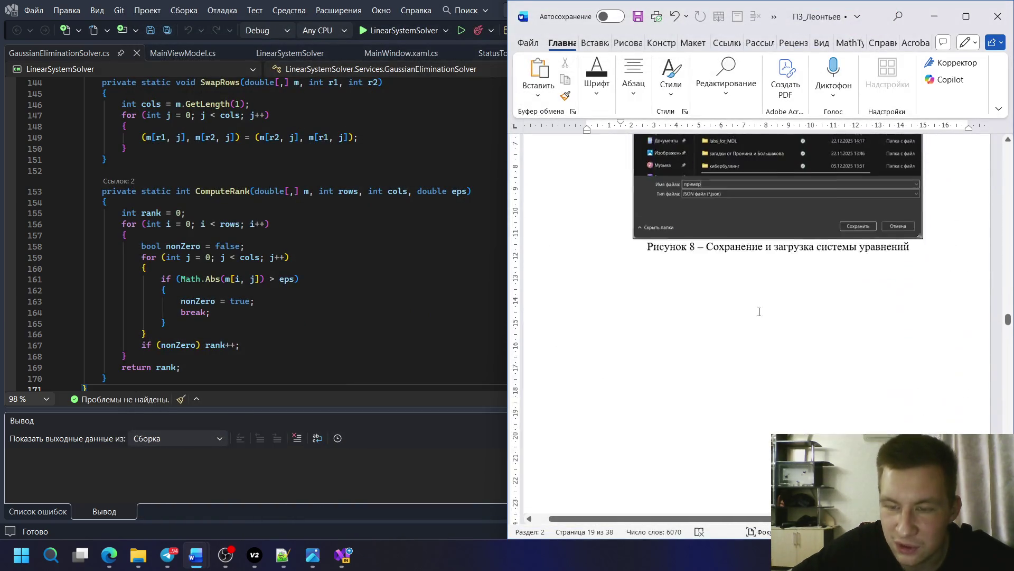
pyautogui.scroll(-3, 756, 314)
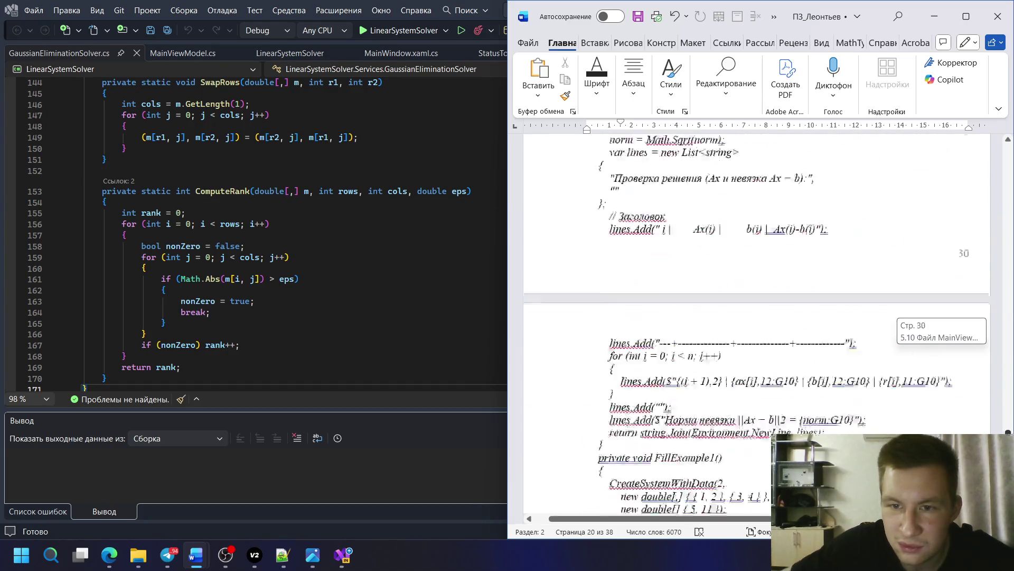
pyautogui.moveTo(1008, 431); pyautogui.dragTo(1008, 488)
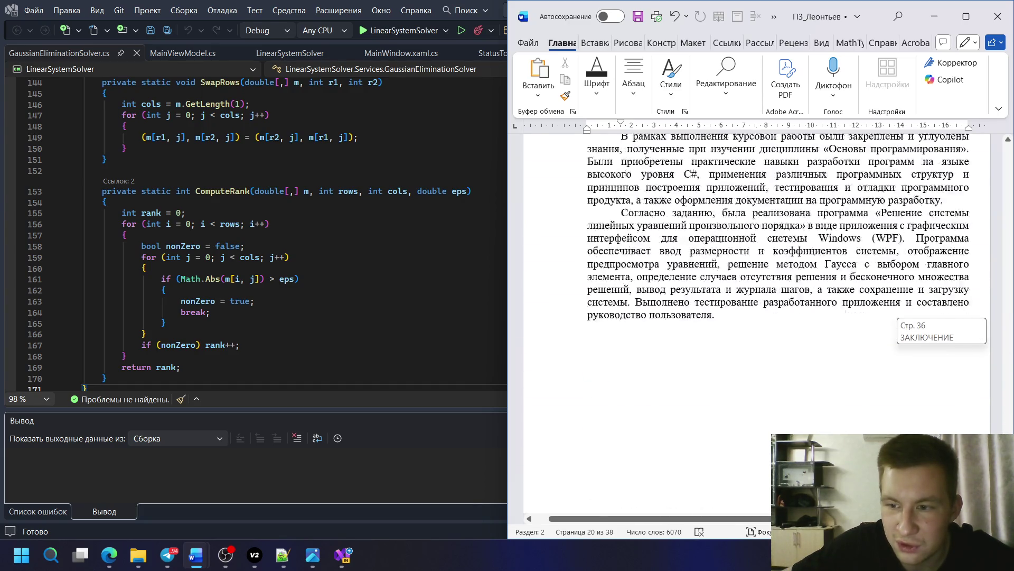
pyautogui.moveTo(1009, 487); pyautogui.dragTo(1005, 236)
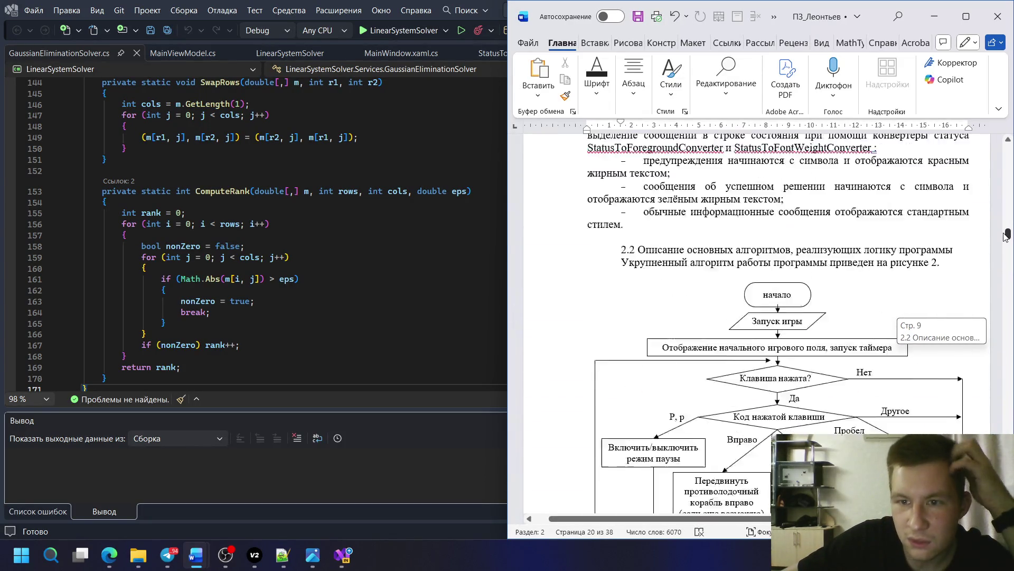
pyautogui.scroll(-10, 867, 290)
pyautogui.scroll(6, 867, 290)
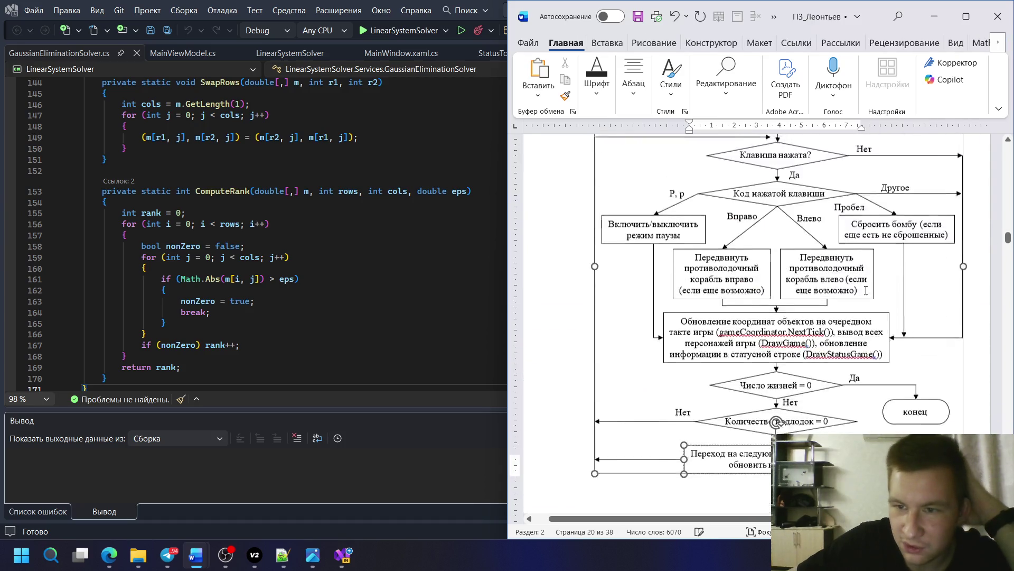
pyautogui.scroll(5, 866, 290)
pyautogui.scroll(5, 864, 290)
pyautogui.scroll(5, 862, 290)
pyautogui.scroll(5, 860, 290)
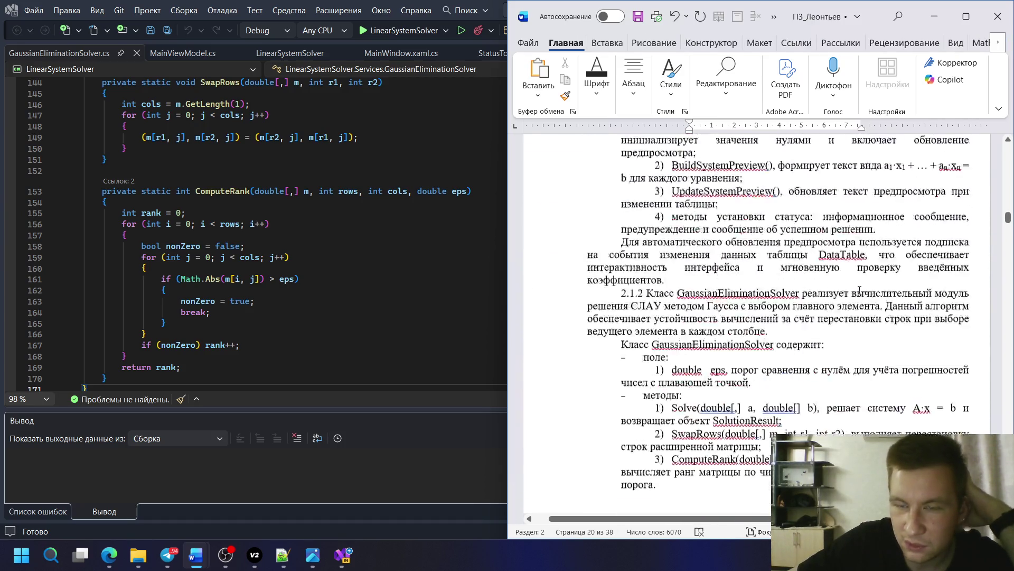
pyautogui.scroll(5, 859, 290)
pyautogui.scroll(5, 859, 290)
pyautogui.scroll(5, 860, 291)
pyautogui.scroll(5, 860, 294)
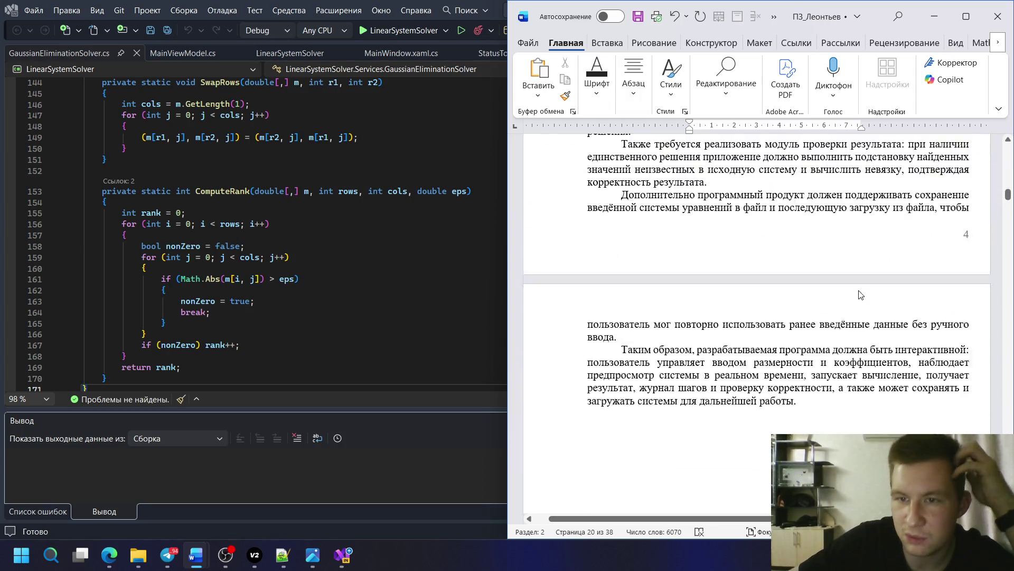
pyautogui.scroll(5, 860, 295)
pyautogui.scroll(5, 860, 293)
pyautogui.scroll(5, 859, 292)
pyautogui.scroll(3, 859, 290)
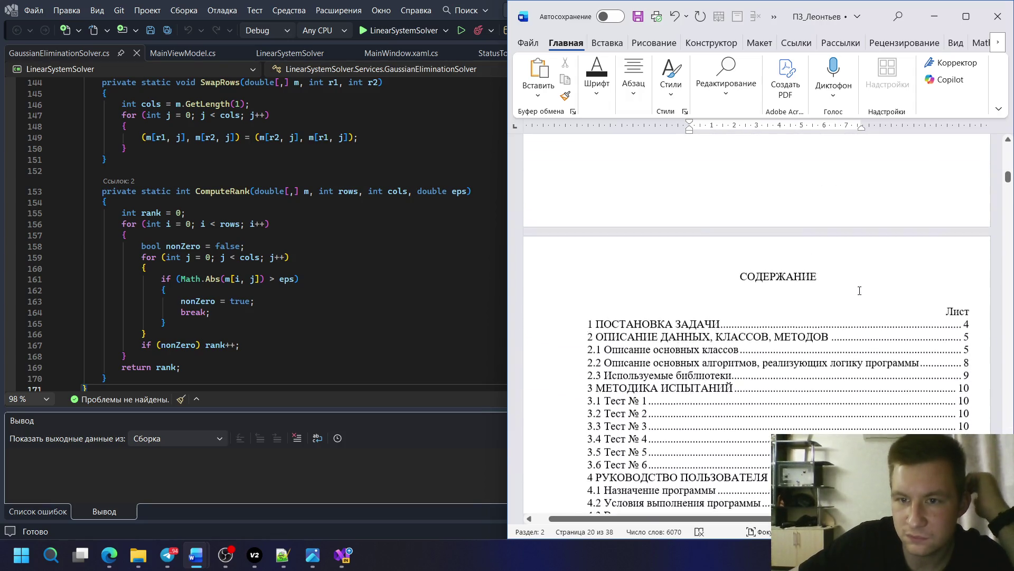
pyautogui.scroll(5, 859, 291)
pyautogui.scroll(5, 911, 269)
pyautogui.scroll(1, 964, 252)
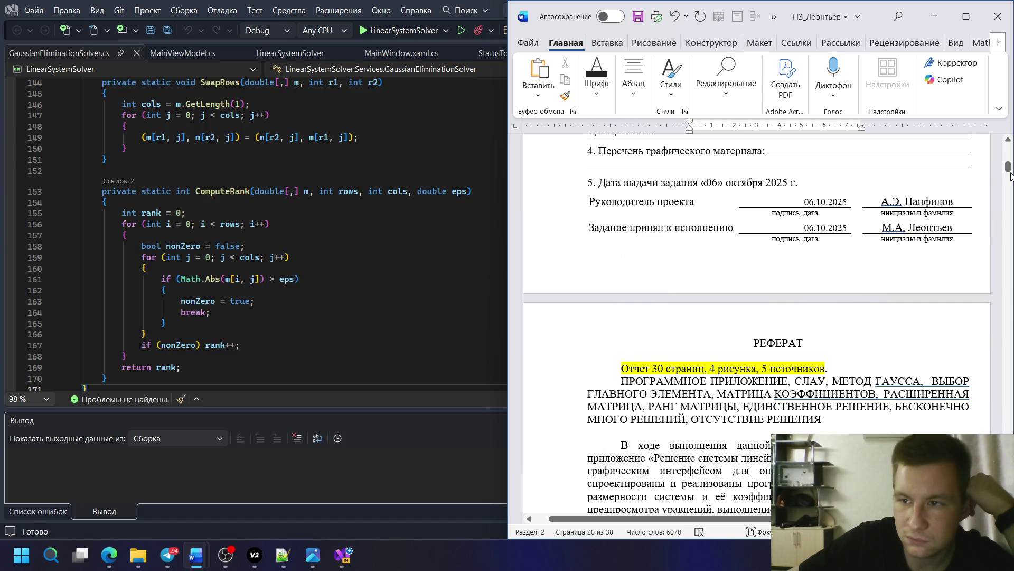
pyautogui.moveTo(1008, 168)
pyautogui.mouseDown()
pyautogui.moveTo(1008, 428)
pyautogui.moveTo(1008, 321)
pyautogui.mouseUp()
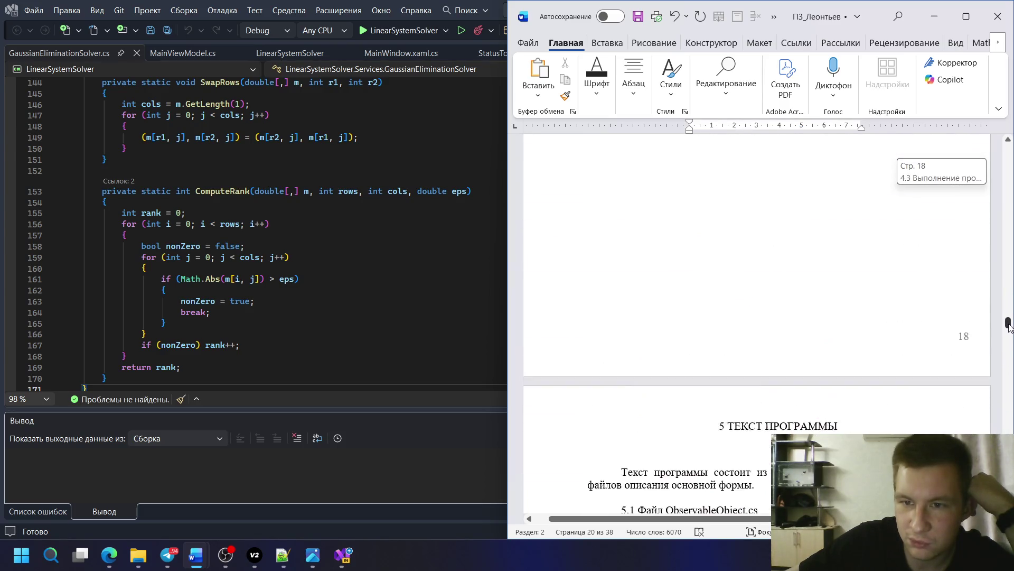
pyautogui.moveTo(1008, 321); pyautogui.dragTo(1008, 162)
pyautogui.scroll(-5, 713, 241)
pyautogui.scroll(-5, 712, 242)
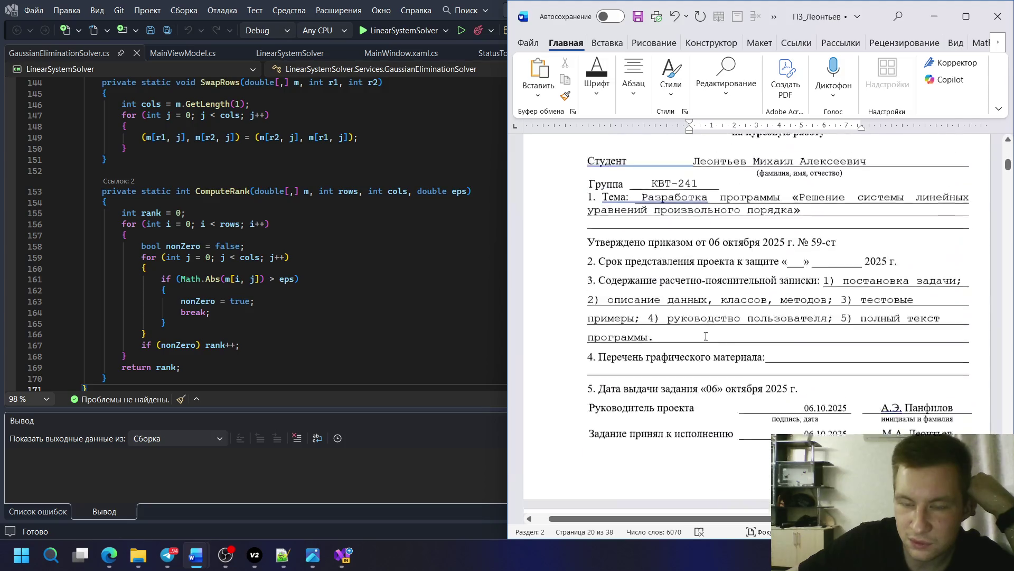
pyautogui.scroll(-5, 712, 241)
# - Remove the old figure count 4 and clear the yellow highlight from the abstract's summary line
pyautogui.click(712, 241)
pyautogui.press('BackSpace')
pyautogui.write('8')
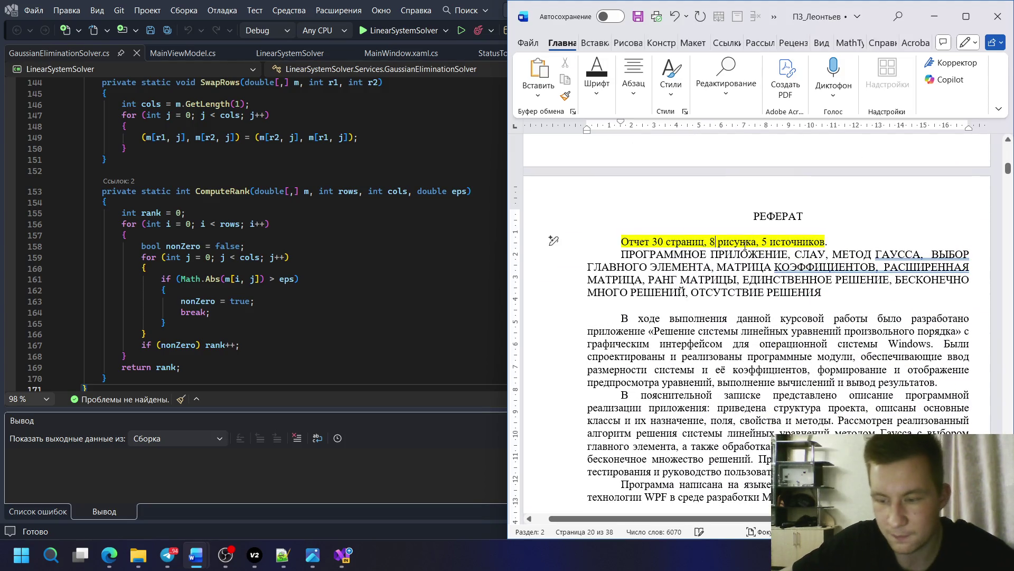
pyautogui.write('ов')
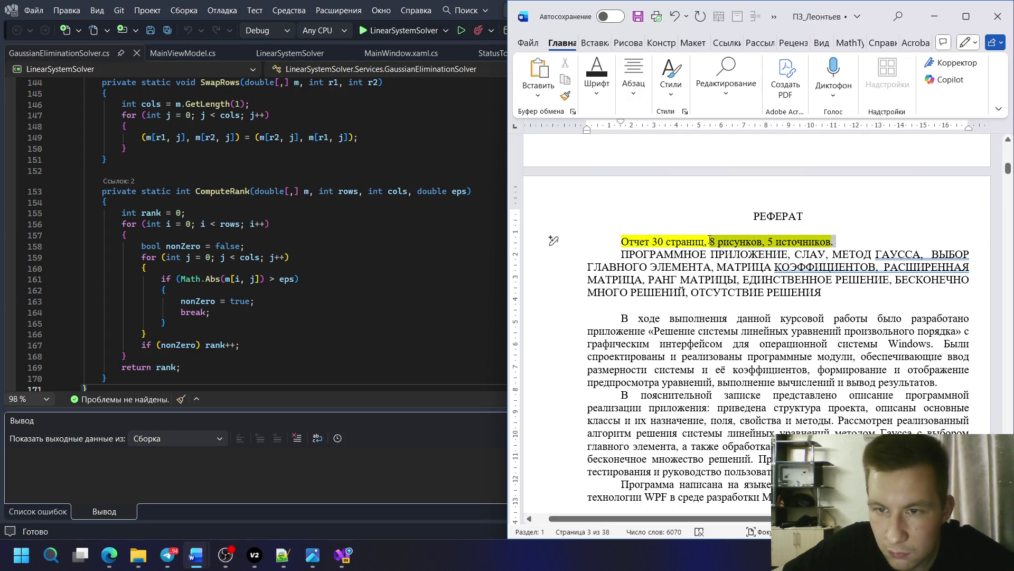
pyautogui.moveTo(817, 241); pyautogui.dragTo(837, 241)
pyautogui.click(597, 80)
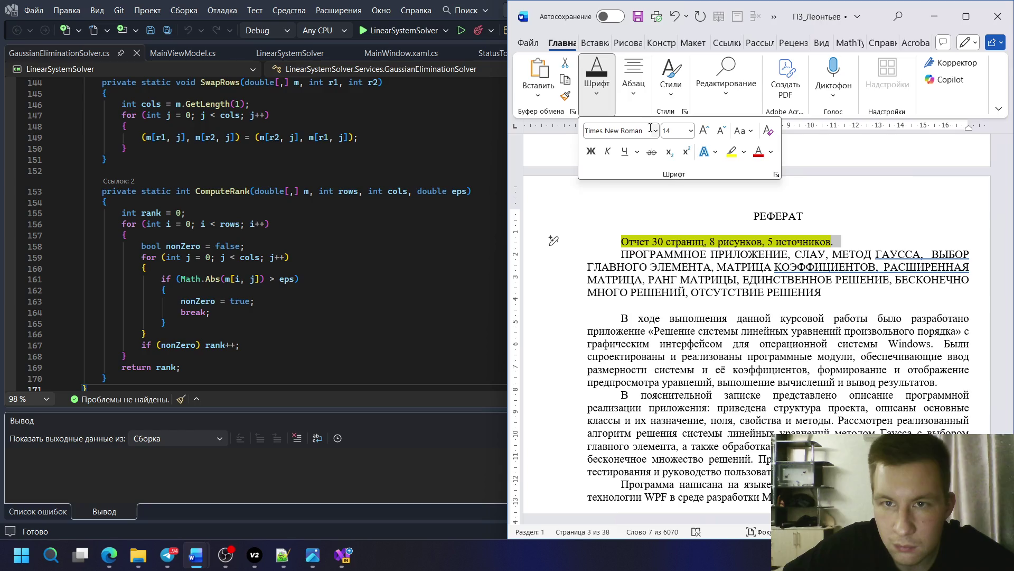
pyautogui.click(743, 155)
pyautogui.click(752, 238)
pyautogui.click(711, 241)
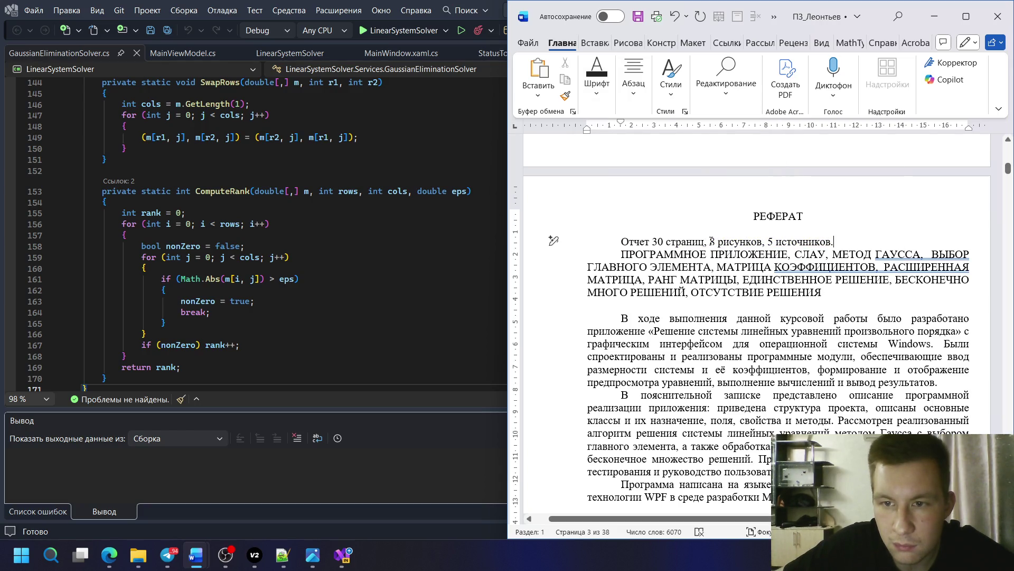
# - Highlight the words «30 страниц» in yellow in the abstract
pyautogui.click(597, 80)
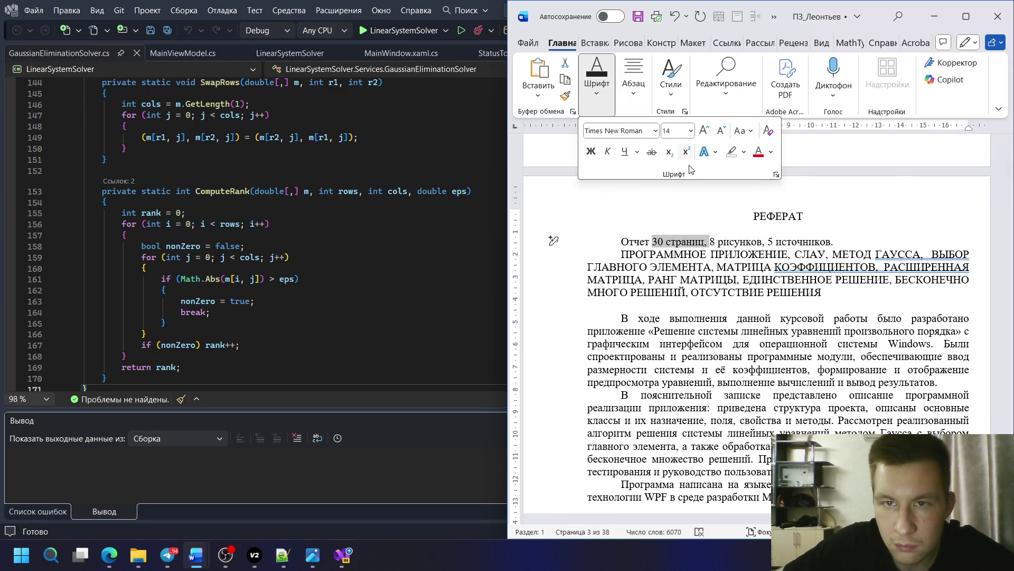
pyautogui.click(743, 152)
pyautogui.click(653, 239)
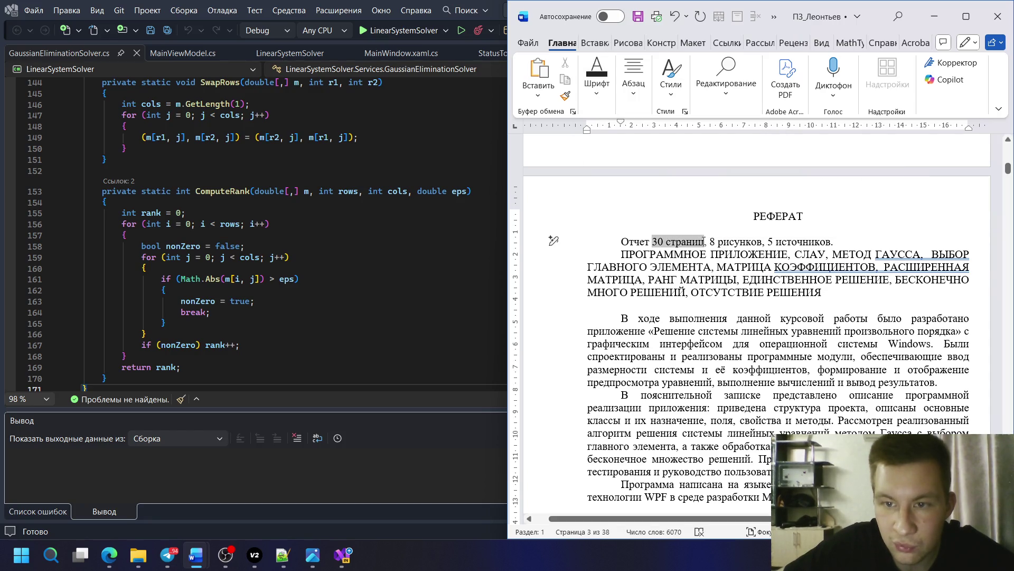
pyautogui.click(597, 79)
pyautogui.click(742, 152)
pyautogui.click(739, 198)
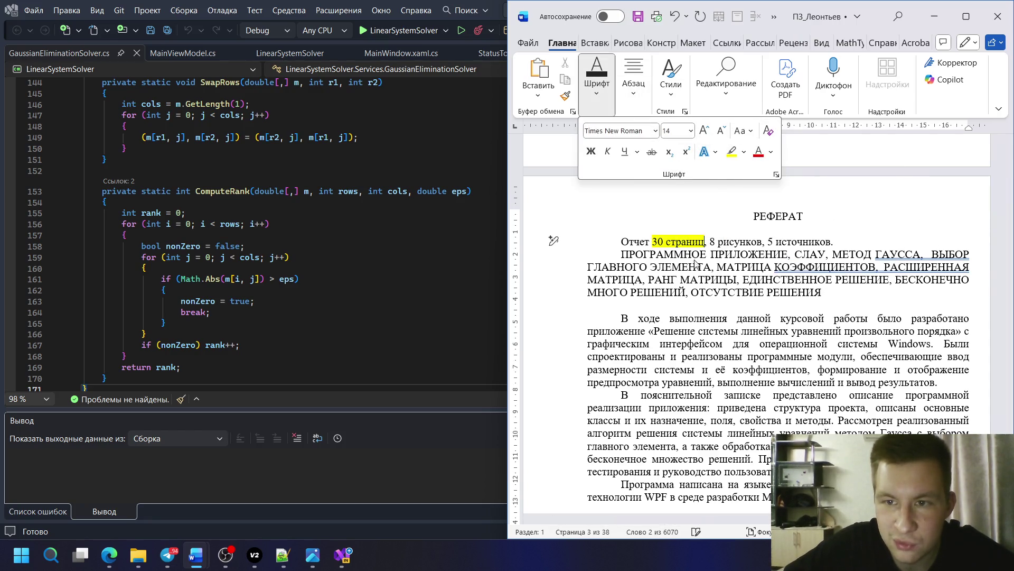
pyautogui.click(761, 280)
# - Accept the grammar suggestion fixing punctuation spacing in the keyword list
pyautogui.rightClick(847, 266)
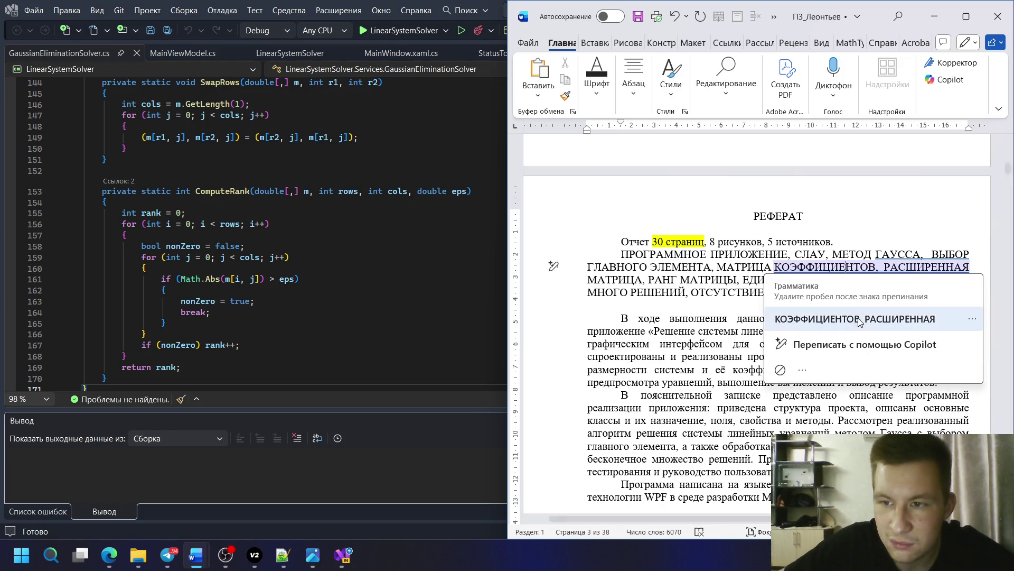
pyautogui.click(898, 255)
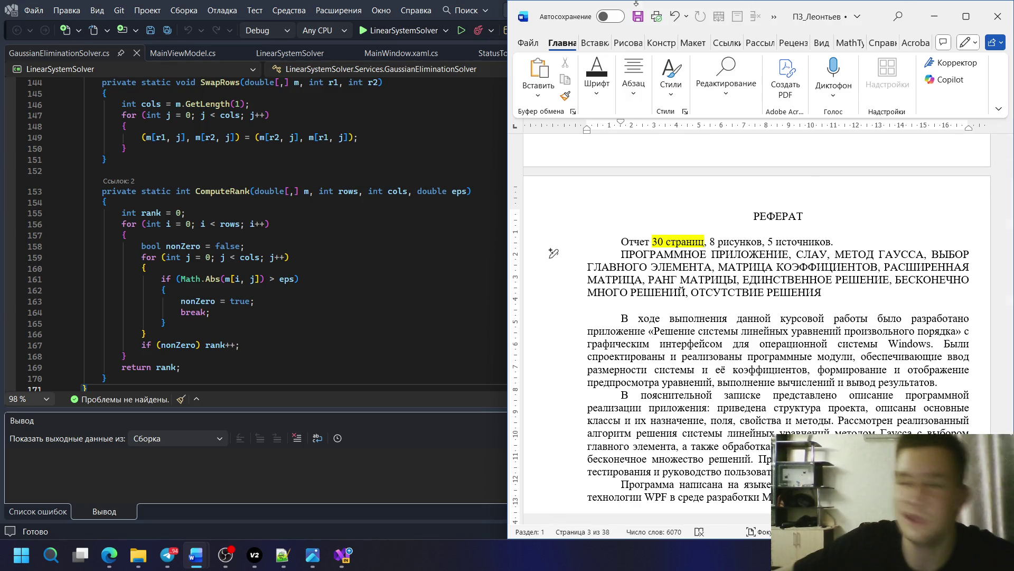
pyautogui.doubleClick(404, 6)
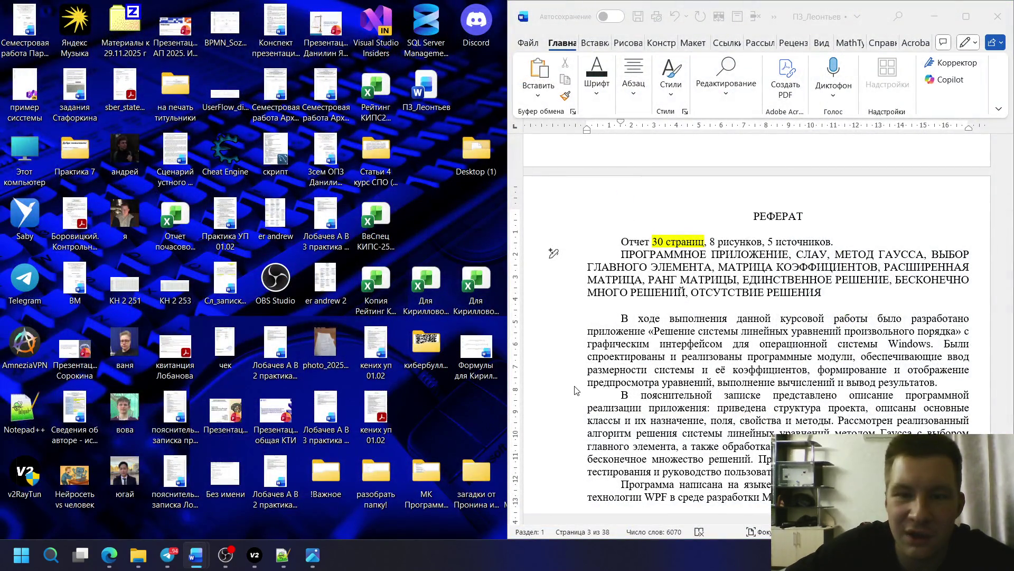
pyautogui.scroll(4, 692, 269)
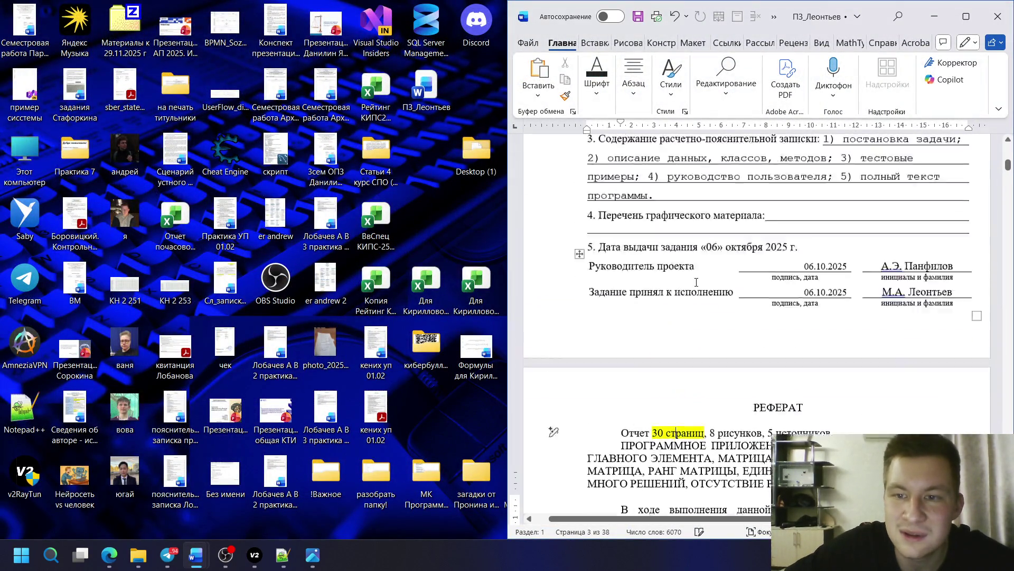
pyautogui.scroll(3, 695, 282)
pyautogui.scroll(1, 696, 282)
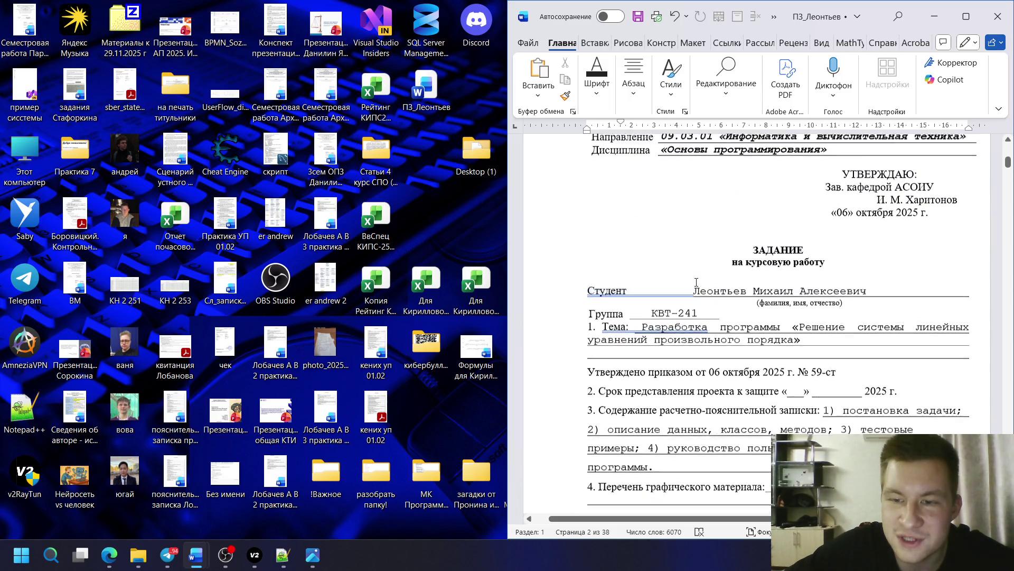
pyautogui.scroll(5, 696, 282)
pyautogui.scroll(-5, 695, 282)
pyautogui.scroll(2, 696, 282)
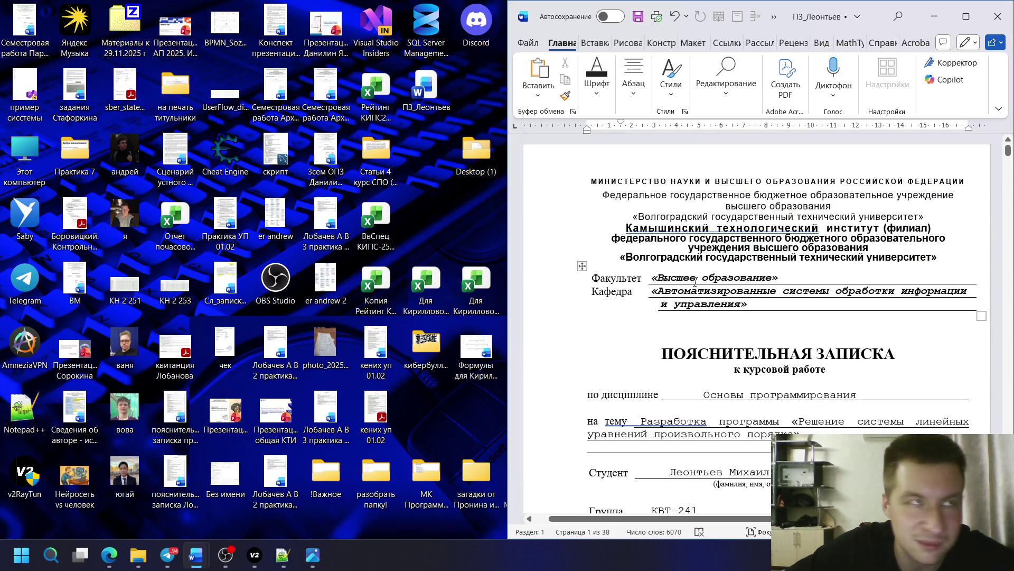
pyautogui.scroll(-5, 696, 281)
pyautogui.scroll(-5, 696, 281)
pyautogui.scroll(-5, 697, 280)
pyautogui.scroll(-5, 694, 250)
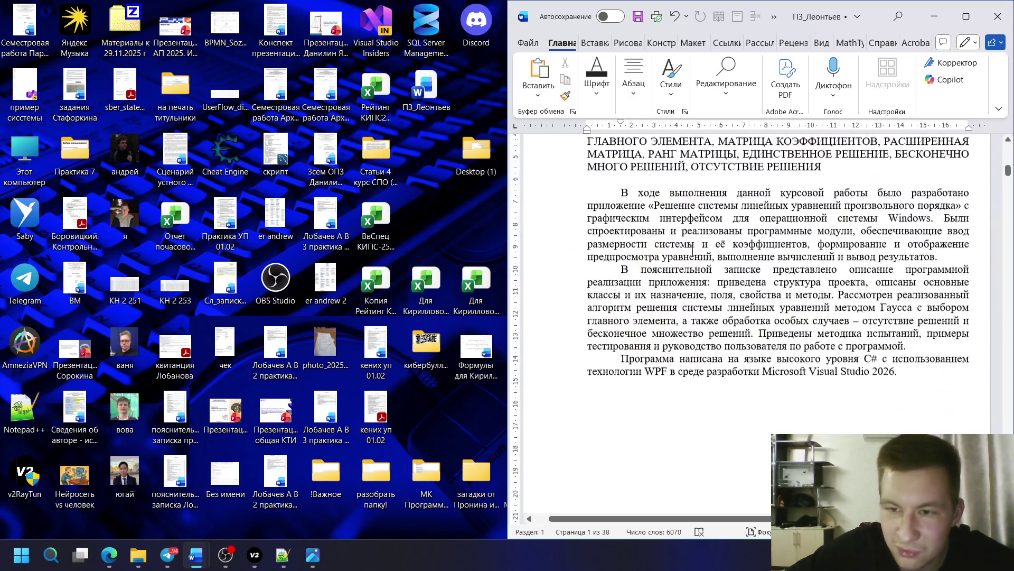
pyautogui.scroll(-3, 695, 249)
# - Maximize the report window and move down to the test descriptions for Тест № 1–3
pyautogui.click(955, 17)
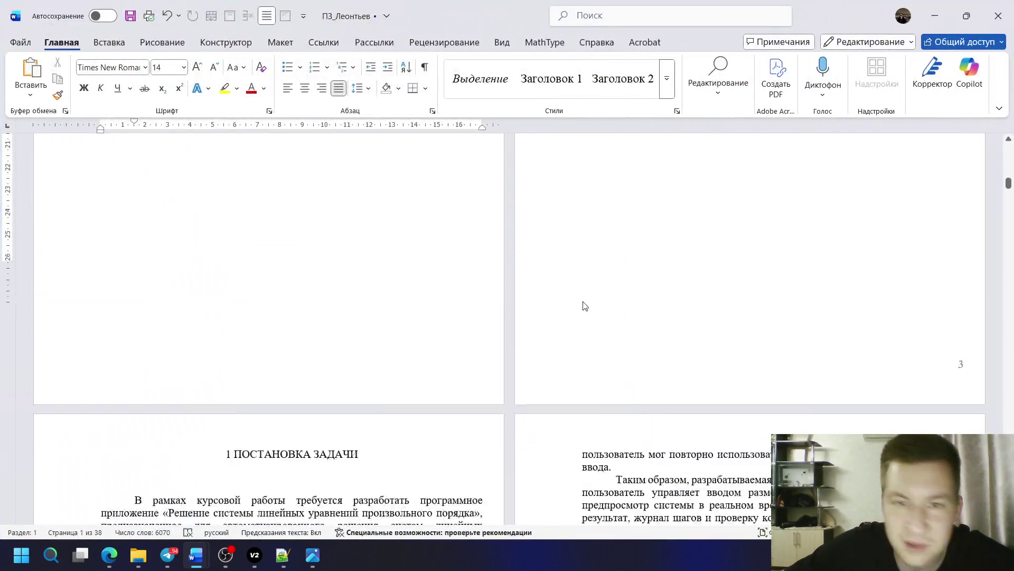
pyautogui.scroll(-5, 602, 301)
pyautogui.scroll(-5, 645, 288)
pyautogui.scroll(-1, 644, 289)
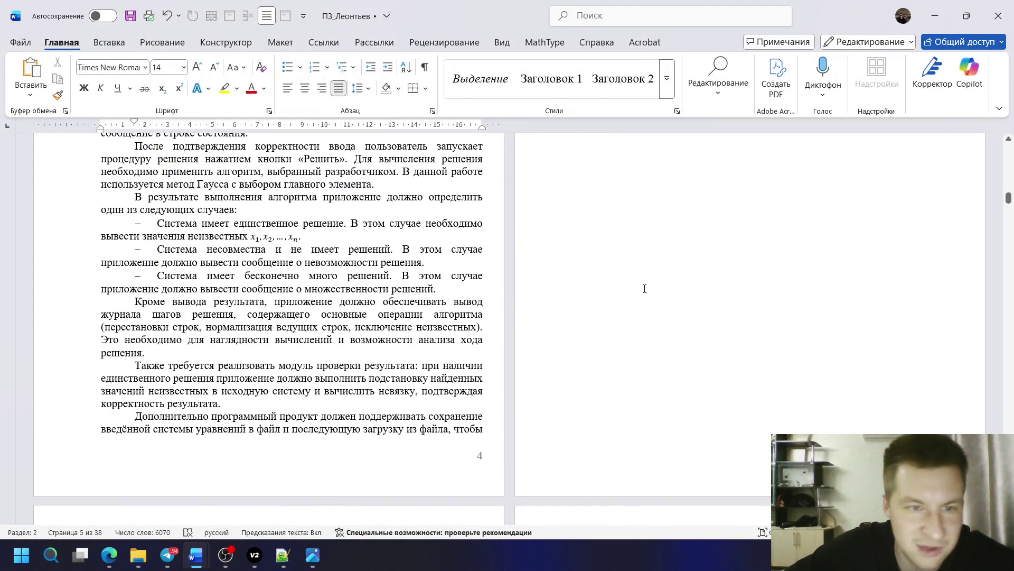
pyautogui.click(284, 245)
pyautogui.scroll(3, 343, 313)
pyautogui.scroll(6, 269, 298)
pyautogui.click(268, 297)
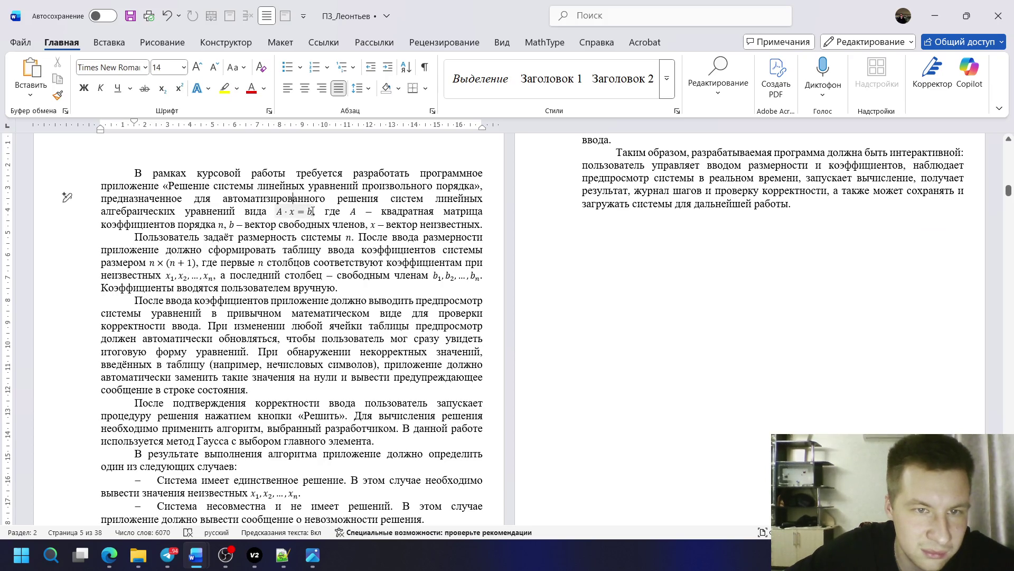
pyautogui.scroll(4, 460, 271)
pyautogui.scroll(-7, 619, 276)
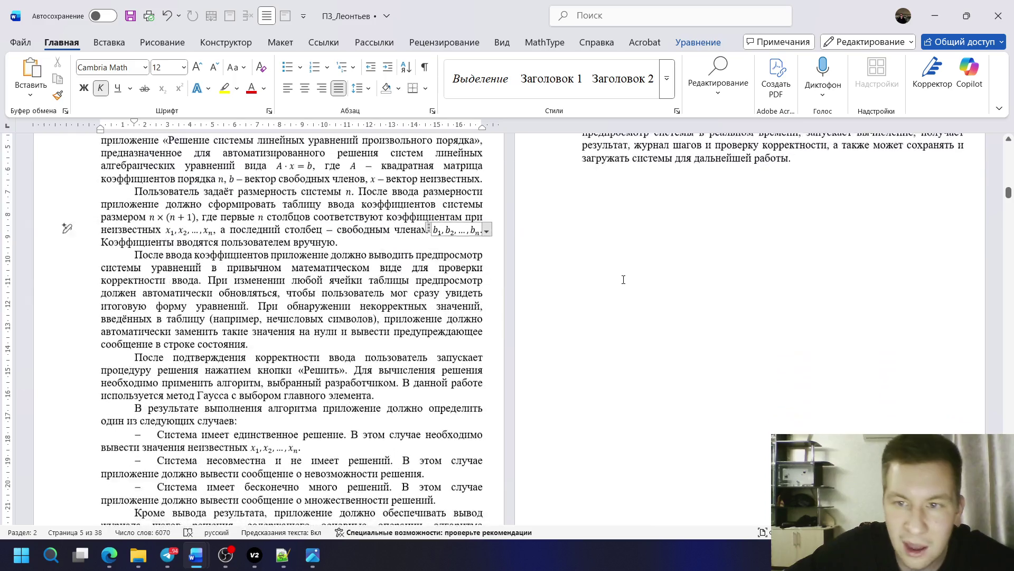
pyautogui.scroll(-15, 619, 277)
pyautogui.scroll(-2, 619, 276)
pyautogui.scroll(-5, 619, 277)
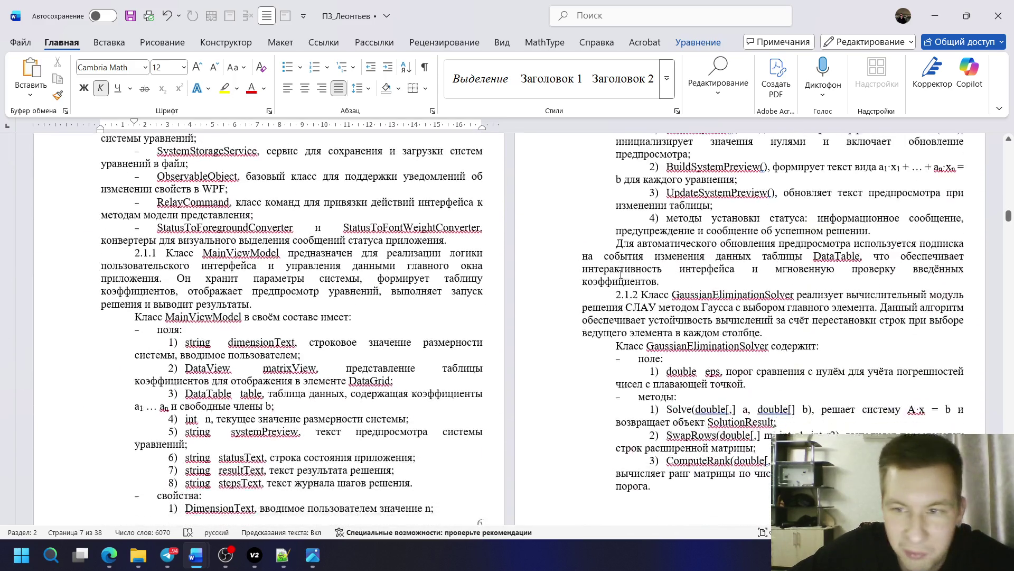
pyautogui.scroll(-1, 619, 277)
pyautogui.scroll(-15, 618, 274)
pyautogui.scroll(-1, 620, 270)
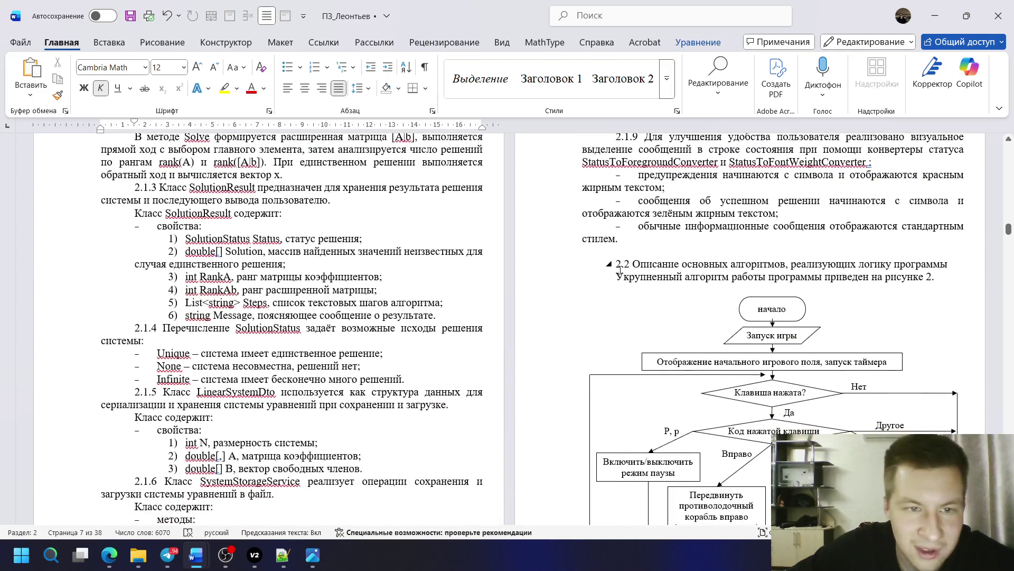
pyautogui.scroll(-3, 619, 269)
pyautogui.scroll(-3, 619, 269)
pyautogui.scroll(-3, 610, 268)
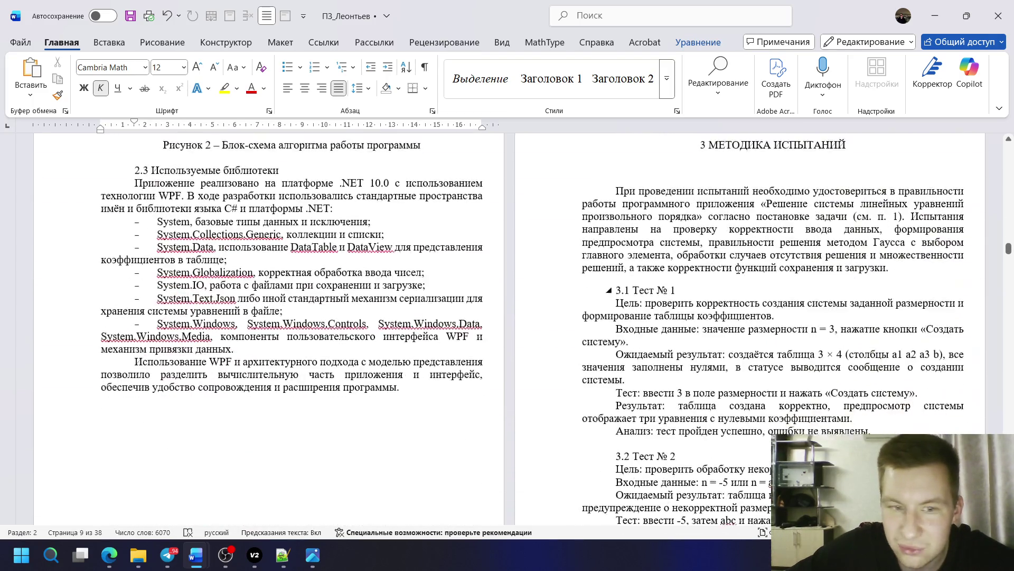
pyautogui.scroll(-3, 598, 264)
pyautogui.scroll(1, 388, 238)
pyautogui.scroll(8, 428, 237)
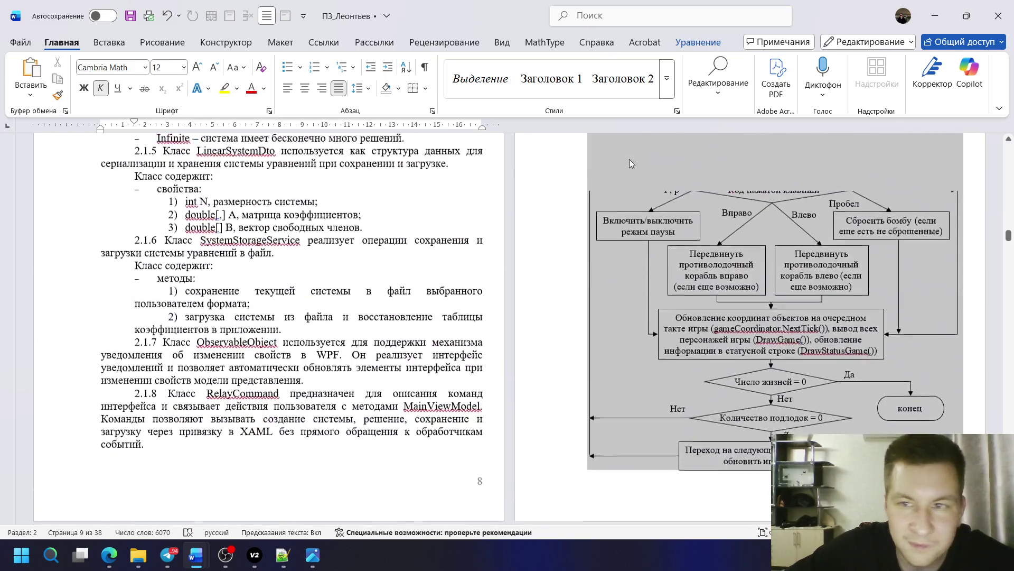
pyautogui.scroll(-8, 682, 303)
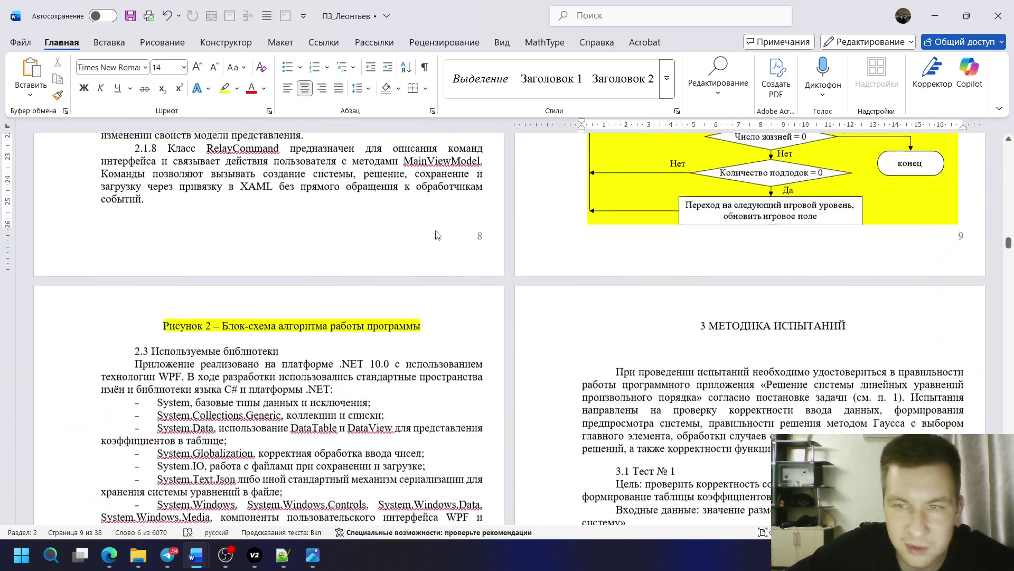
pyautogui.scroll(-4, 682, 304)
pyautogui.scroll(-3, 681, 304)
pyautogui.scroll(-5, 682, 305)
pyautogui.scroll(-5, 661, 299)
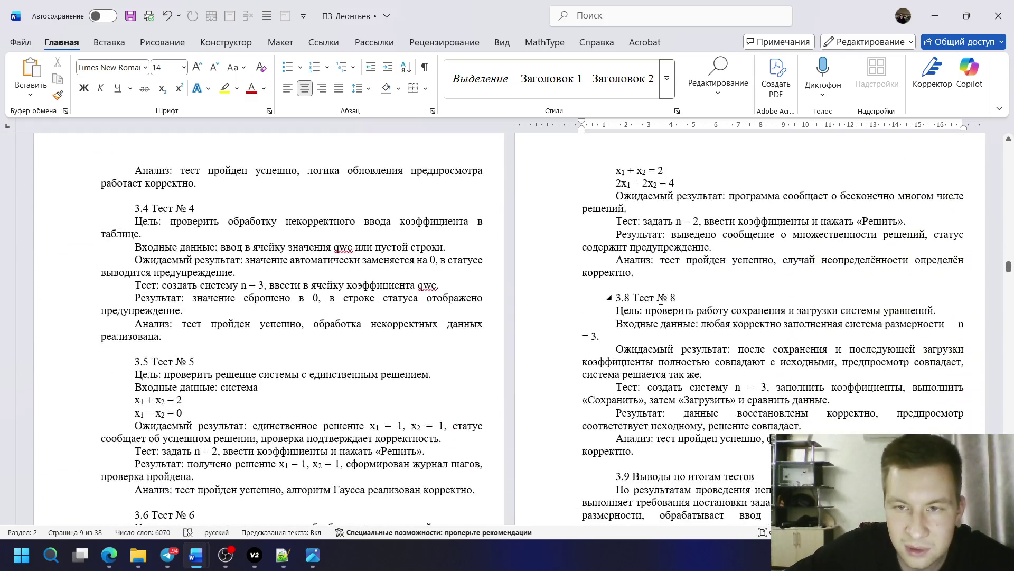
pyautogui.scroll(4, 667, 256)
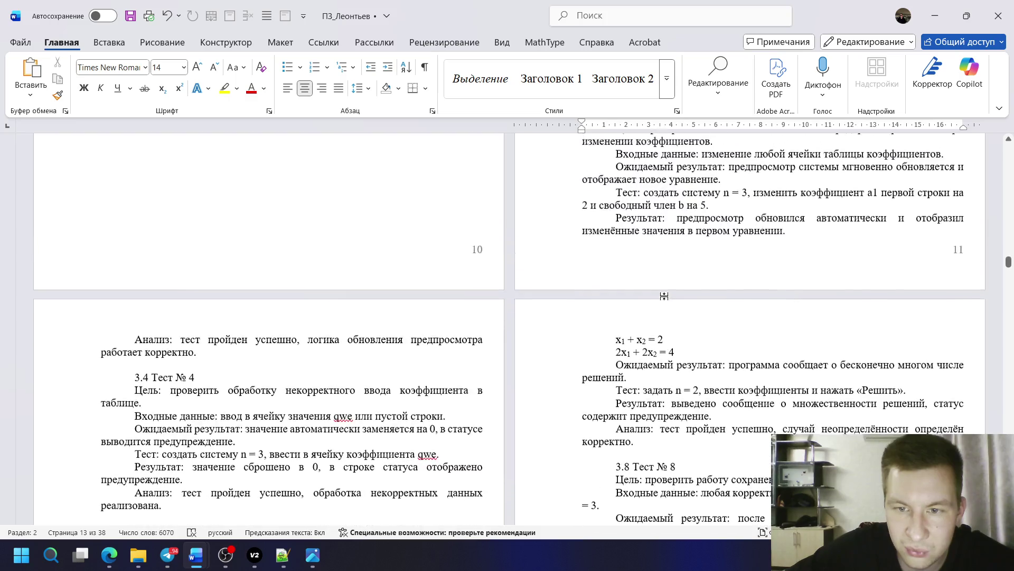
pyautogui.scroll(-4, 668, 255)
pyautogui.click(958, 324)
pyautogui.scroll(5, 548, 334)
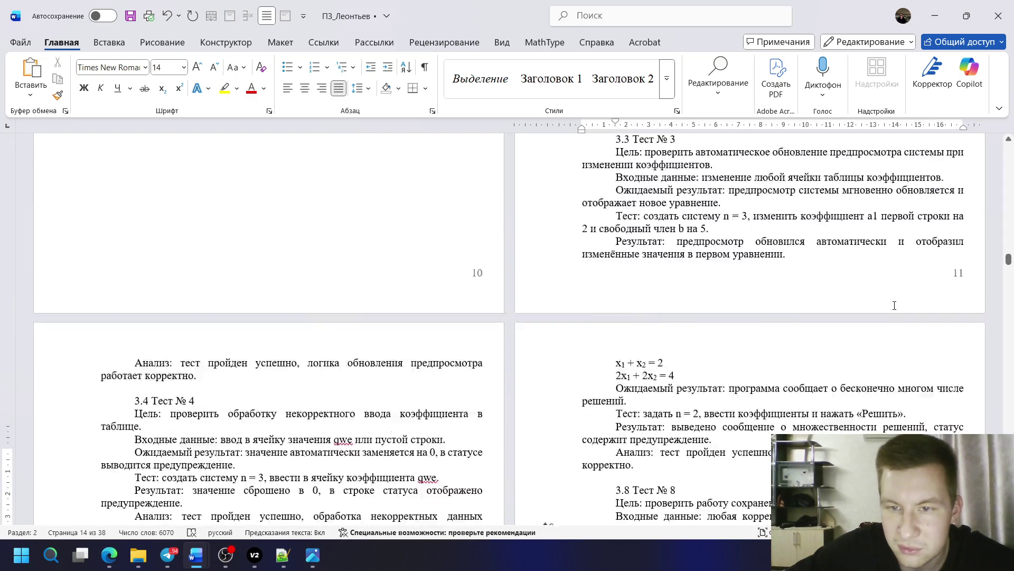
pyautogui.scroll(3, 548, 335)
pyautogui.scroll(2, 548, 335)
pyautogui.scroll(1, 894, 387)
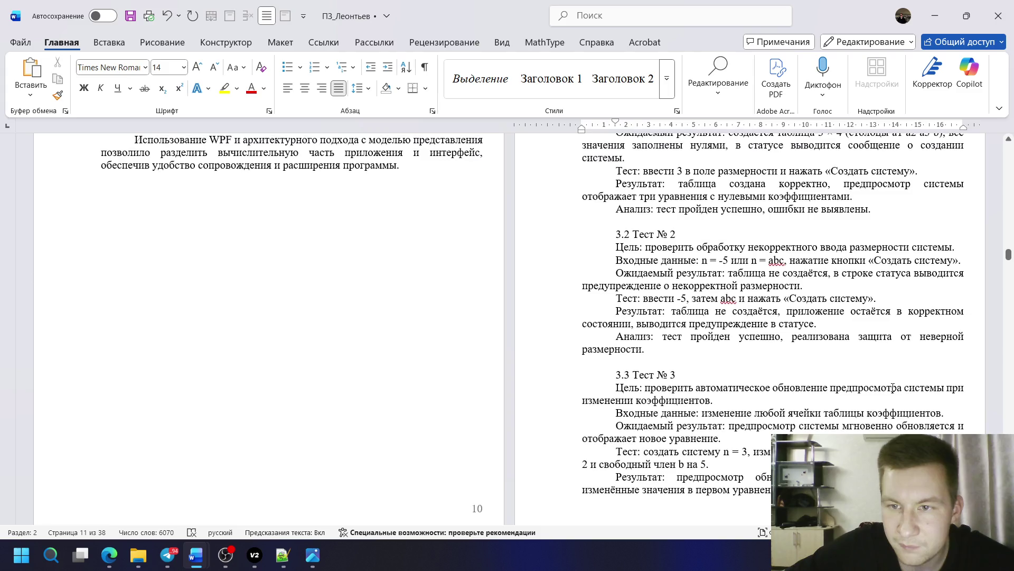
pyautogui.scroll(1, 830, 388)
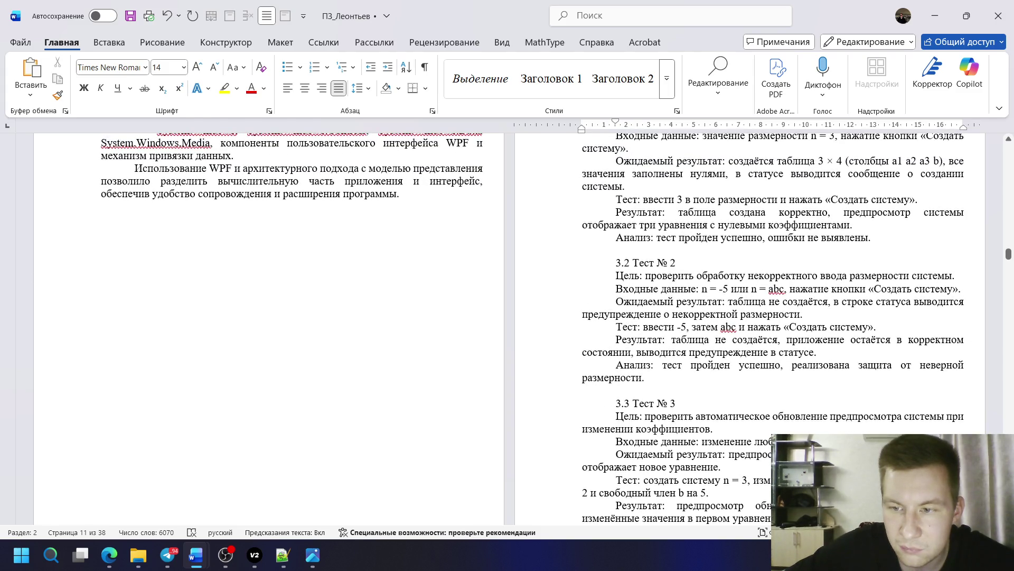
# - Toggle subscript formatting on and immediately undo it after a1 in Test 1
pyautogui.click(163, 90)
pyautogui.scroll(1, 695, 321)
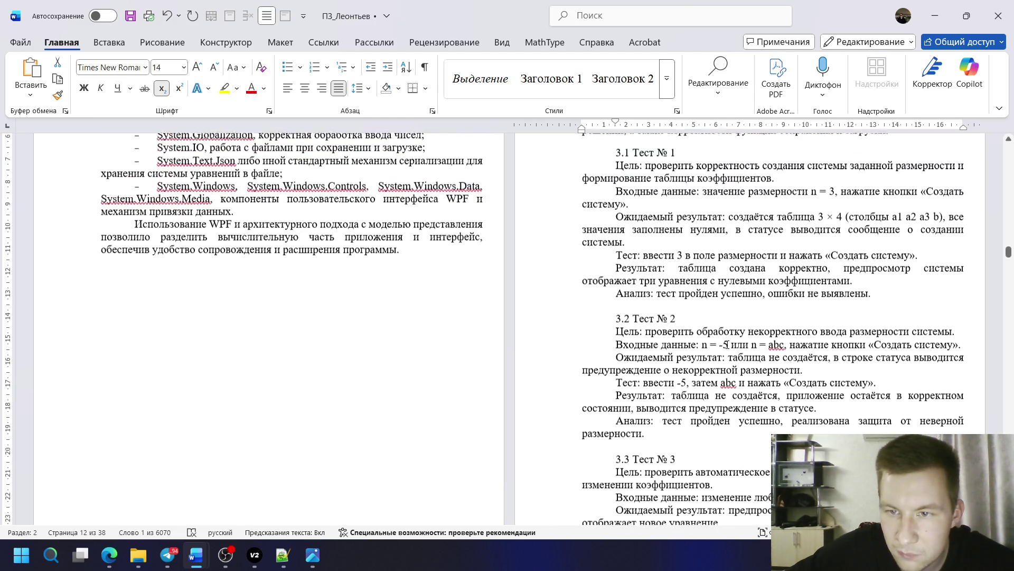
pyautogui.scroll(2, 727, 344)
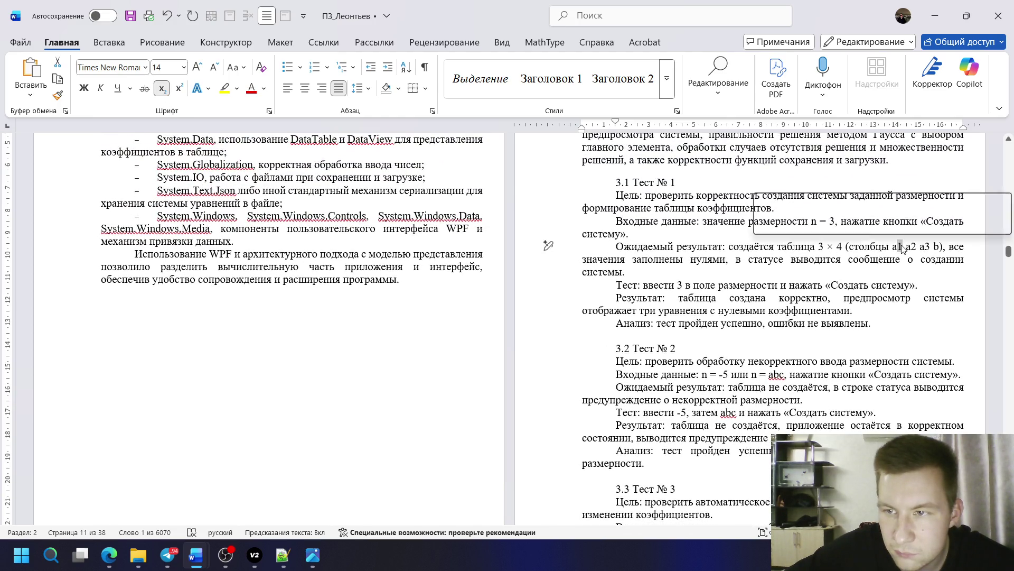
pyautogui.hotkey('ctrl', 'z')
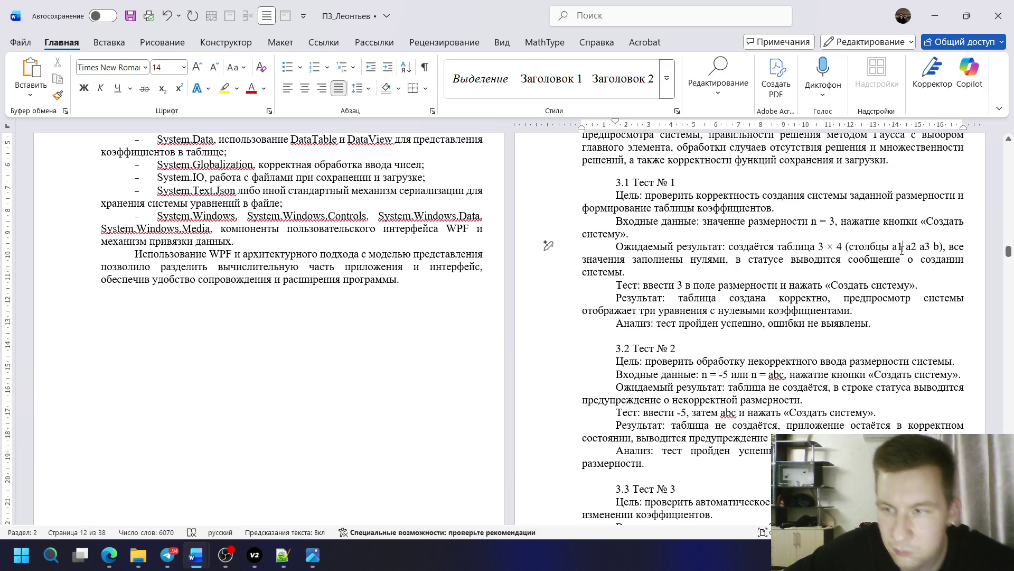
pyautogui.write(', a2')
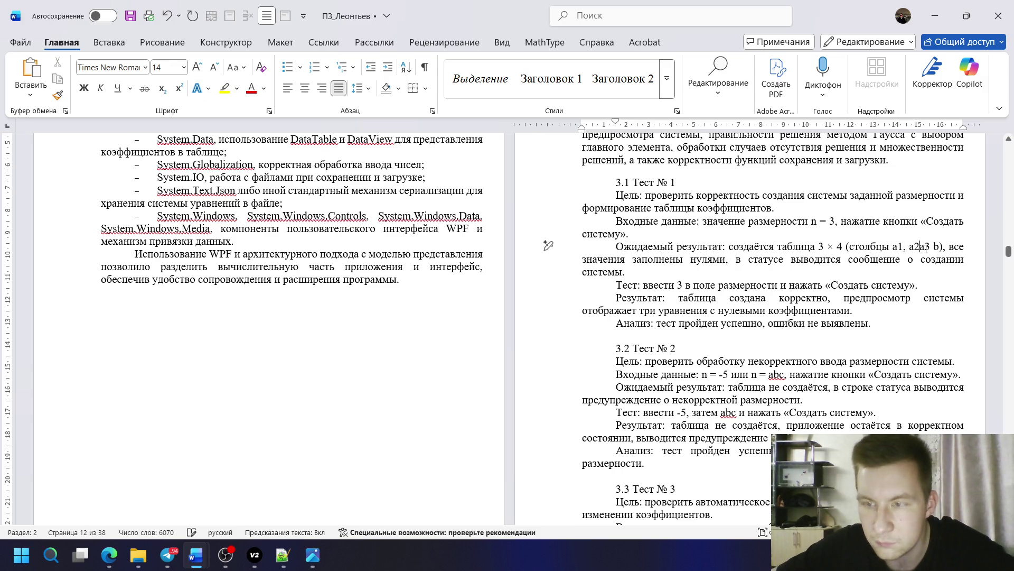
pyautogui.write(',')
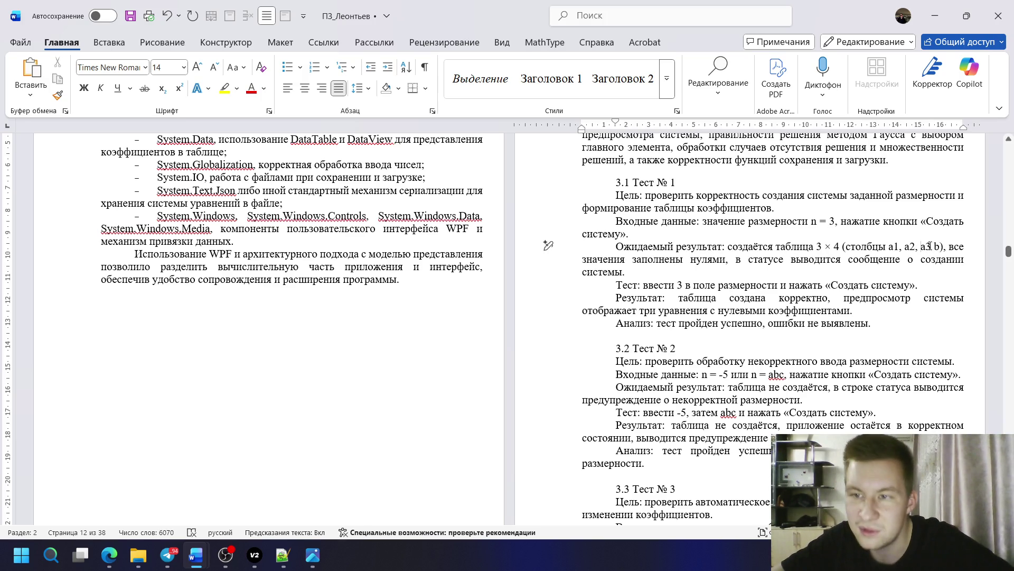
pyautogui.scroll(-1, 701, 309)
pyautogui.scroll(-6, 700, 309)
pyautogui.scroll(-3, 701, 309)
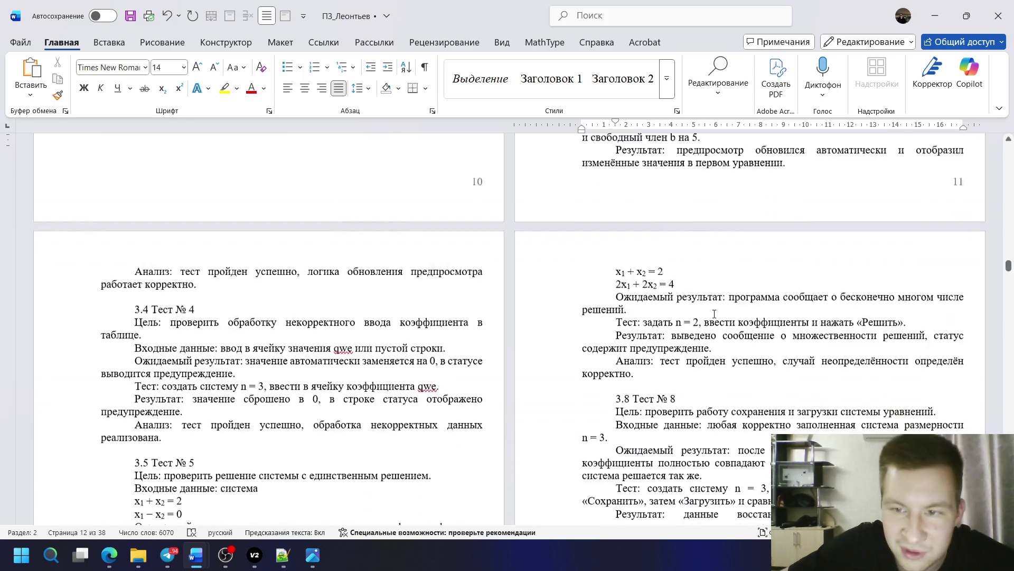
pyautogui.scroll(1, 701, 310)
pyautogui.scroll(1, 700, 309)
pyautogui.scroll(-8, 413, 275)
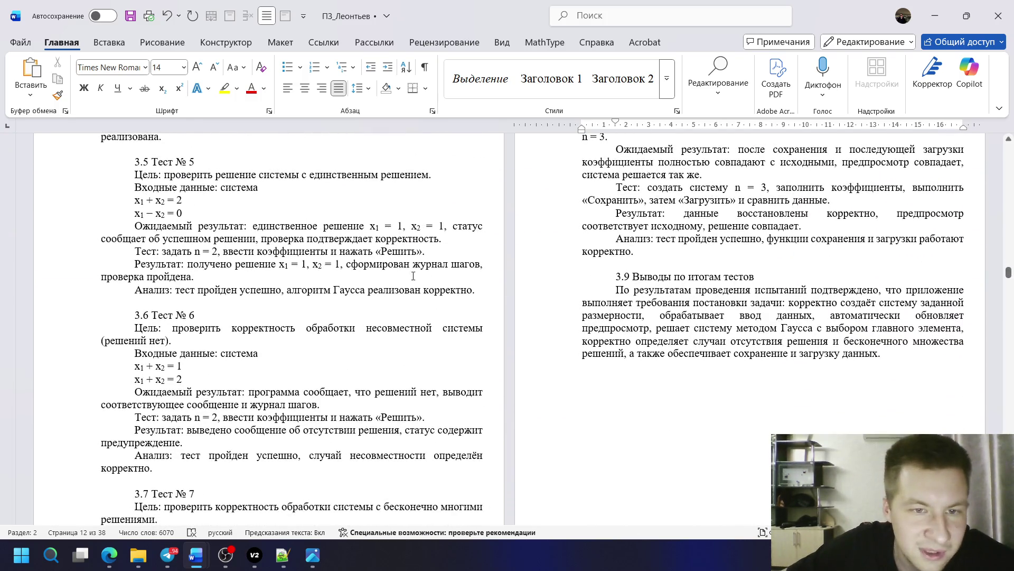
pyautogui.scroll(5, 373, 270)
pyautogui.scroll(1, 373, 269)
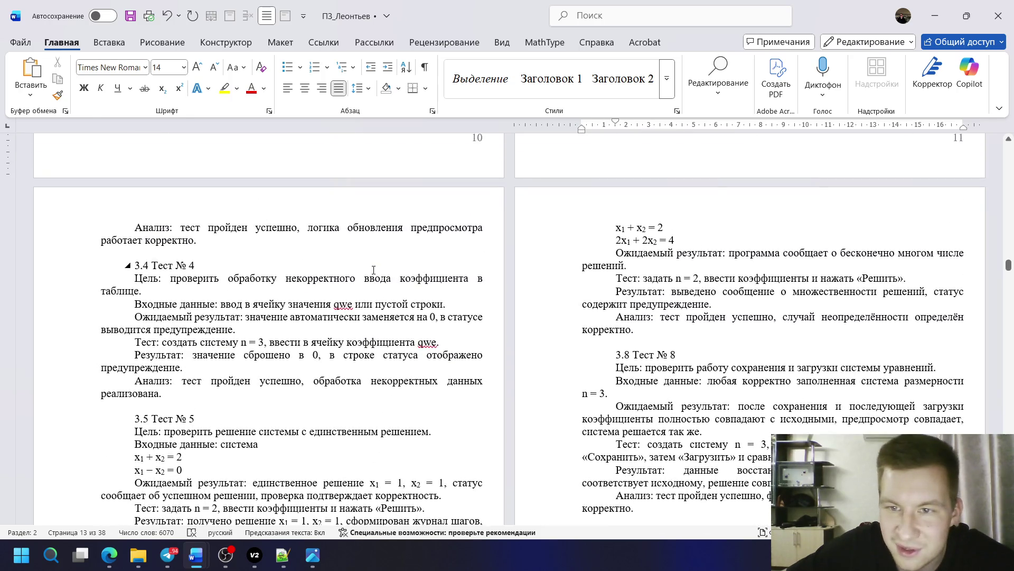
pyautogui.scroll(4, 373, 270)
pyautogui.scroll(-6, 374, 270)
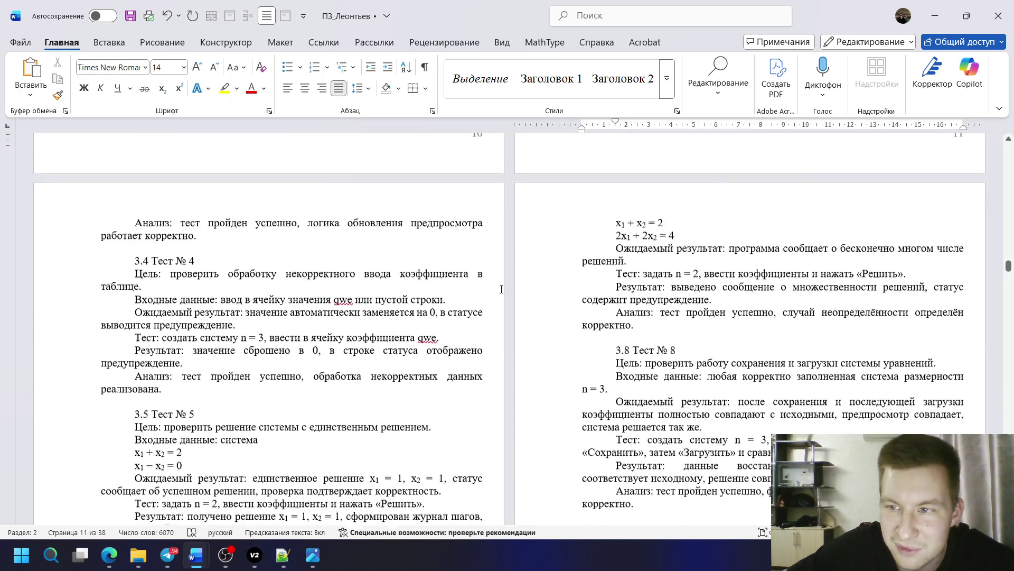
pyautogui.scroll(-3, 373, 270)
pyautogui.scroll(6, 887, 190)
pyautogui.scroll(2, 887, 191)
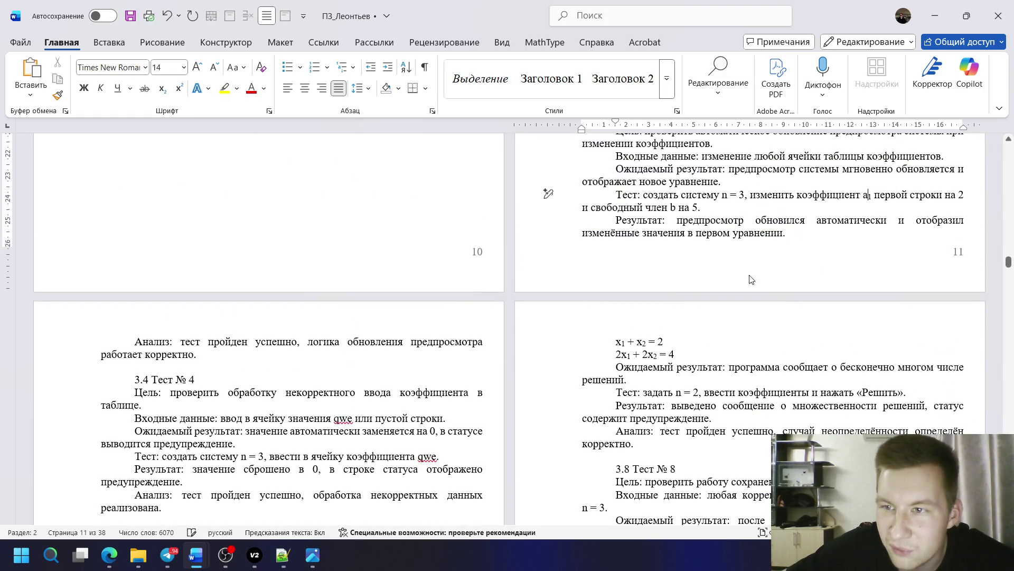
pyautogui.scroll(-5, 751, 279)
pyautogui.scroll(-5, 750, 279)
pyautogui.scroll(-2, 555, 281)
pyautogui.scroll(-2, 460, 285)
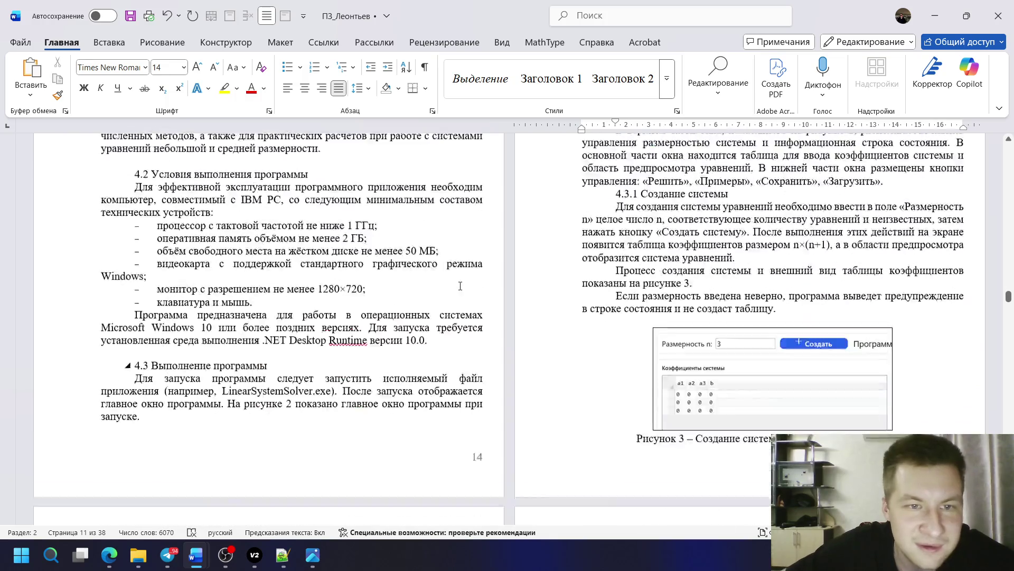
pyautogui.scroll(-7, 460, 286)
pyautogui.scroll(-9, 459, 285)
pyautogui.scroll(-10, 461, 283)
pyautogui.scroll(6, 461, 282)
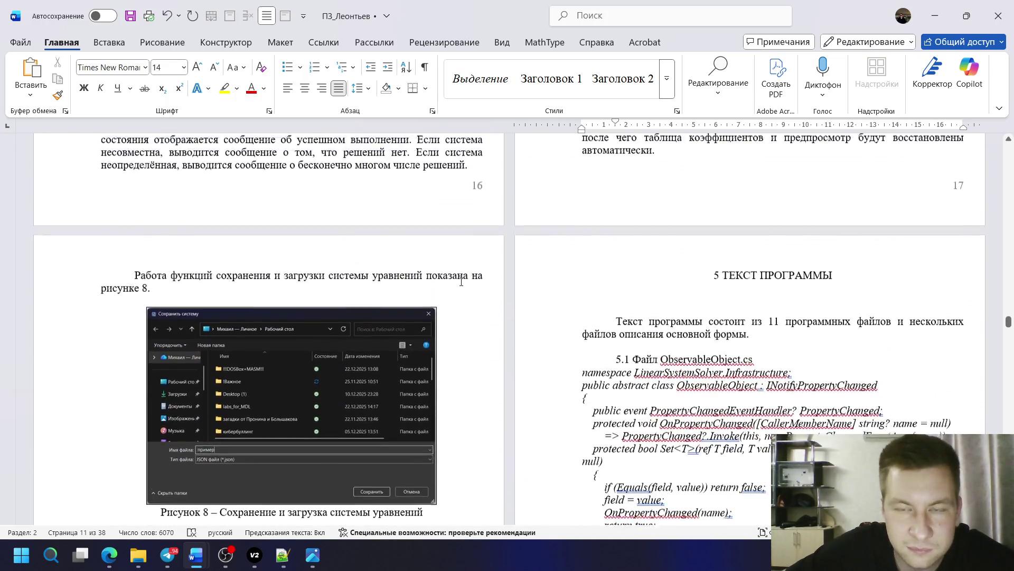
pyautogui.scroll(8, 461, 281)
pyautogui.scroll(1, 461, 282)
pyautogui.scroll(-2, 462, 281)
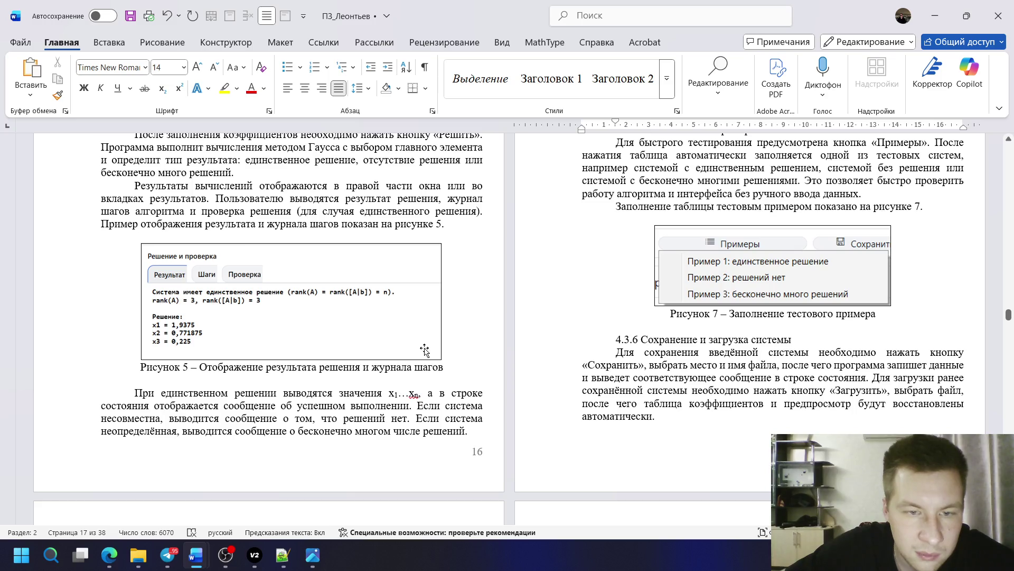
pyautogui.scroll(3, 425, 351)
pyautogui.scroll(5, 425, 350)
pyautogui.scroll(5, 425, 349)
pyautogui.scroll(4, 428, 345)
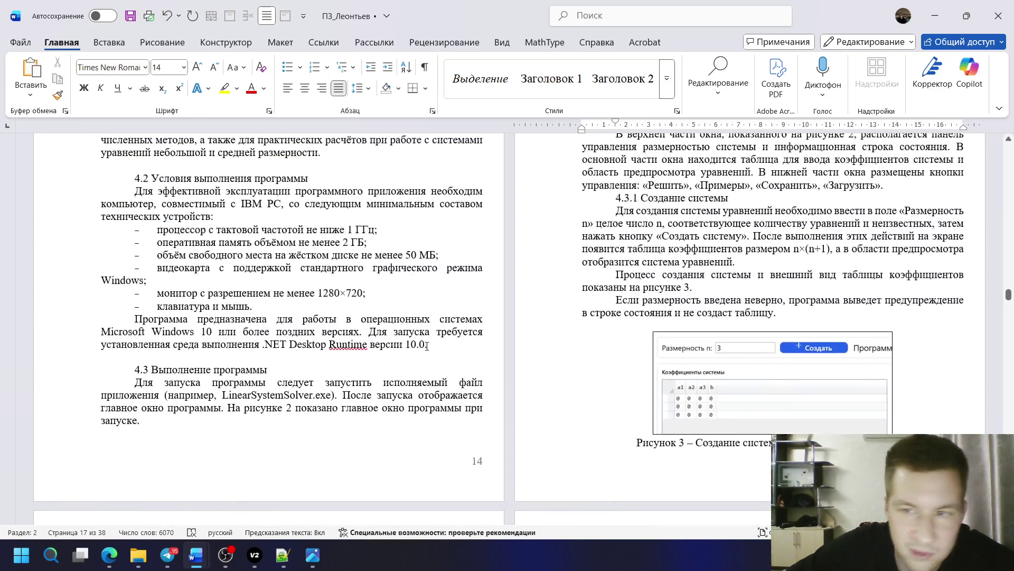
pyautogui.scroll(2, 427, 345)
pyautogui.scroll(1, 847, 401)
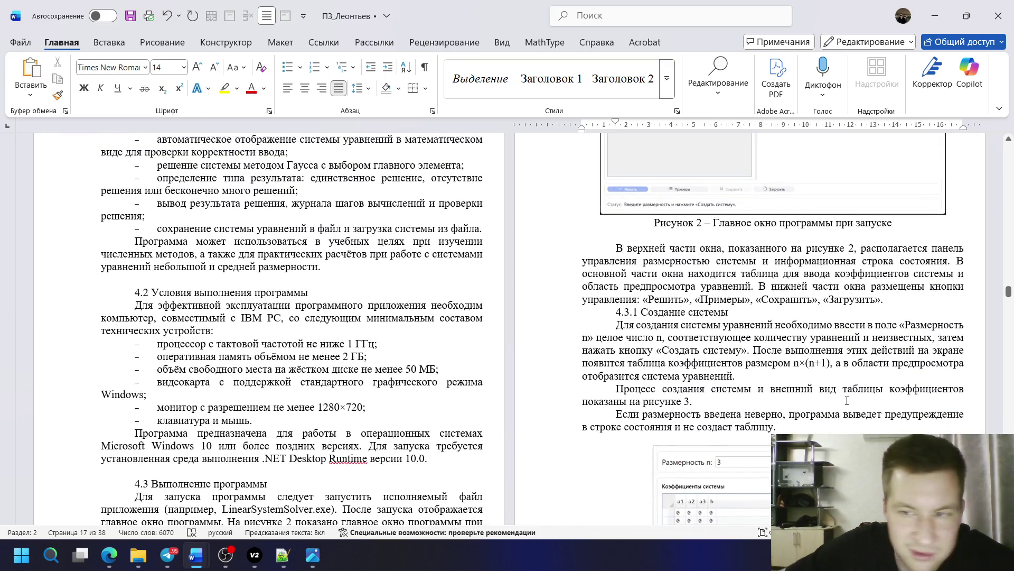
# - Place the caret beside × in n × (n+1), then in the A · x = b equation
pyautogui.click(807, 365)
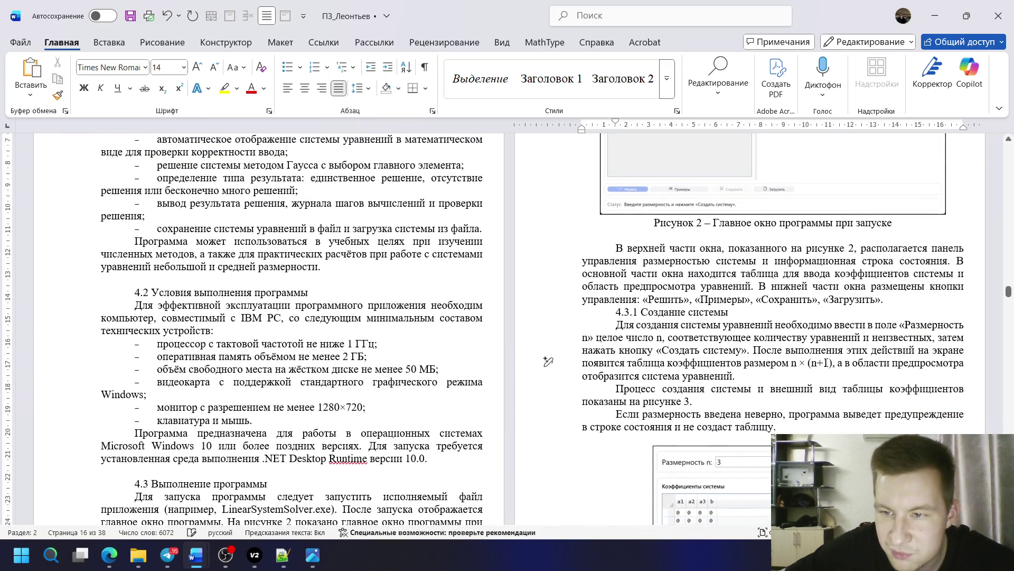
pyautogui.scroll(-2, 770, 326)
pyautogui.scroll(-2, 261, 259)
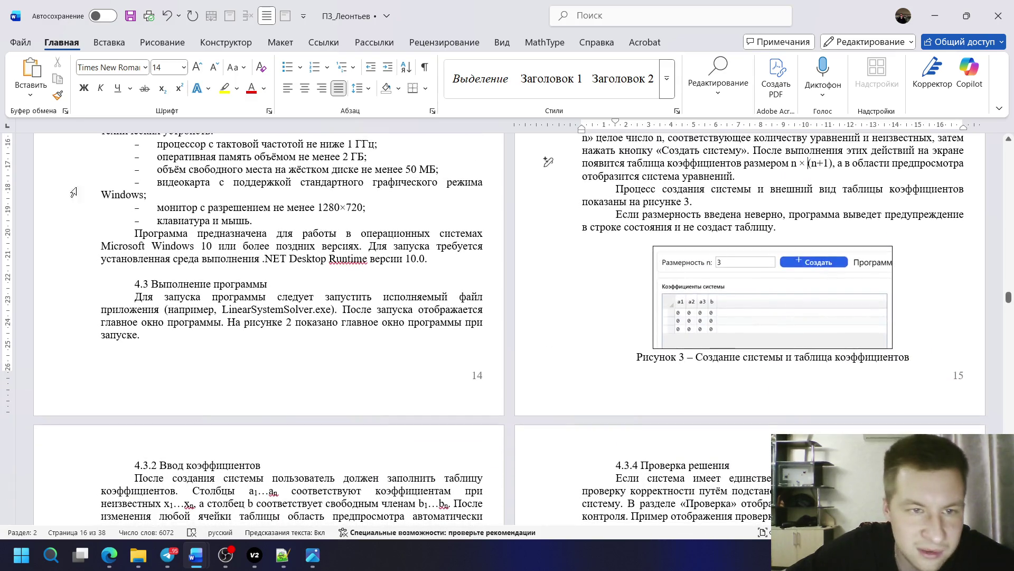
pyautogui.scroll(2, 261, 260)
pyautogui.scroll(4, 261, 260)
pyautogui.scroll(-1, 154, 386)
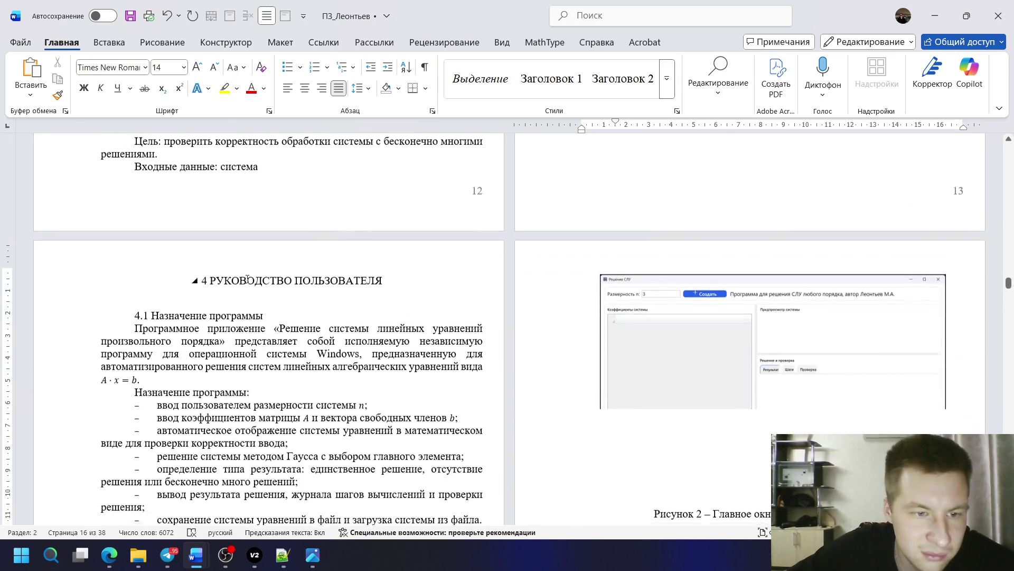
pyautogui.click(130, 373)
# - In a new maximized Edge tab, search Google for «смртельная вечеринка 2»
pyautogui.click(109, 555)
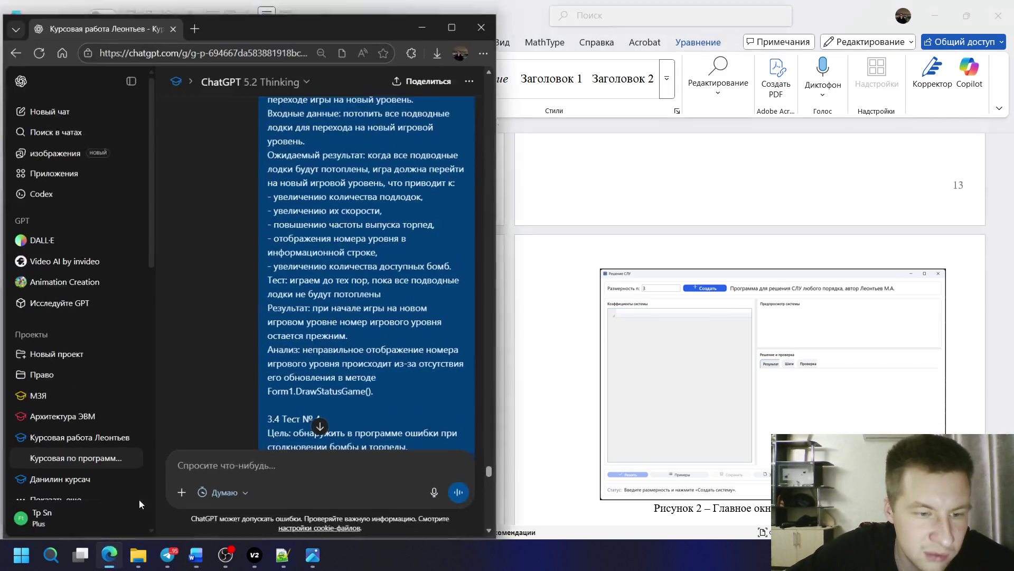
pyautogui.click(459, 26)
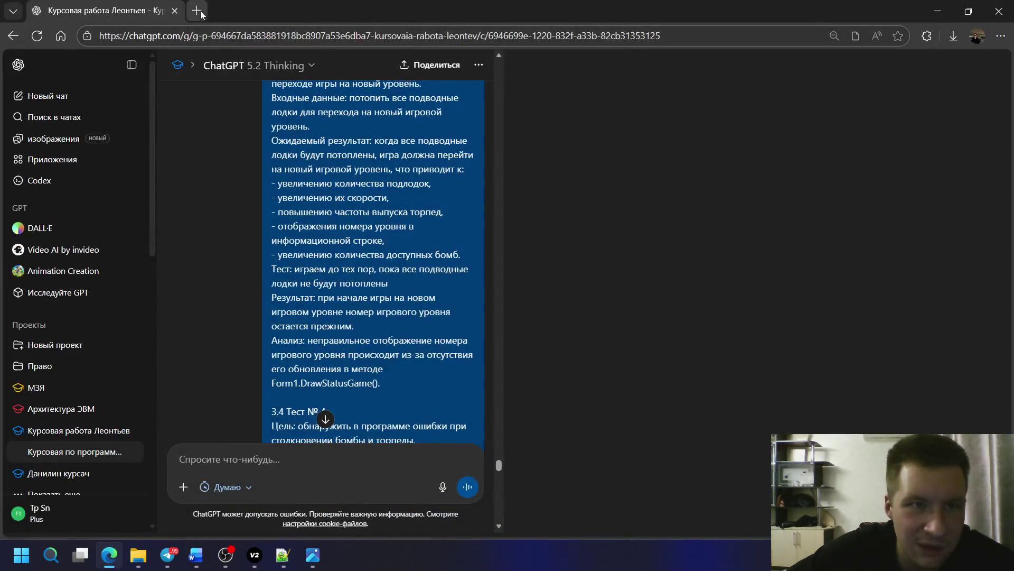
pyautogui.hotkey('ctrl', 't')
pyautogui.write('м')
pyautogui.press('BackSpace')
pyautogui.press('BackSpace')
pyautogui.write('с')
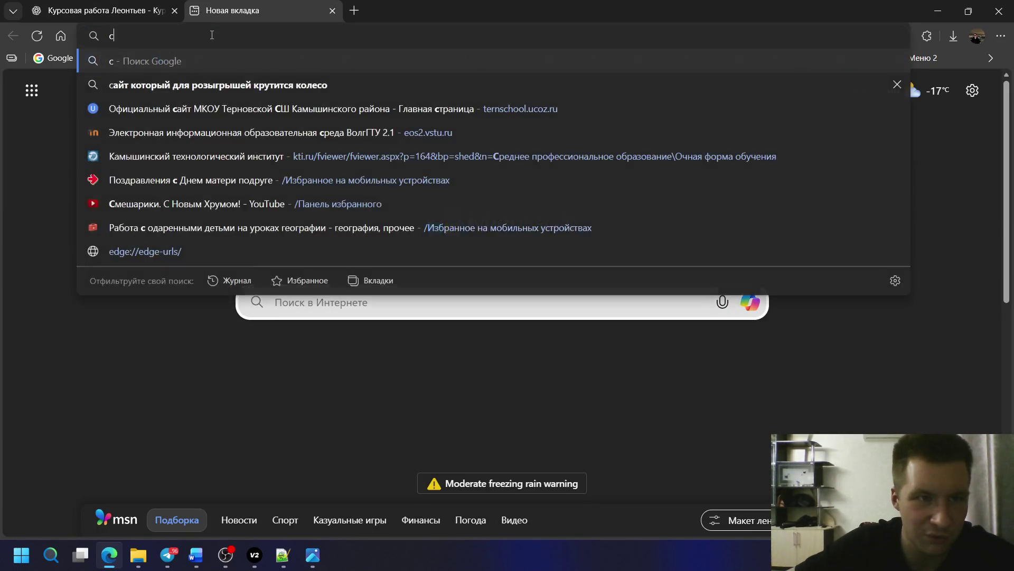
pyautogui.write('мртельная вечеринка')
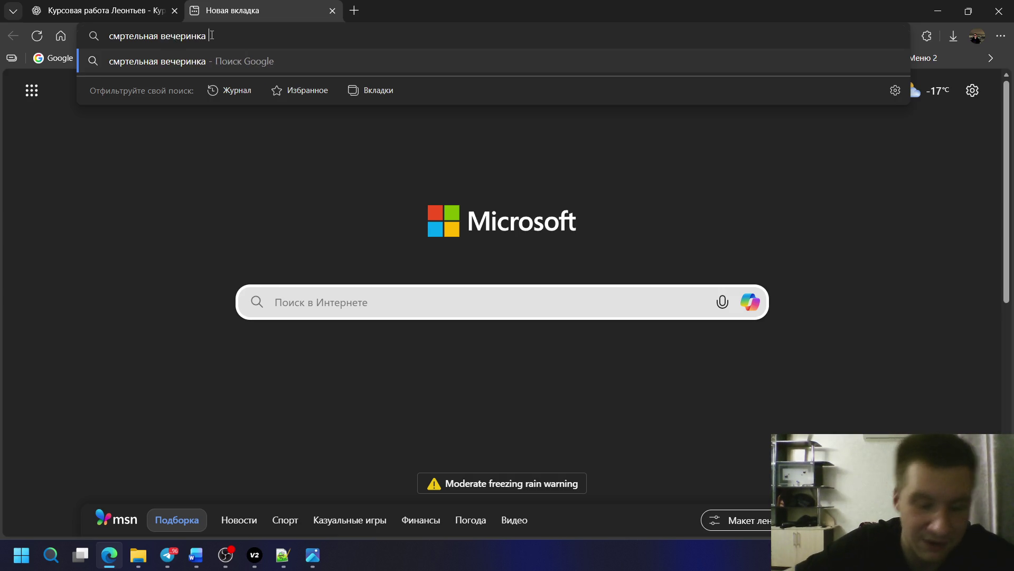
pyautogui.write(' 2')
pyautogui.press('Return')
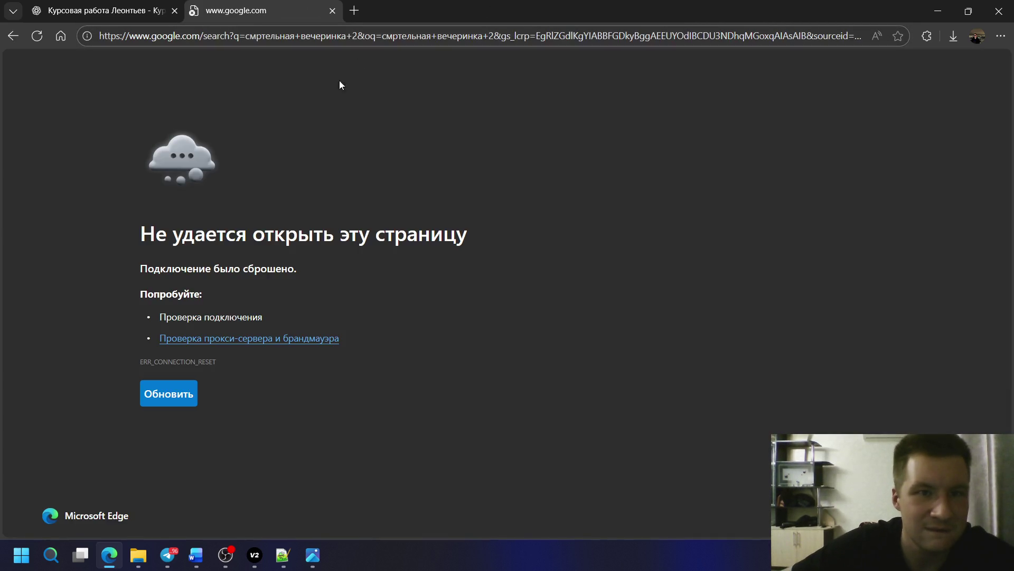
# - Reload the failed Google results page, then close that tab to return to ChatGPT
pyautogui.press('F5')
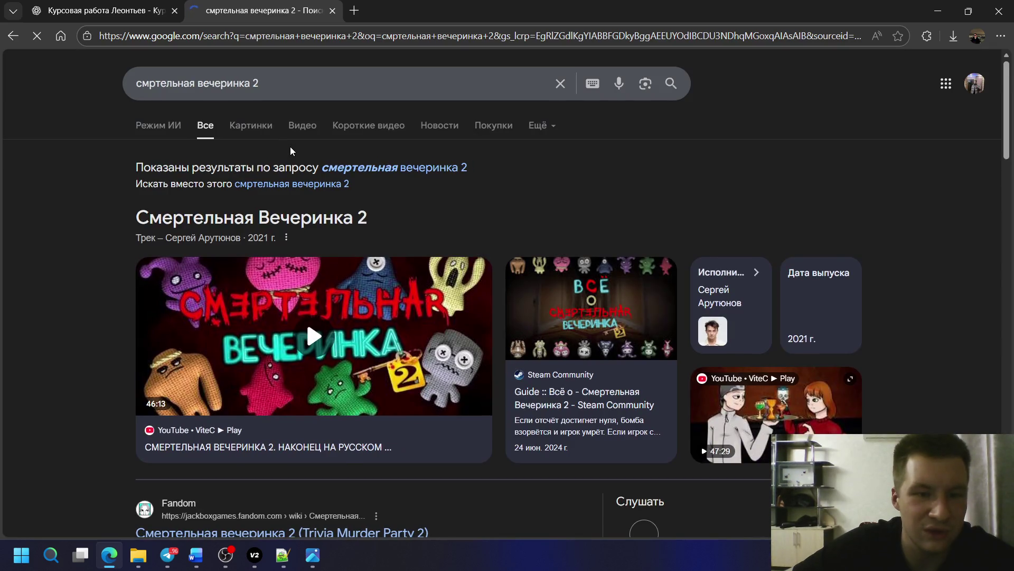
pyautogui.scroll(-2, 268, 183)
pyautogui.scroll(-2, 278, 222)
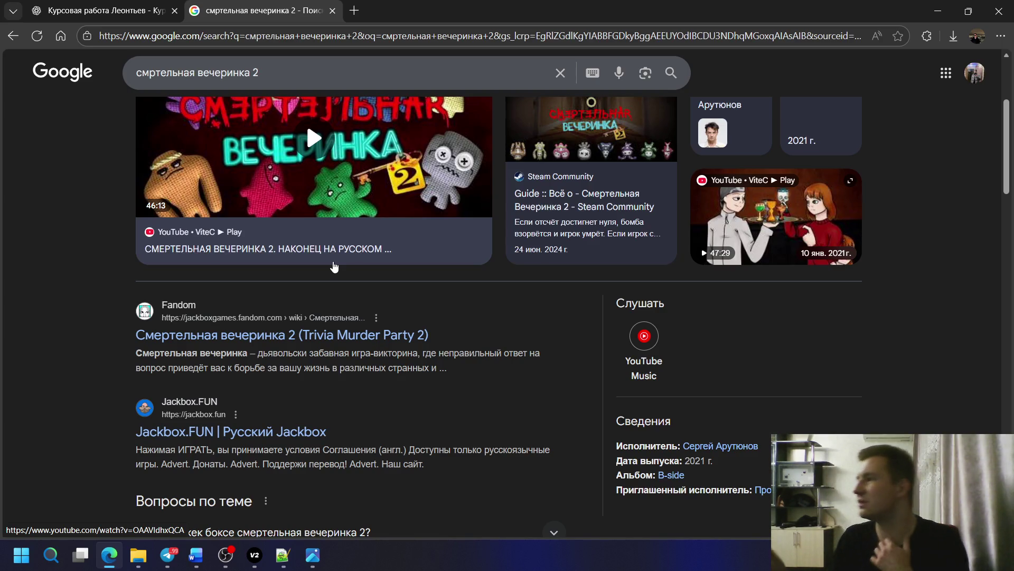
pyautogui.scroll(3, 333, 266)
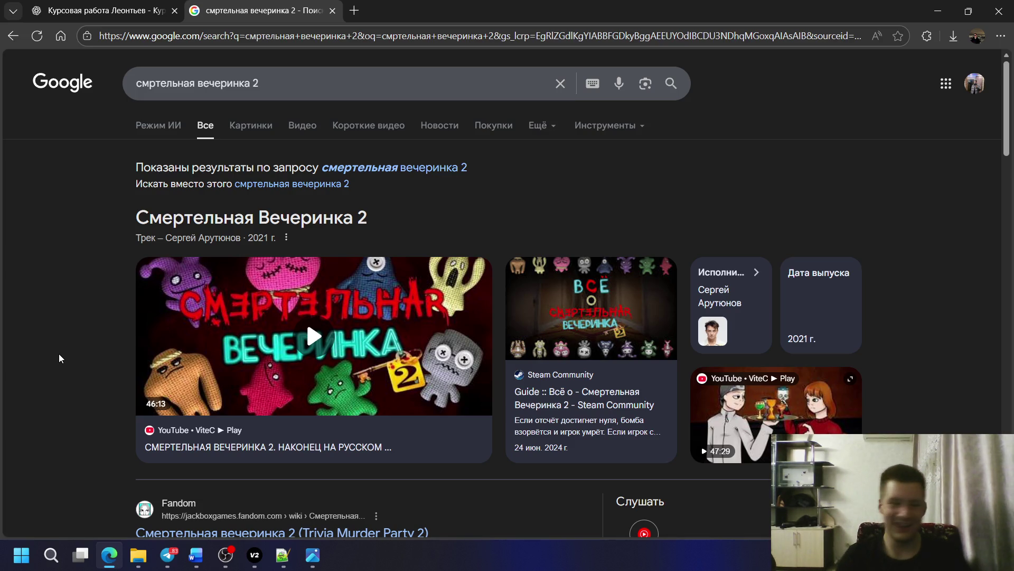
pyautogui.scroll(-2, 50, 384)
pyautogui.scroll(-2, 82, 396)
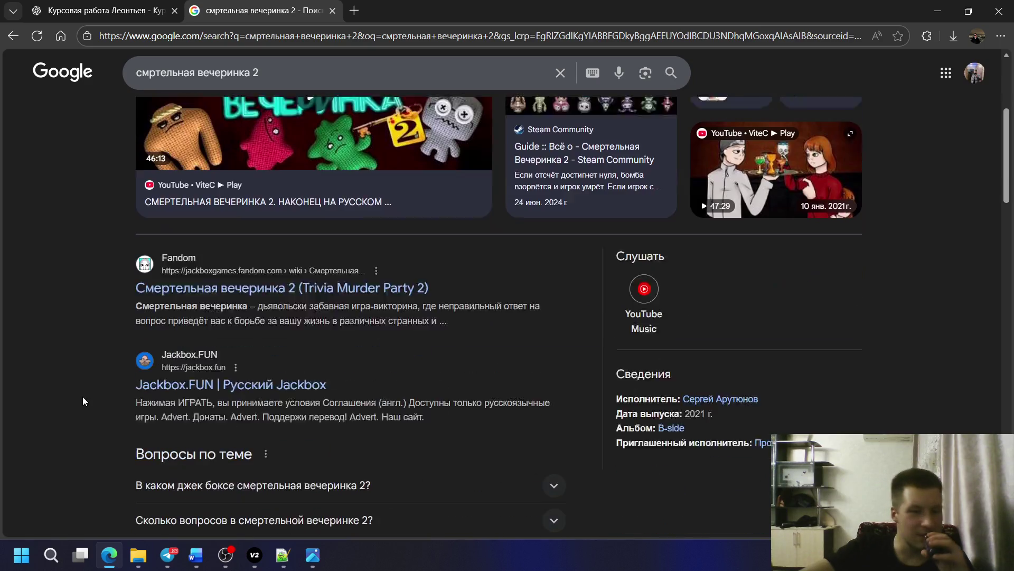
pyautogui.scroll(-2, 89, 390)
pyautogui.scroll(4, 156, 334)
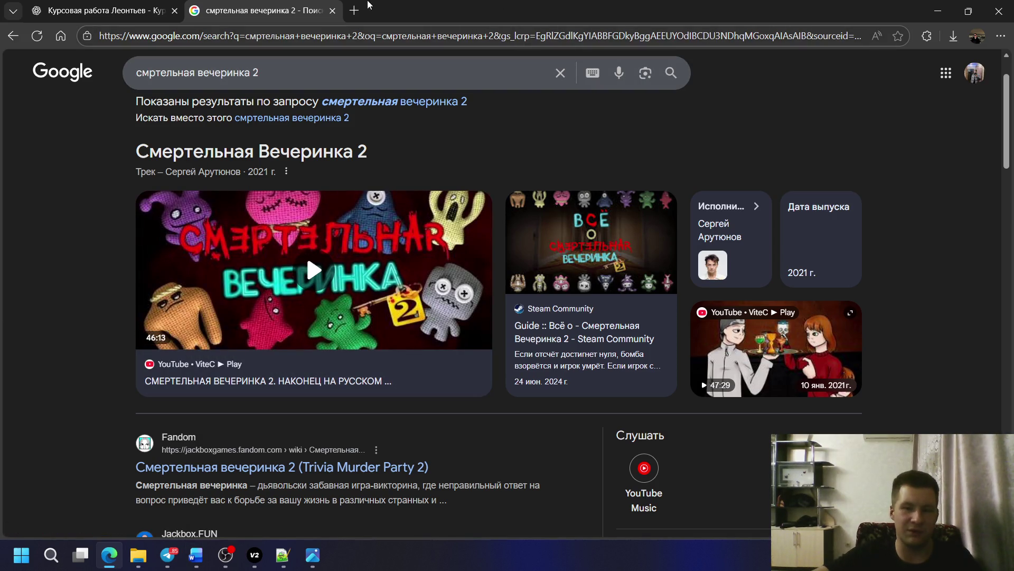
pyautogui.middleClick(238, 10)
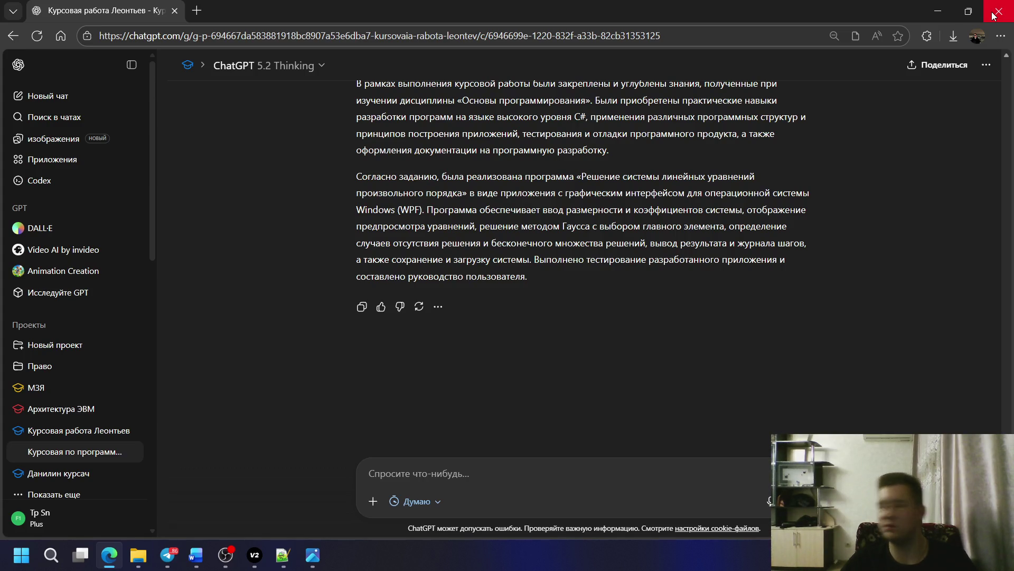
# - Check and minimize the OBS window, then close the Edge browser
pyautogui.click(235, 530)
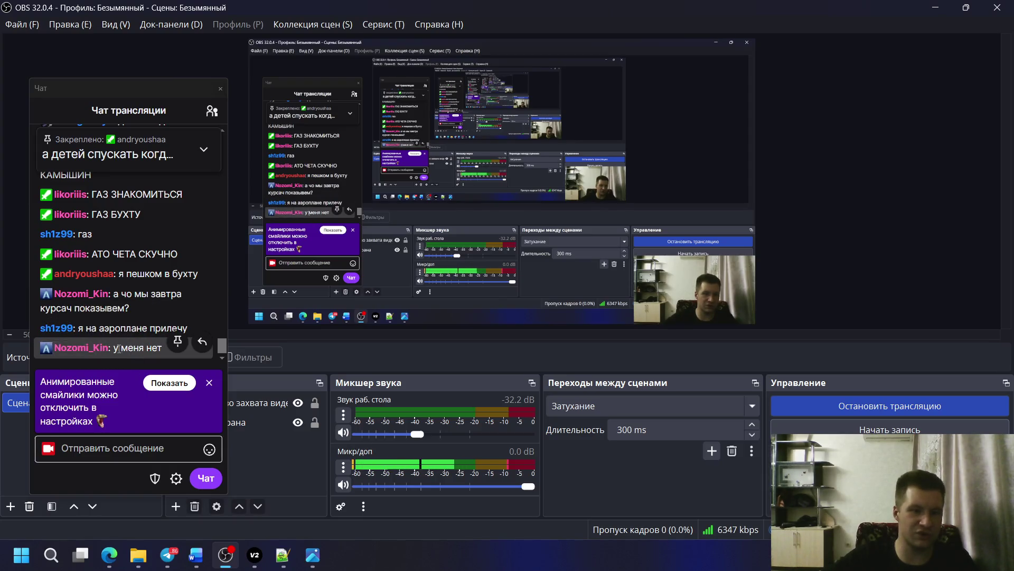
pyautogui.click(936, 8)
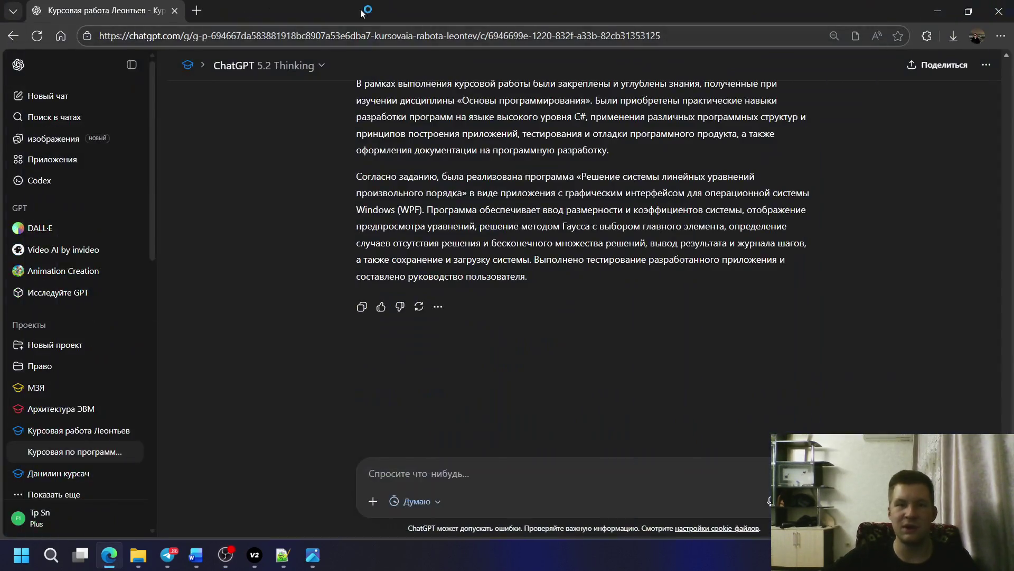
pyautogui.click(998, 11)
# - Close the Word report, choosing Сохранить to keep its changes
pyautogui.click(1000, 8)
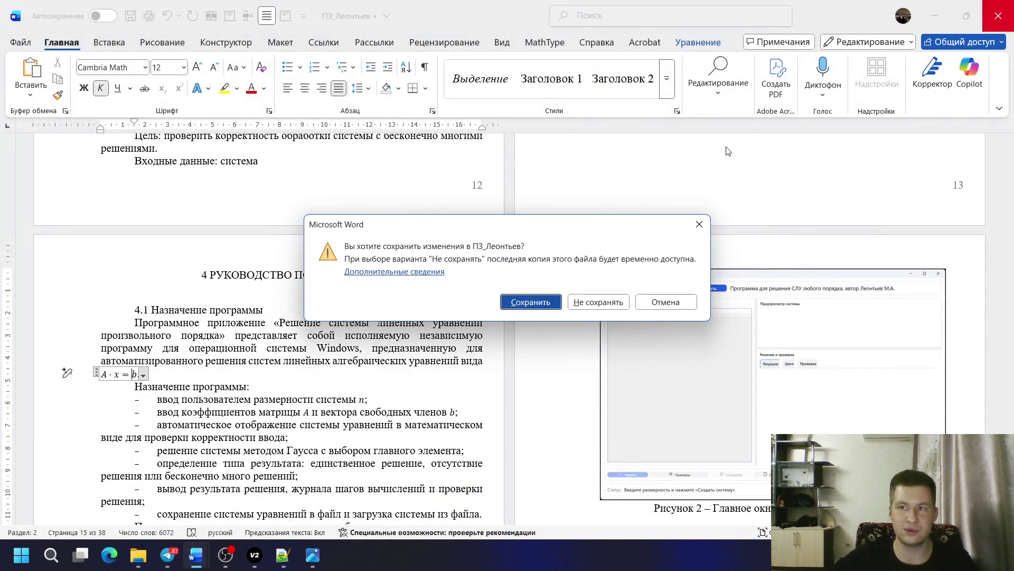
pyautogui.click(524, 305)
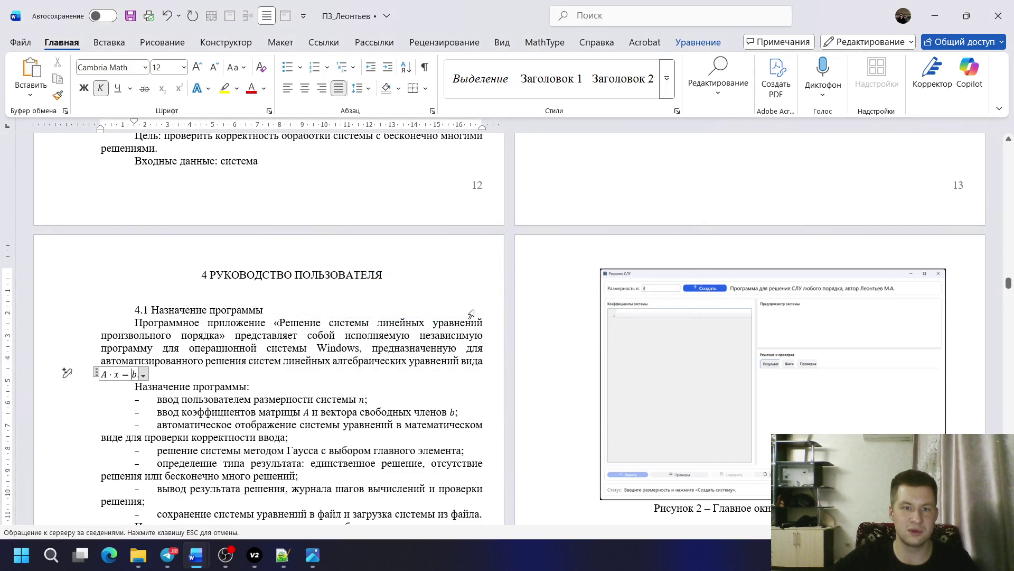